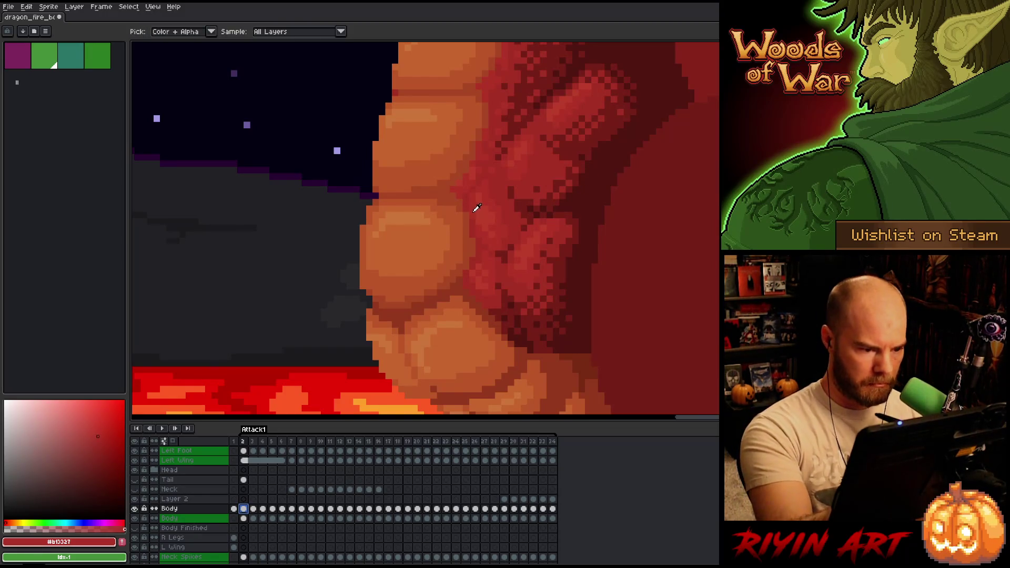
Step: Check frames 1, 2 and 34, briefly hiding and re-showing the Body layer
{"action": "key", "text": "Left"}
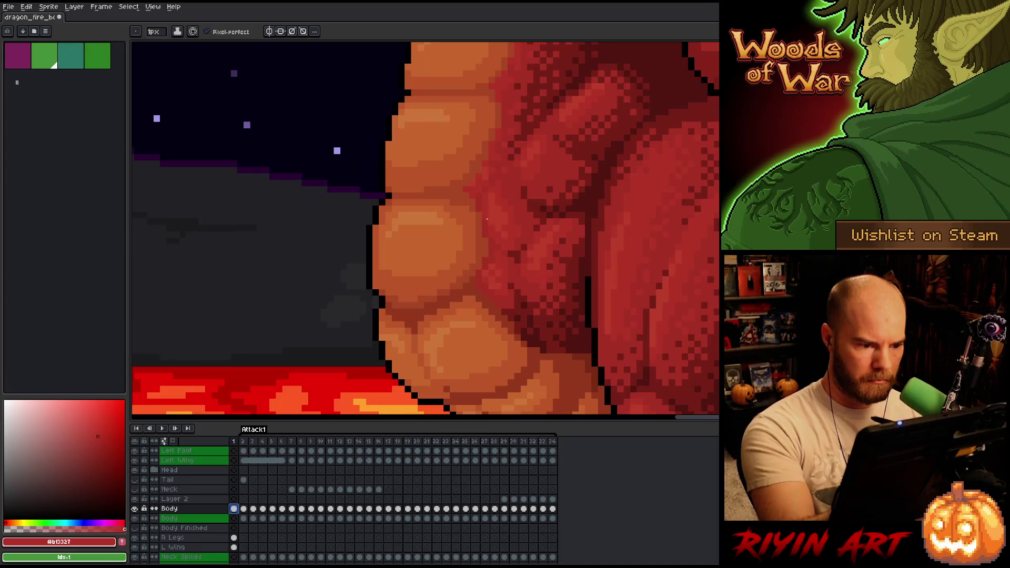
{"action": "left_click", "coordinate": [243, 509]}
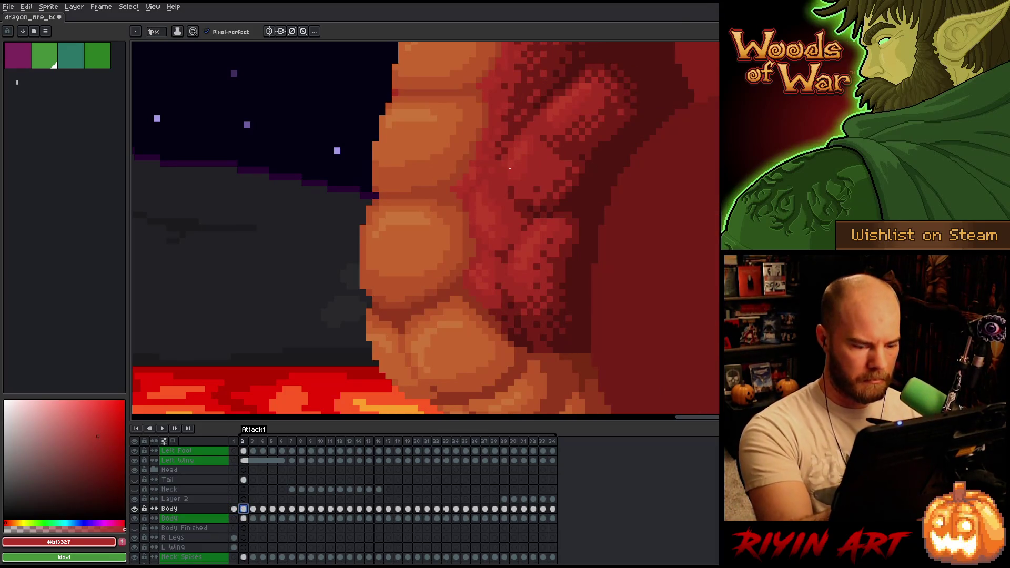
{"action": "key", "text": "Left"}
{"action": "key", "text": "Left"}
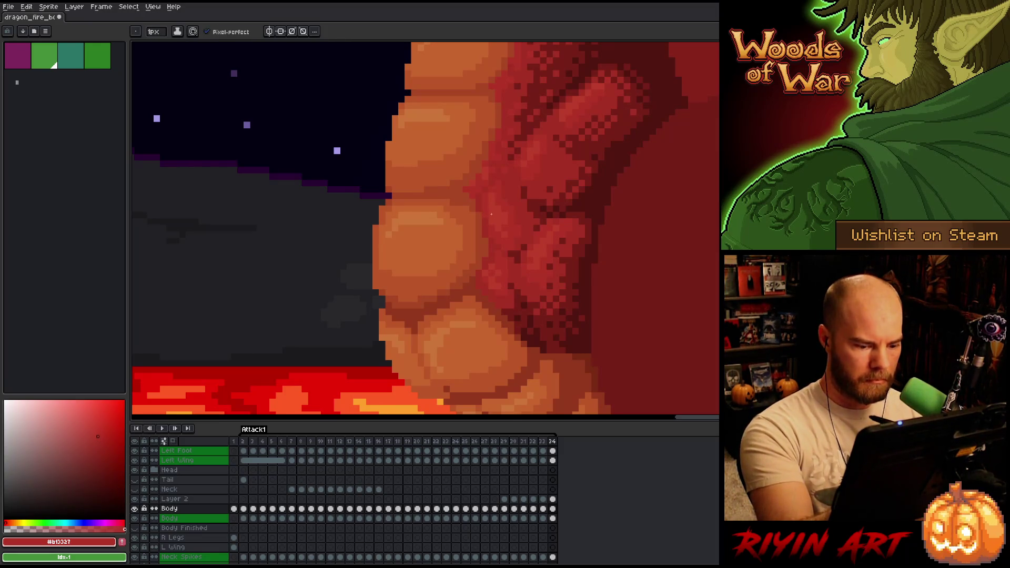
{"action": "left_click", "coordinate": [135, 509]}
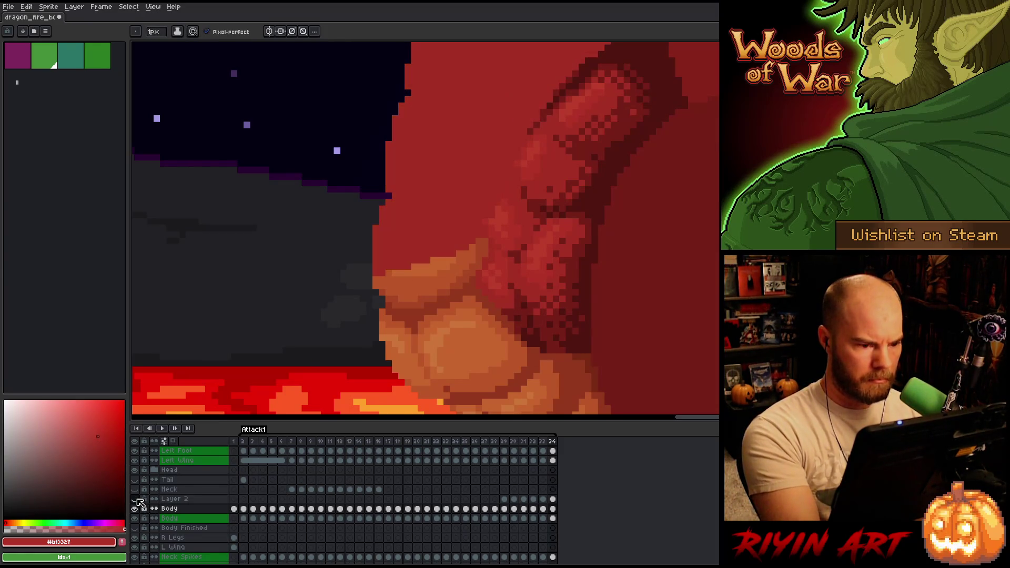
{"action": "left_click", "coordinate": [135, 509]}
Step: Select Layer 2 on frame 34, merge it down into Body, and save the sprite
{"action": "left_click", "coordinate": [192, 510]}
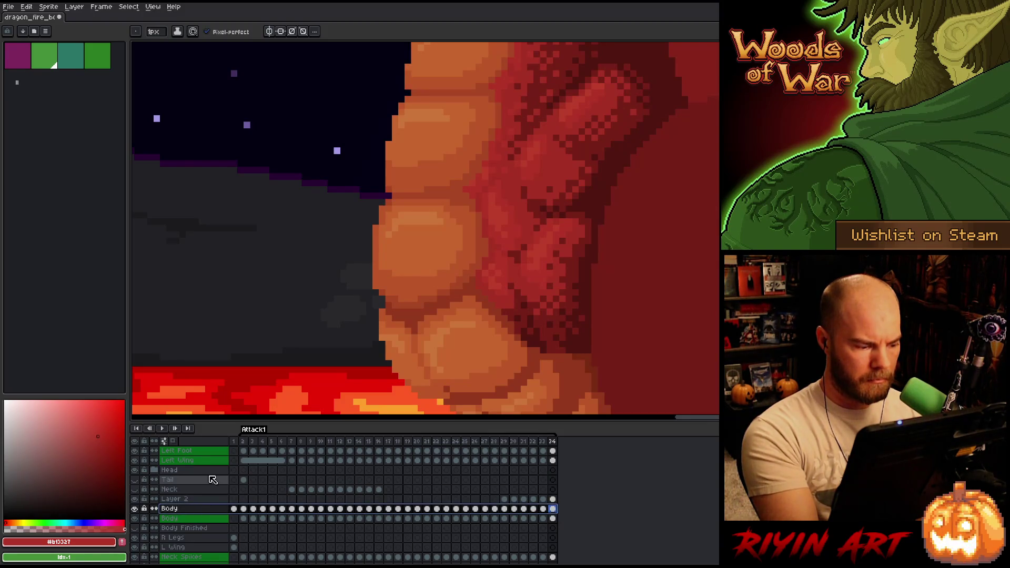
{"action": "left_click", "coordinate": [553, 509]}
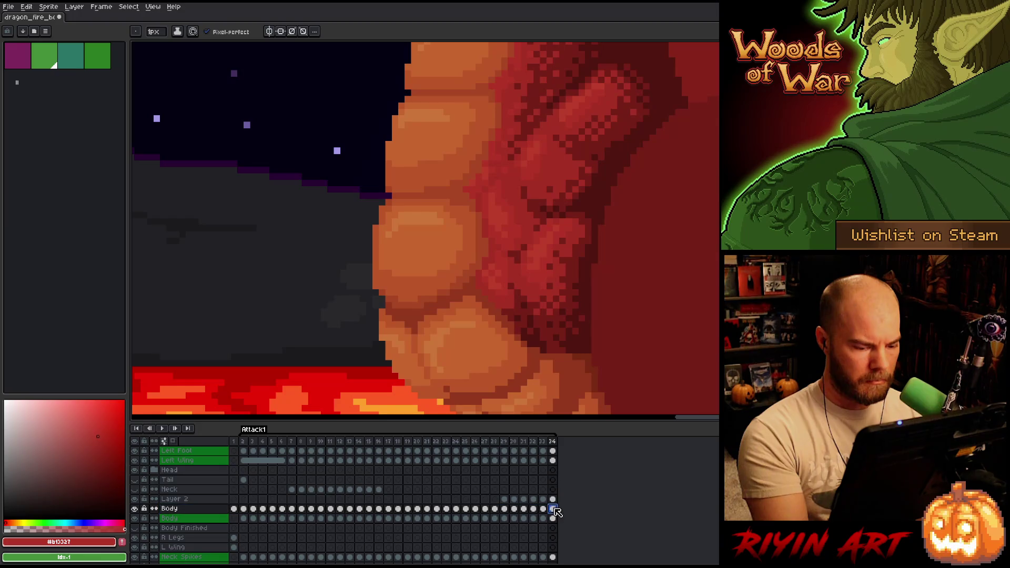
{"action": "left_click", "coordinate": [189, 499]}
{"action": "key", "text": "v"}
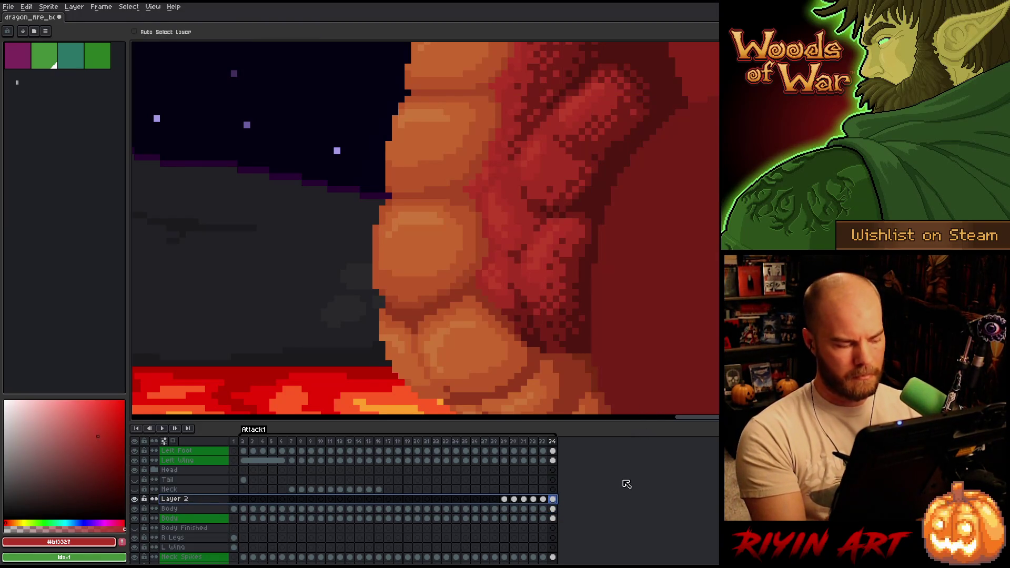
{"action": "key", "text": "ctrl+e"}
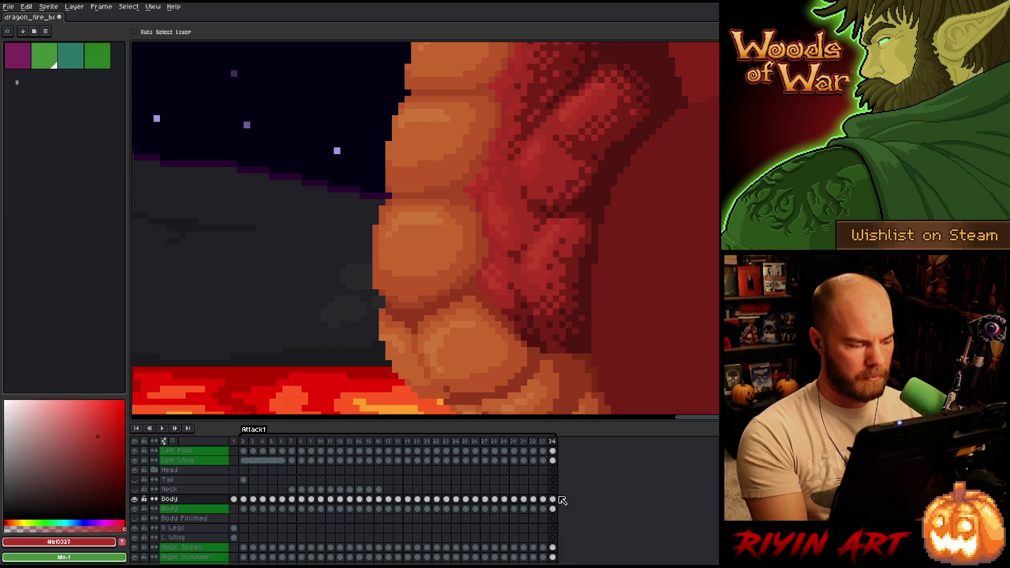
{"action": "key", "text": "ctrl+s"}
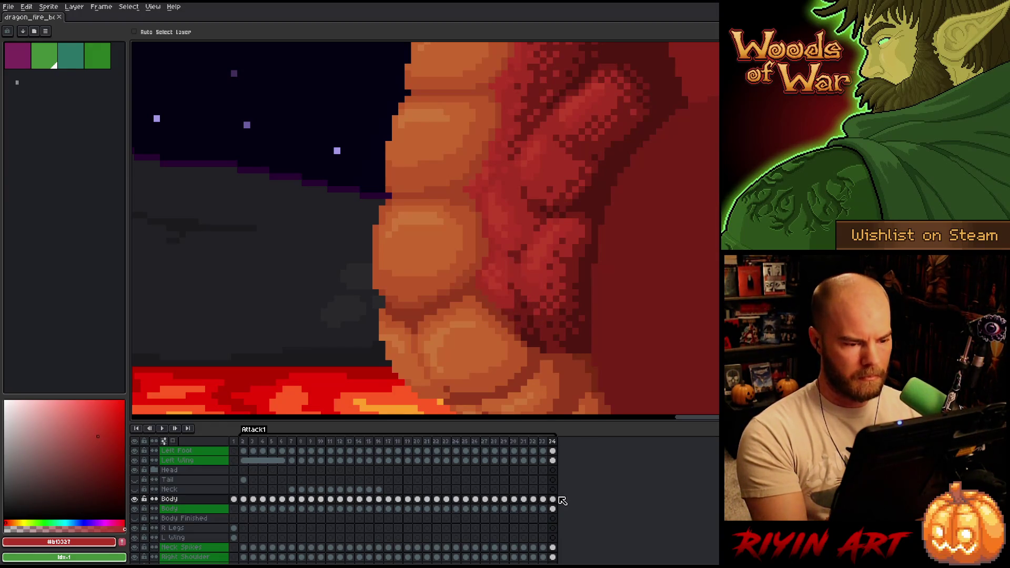
Step: With the pencil tool active, compare belly scales from frame 33 back to 28, then forward to frame 3
{"action": "key", "text": "i"}
{"action": "key", "text": "b"}
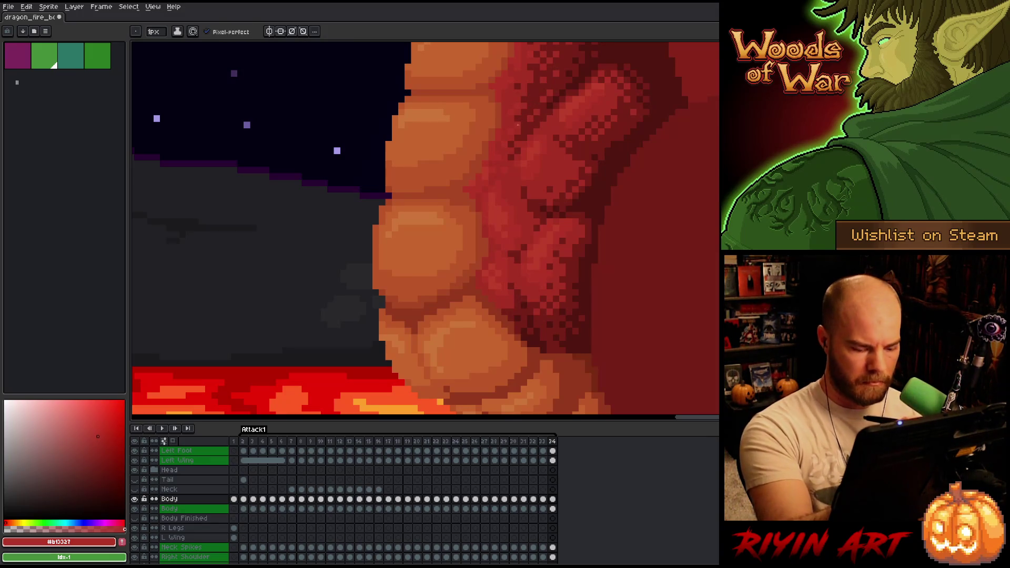
{"action": "key", "text": "Left"}
{"action": "key", "text": "Left"}
{"action": "key", "text": "Left"}
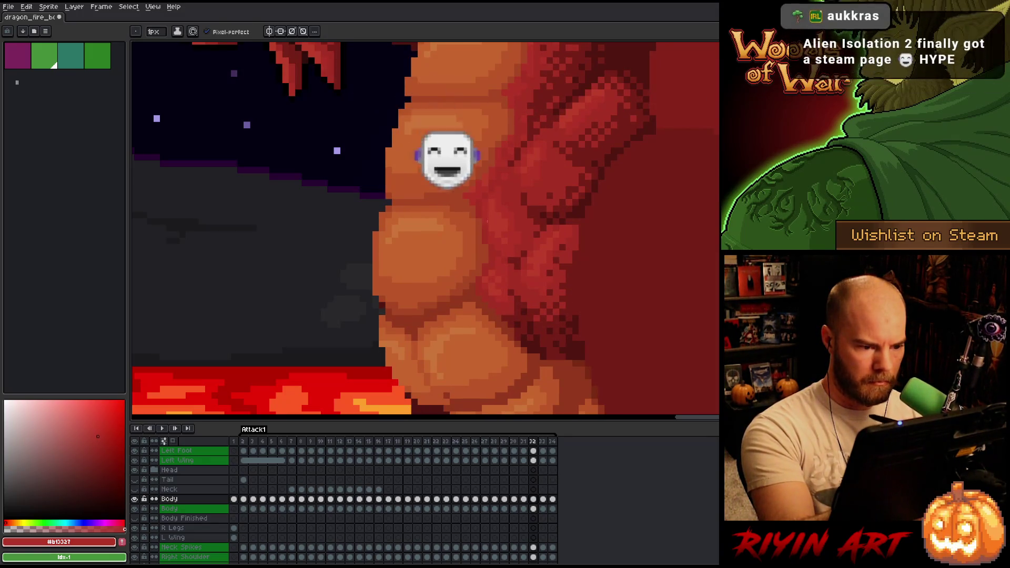
{"action": "key", "text": "Left"}
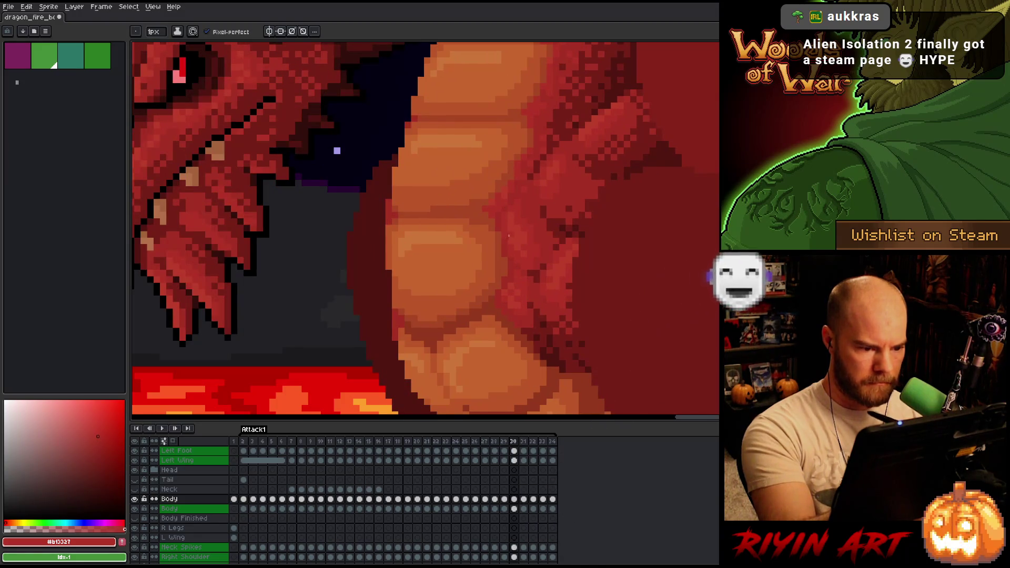
{"action": "key", "text": "Left"}
{"action": "key", "text": "Left"}
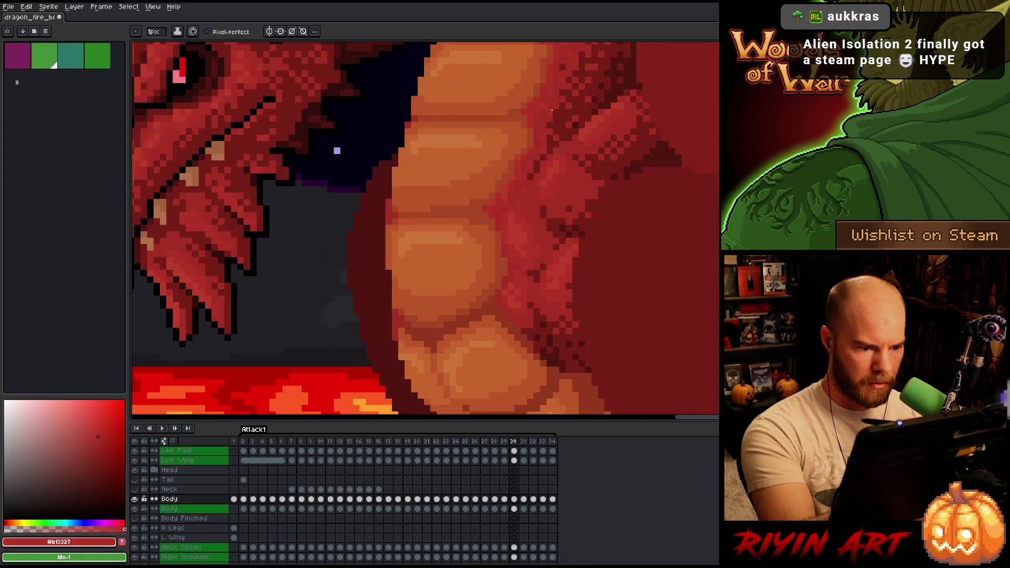
{"action": "key", "text": "Right"}
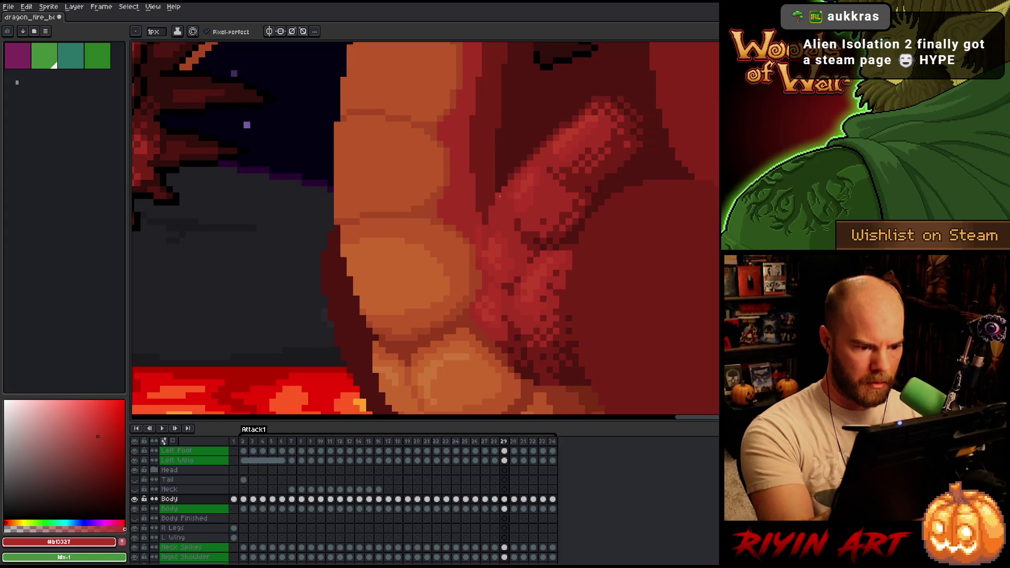
{"action": "key", "text": "Left"}
{"action": "key", "text": "Right"}
{"action": "key", "text": "Left"}
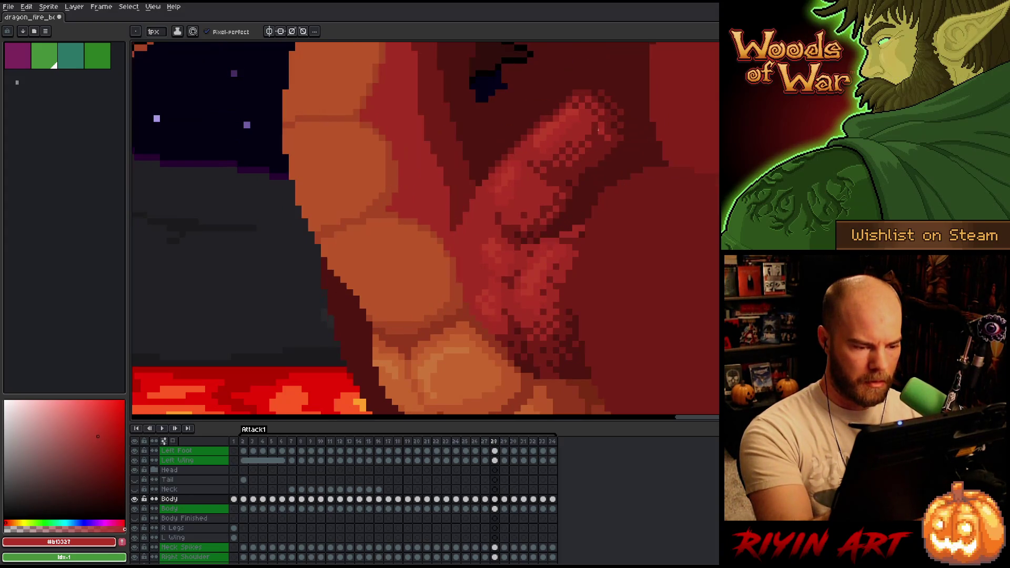
{"action": "key", "text": "Right"}
{"action": "key", "text": "Right"}
{"action": "key", "text": "Right"}
{"action": "key", "text": "Right"}
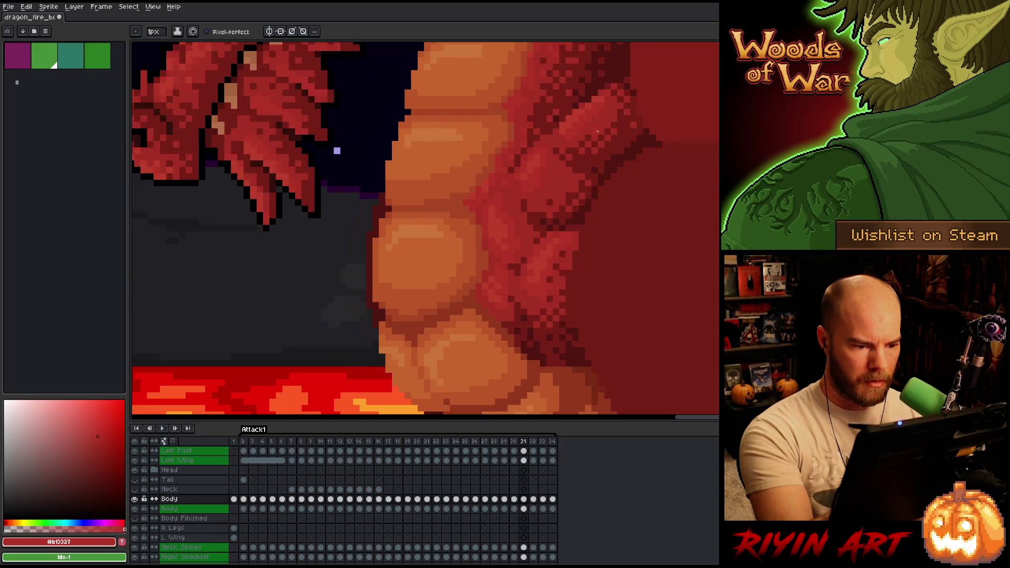
{"action": "key", "text": "Right"}
{"action": "key", "text": "Right"}
{"action": "key", "text": "Right"}
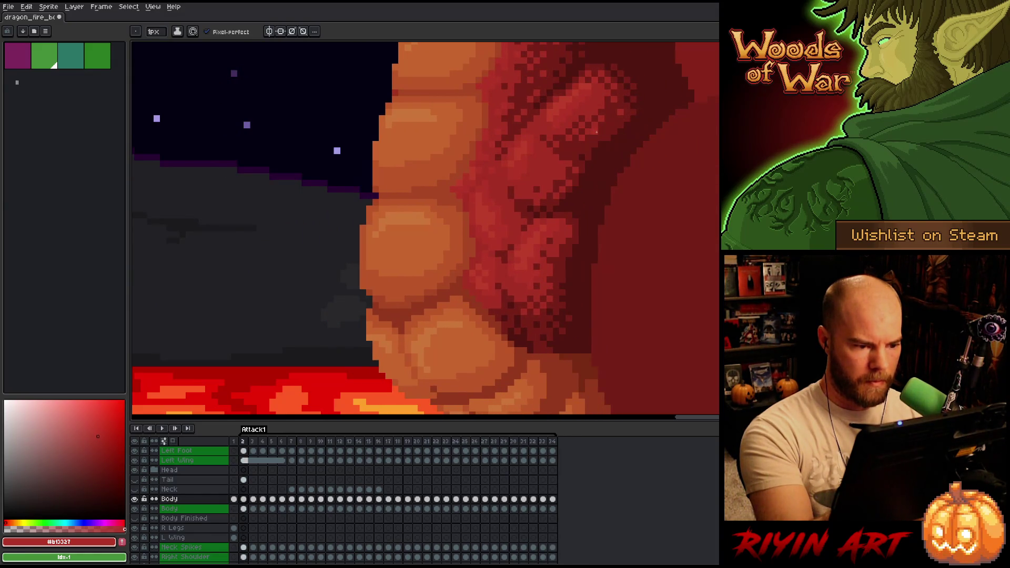
{"action": "key", "text": "Right"}
Step: Flip between frames 3, 4, 5 and 6 comparing the belly shading
{"action": "key", "text": "Left"}
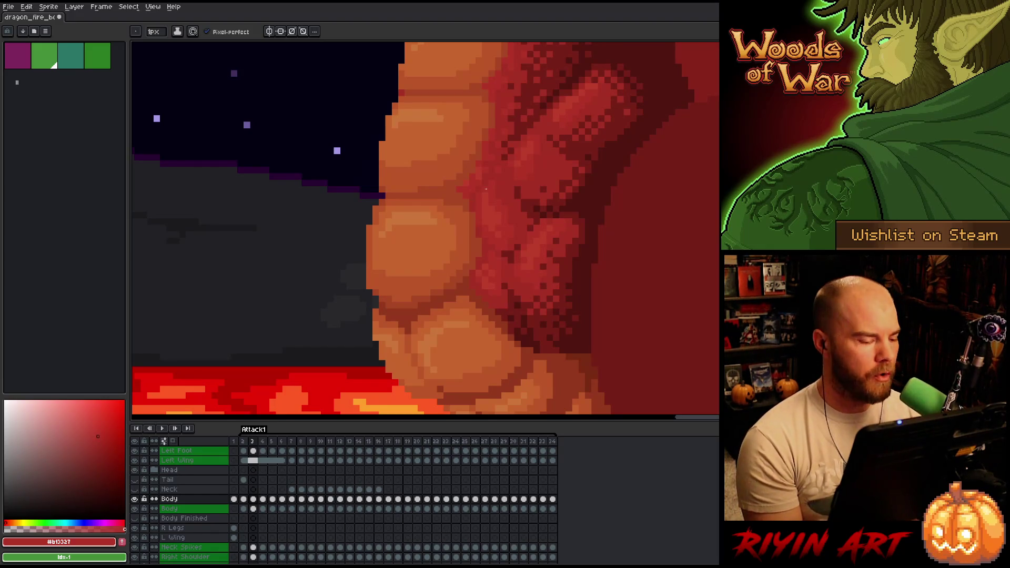
{"action": "key", "text": "Right"}
{"action": "key", "text": "Left"}
{"action": "key", "text": "Right"}
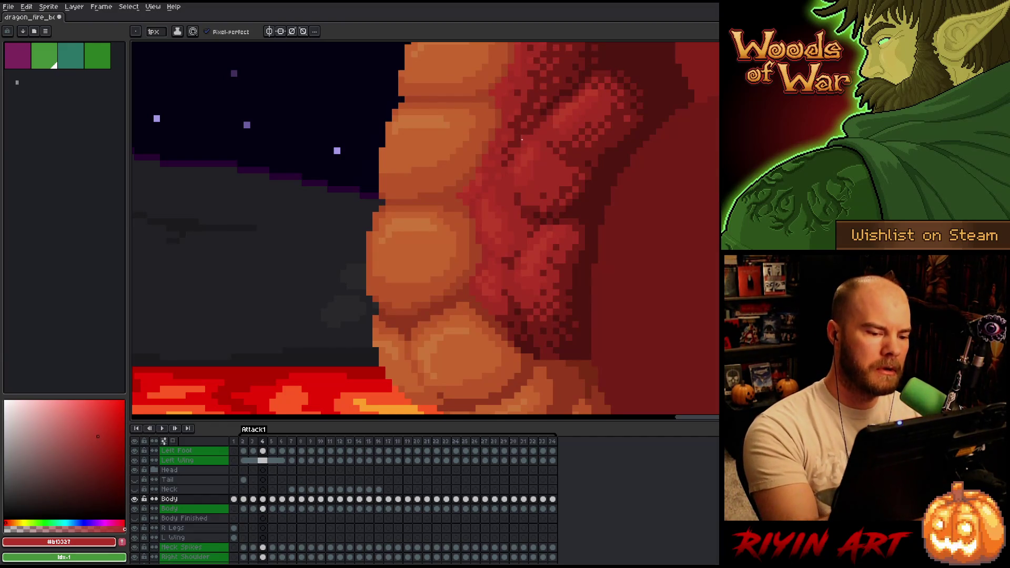
{"action": "key", "text": "Right"}
{"action": "key", "text": "Left"}
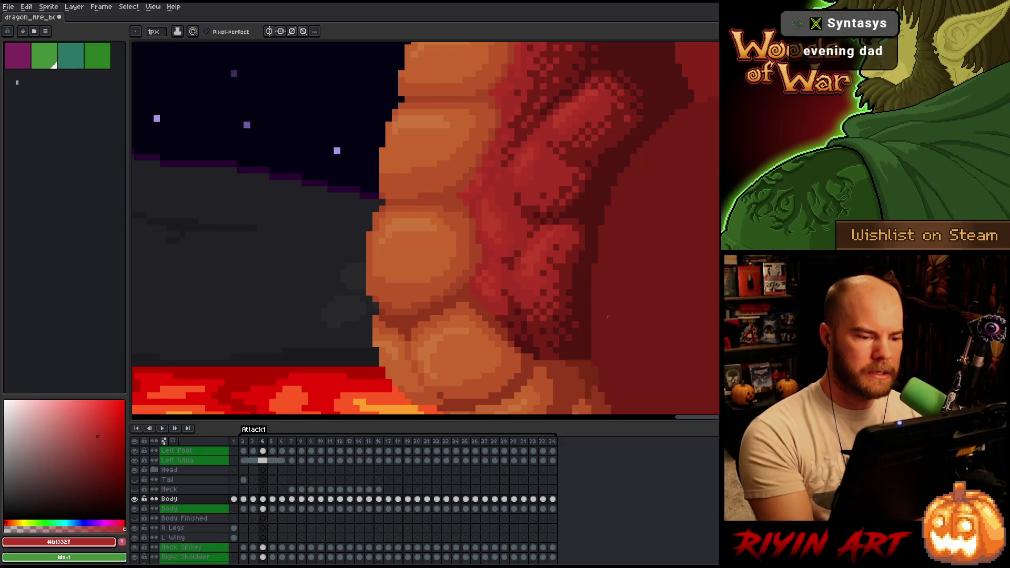
{"action": "key", "text": "Right"}
{"action": "key", "text": "Left"}
{"action": "key", "text": "Right"}
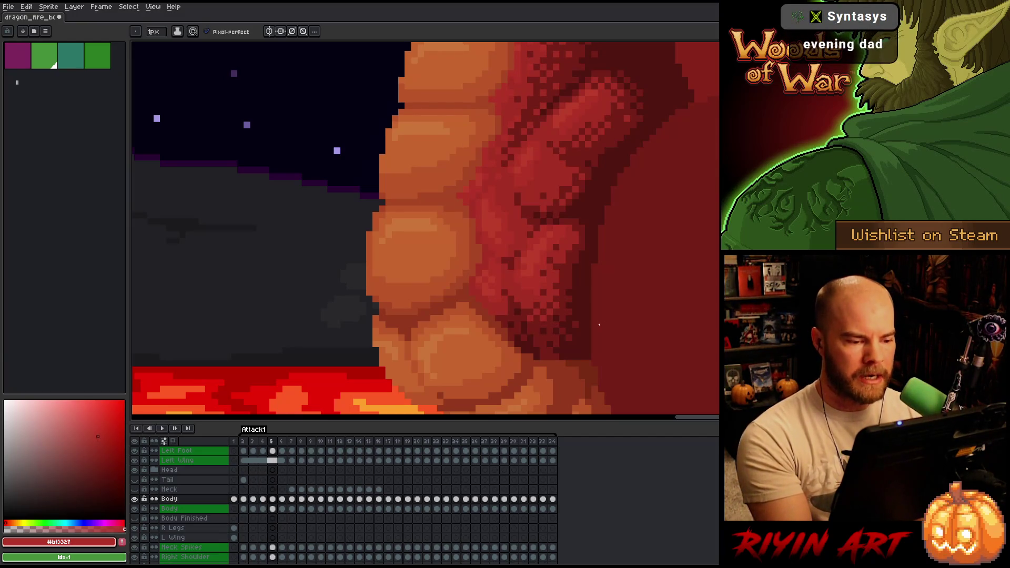
{"action": "key", "text": "Right"}
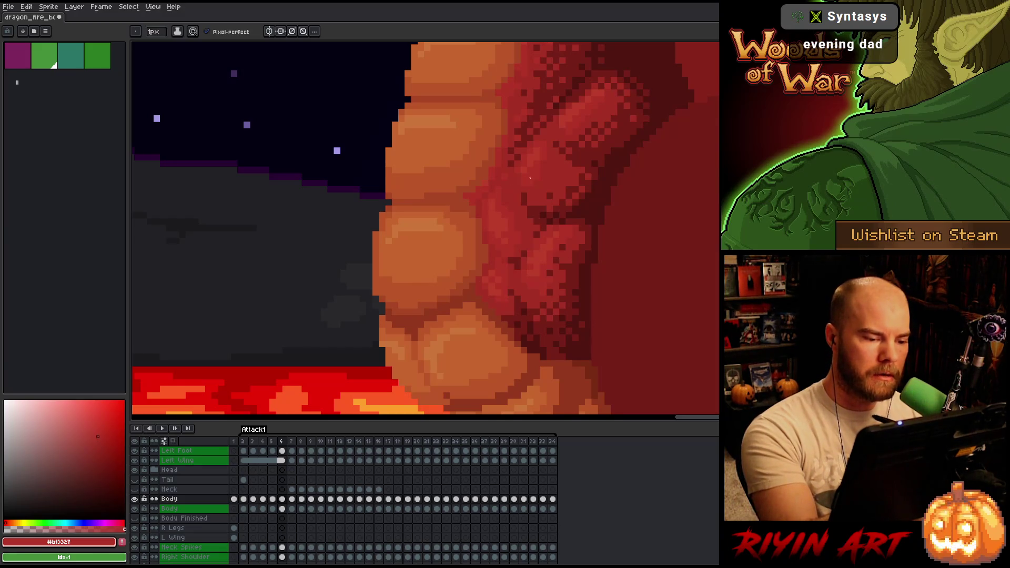
Step: Compare the belly scales across frames 6 through 11, ending on frame 10
{"action": "key", "text": "Left"}
{"action": "key", "text": "Right"}
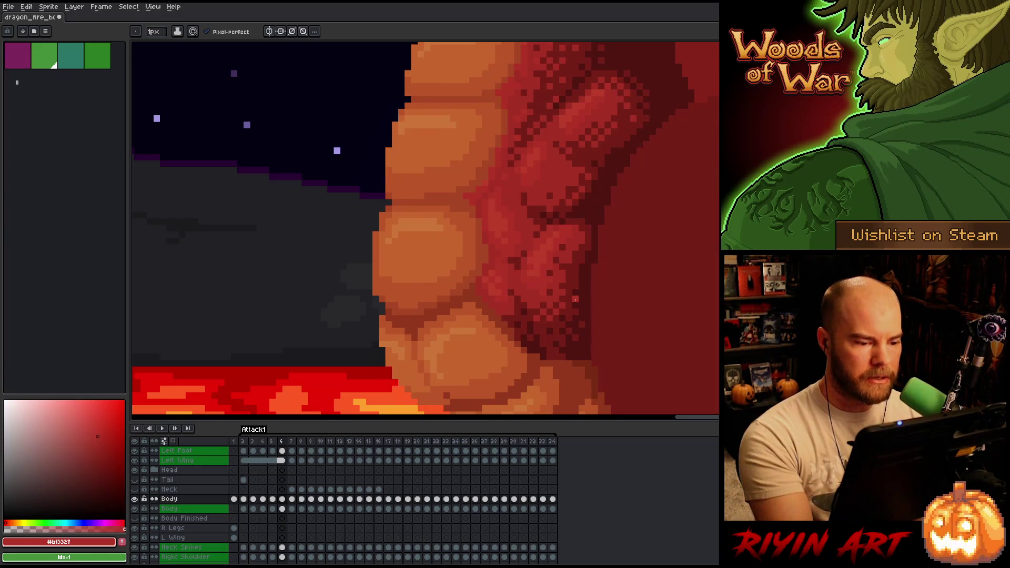
{"action": "key", "text": "Right"}
{"action": "key", "text": "Left"}
{"action": "key", "text": "Right"}
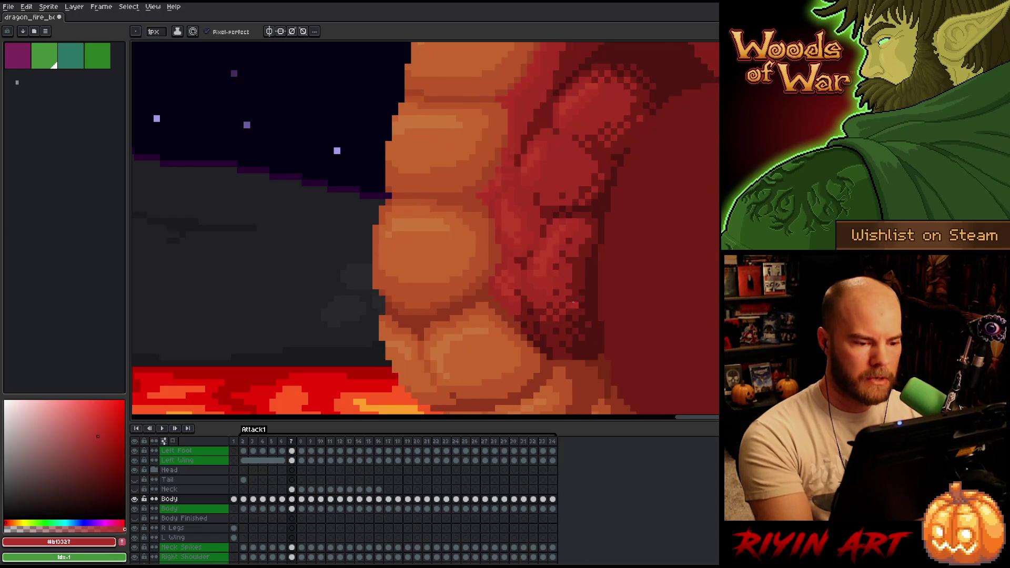
{"action": "key", "text": "Right"}
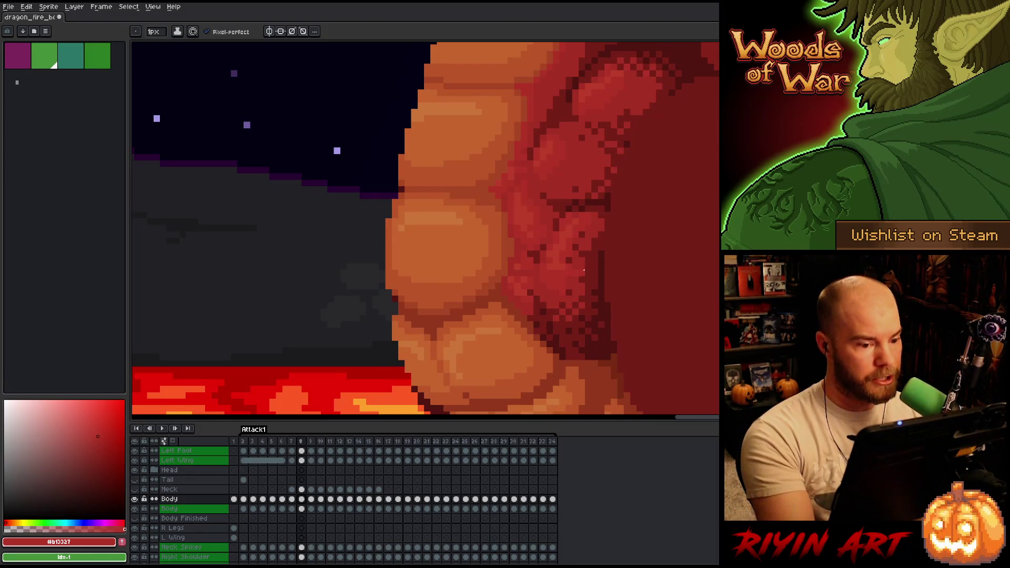
{"action": "key", "text": "Left"}
{"action": "key", "text": "Right"}
{"action": "key", "text": "Right"}
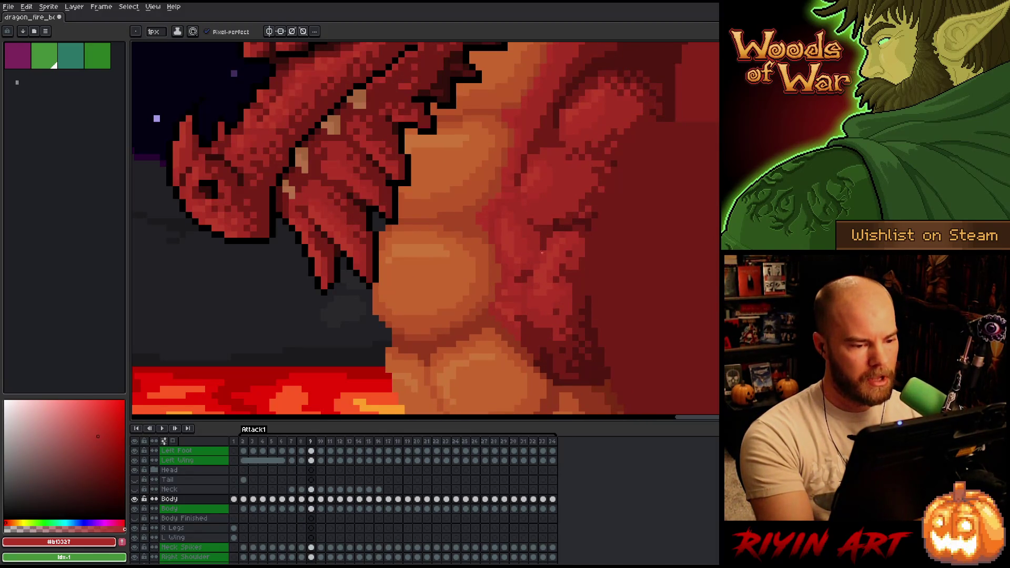
{"action": "key", "text": "Left"}
{"action": "key", "text": "Right"}
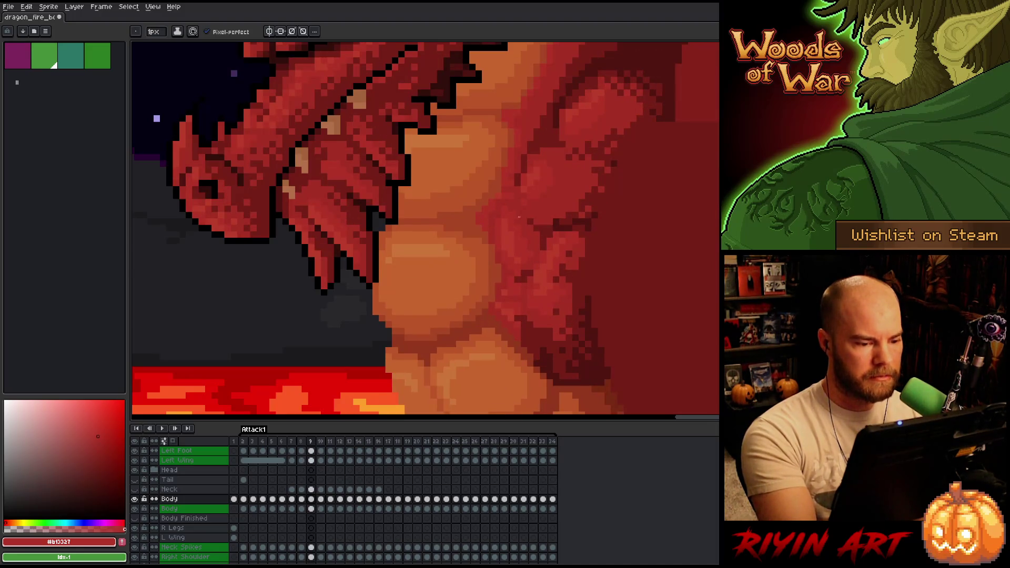
{"action": "key", "text": "Right"}
{"action": "key", "text": "Right"}
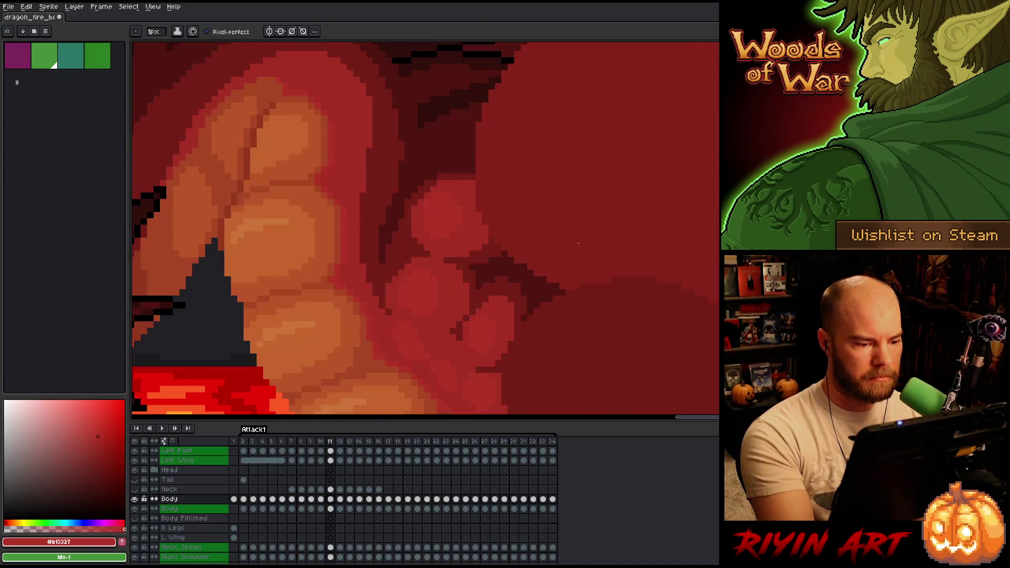
{"action": "key", "text": "Left"}
{"action": "key", "text": "Right"}
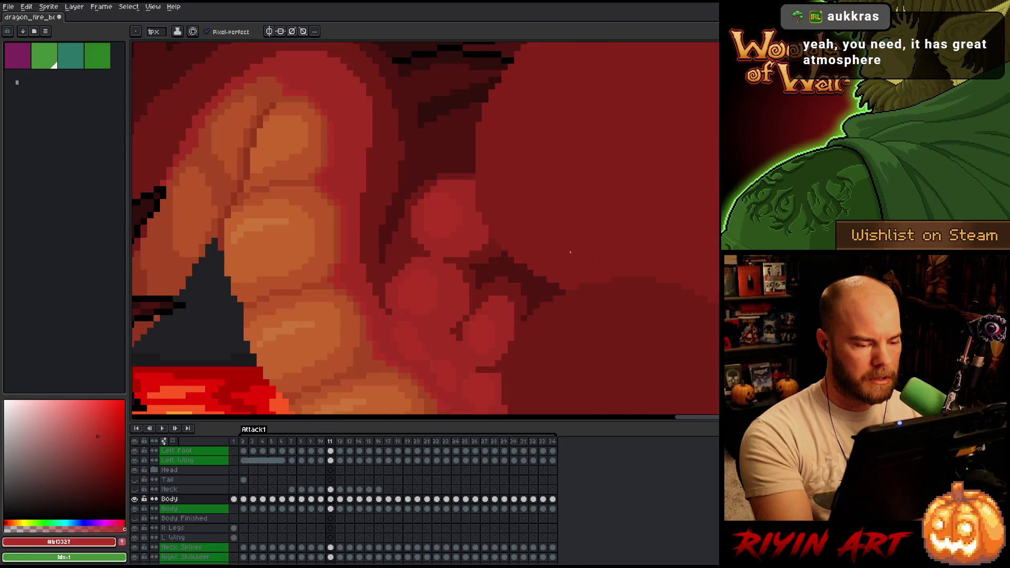
{"action": "key", "text": "Left"}
{"action": "key", "text": "Left"}
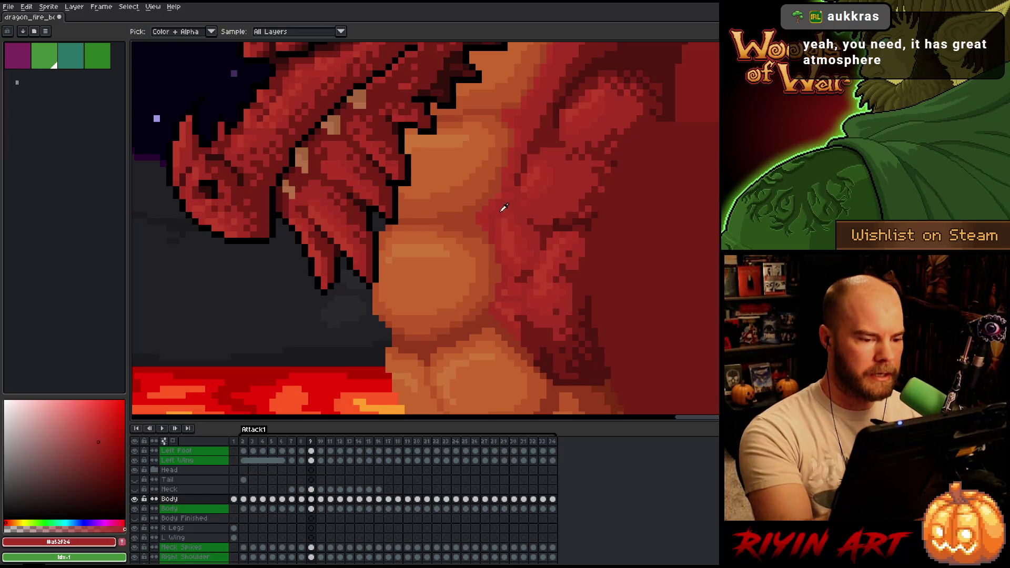
Step: Pan to show more lava and compare belly scales across frames 3 to 11
{"action": "left_click_drag", "start_coordinate": [504, 209], "coordinate": [637, 175]}
{"action": "key", "text": "Left"}
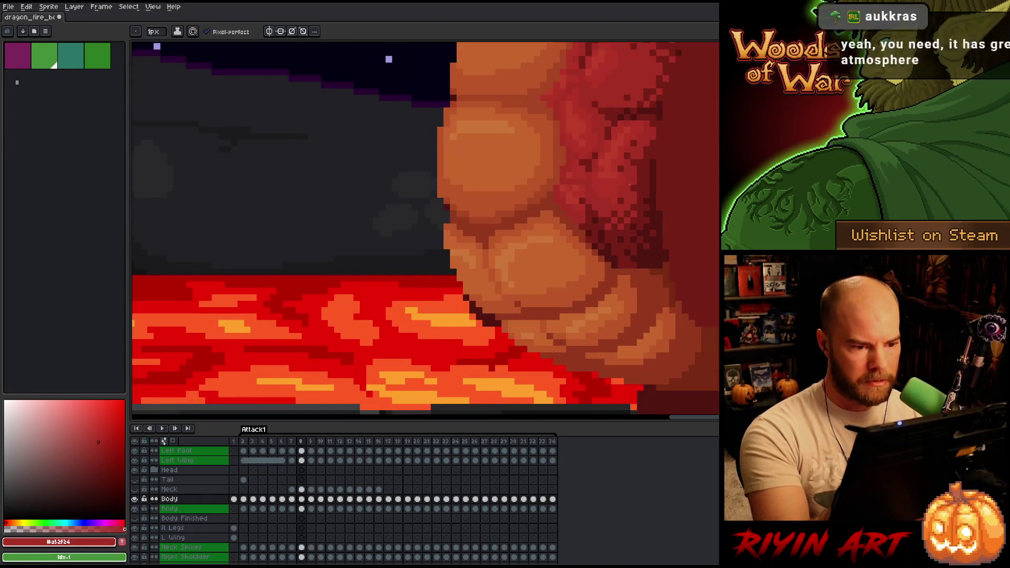
{"action": "key", "text": "Left"}
{"action": "key", "text": "Left"}
{"action": "key", "text": "Left"}
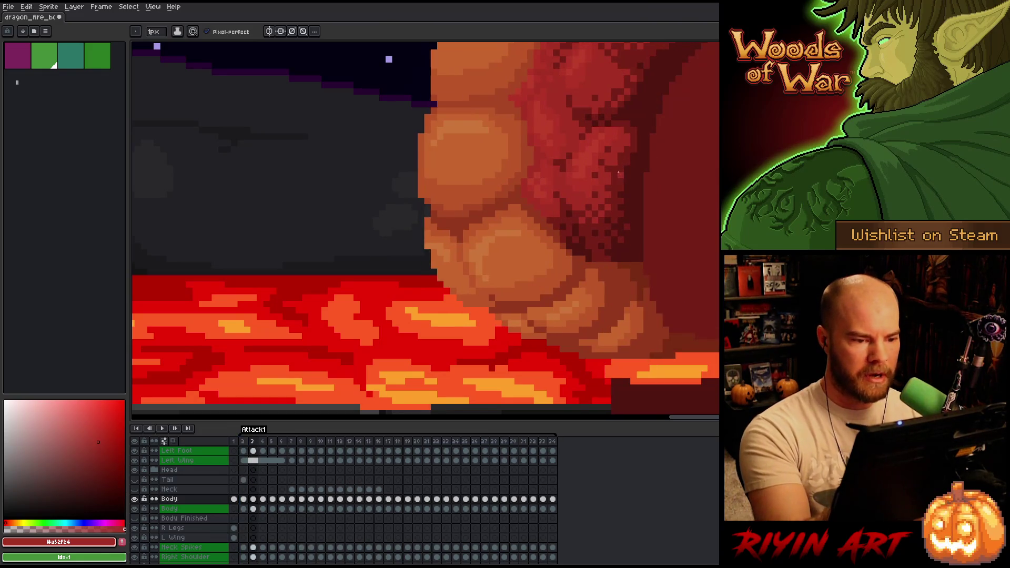
{"action": "key", "text": "Right"}
{"action": "key", "text": "Right"}
{"action": "key", "text": "Right"}
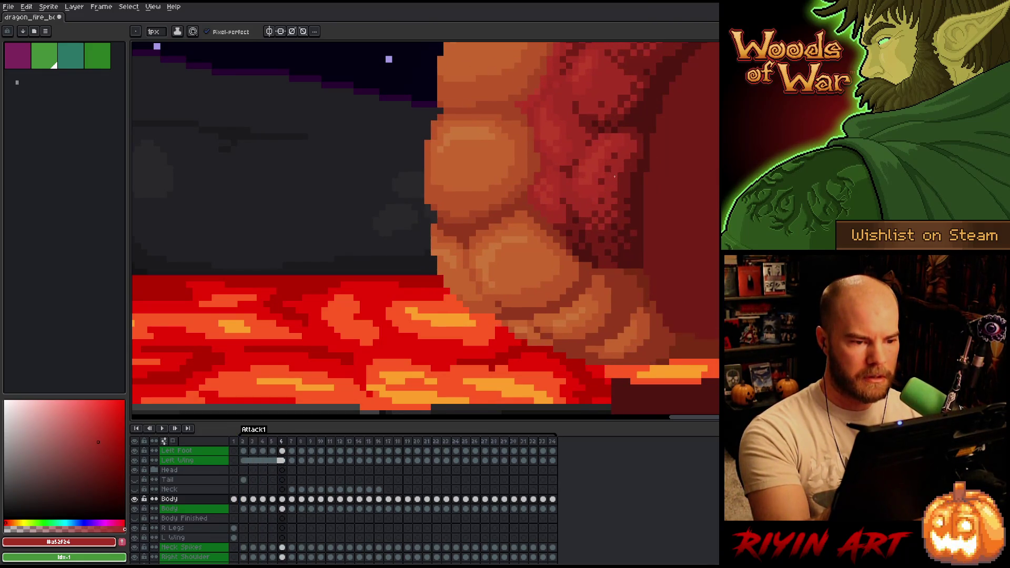
{"action": "key", "text": "Right"}
{"action": "key", "text": "Right"}
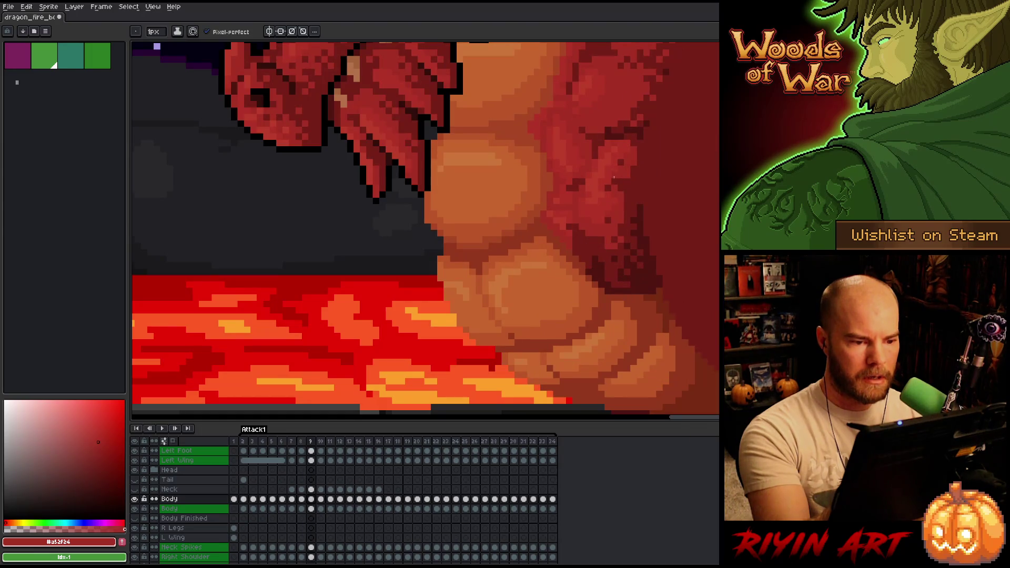
{"action": "key", "text": "Left"}
{"action": "key", "text": "Right"}
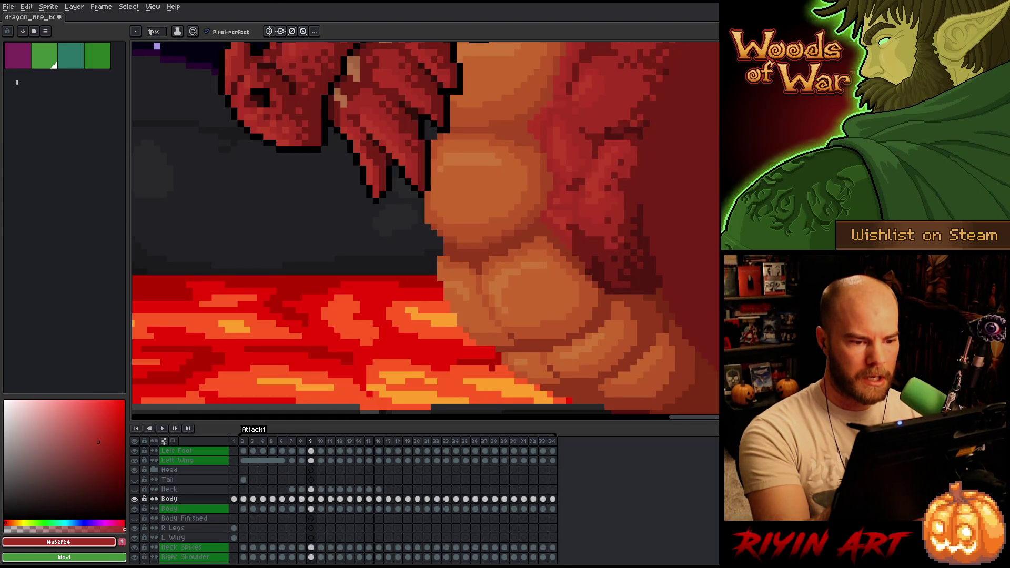
{"action": "key", "text": "Right"}
{"action": "key", "text": "Right"}
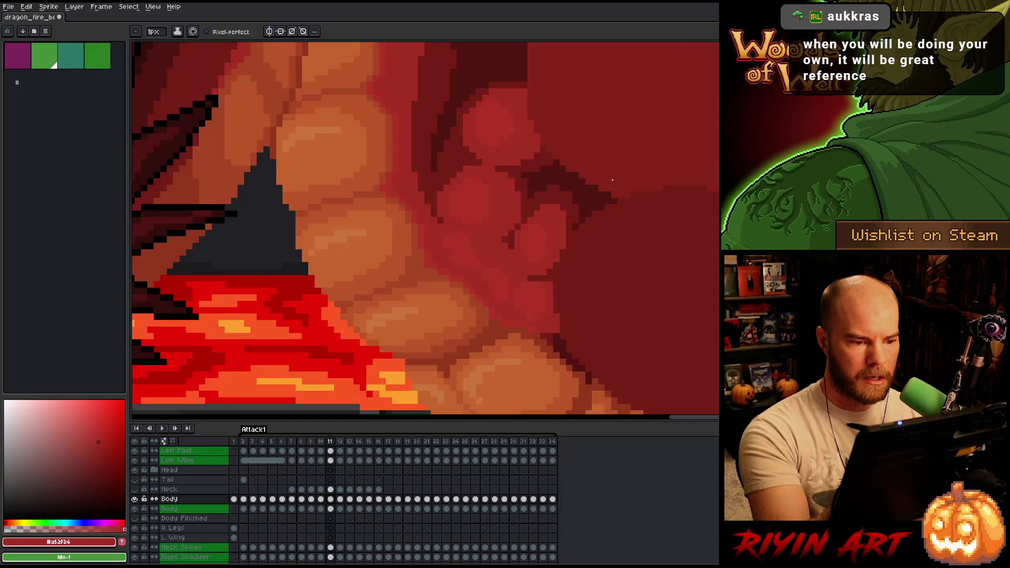
{"action": "key", "text": "Left"}
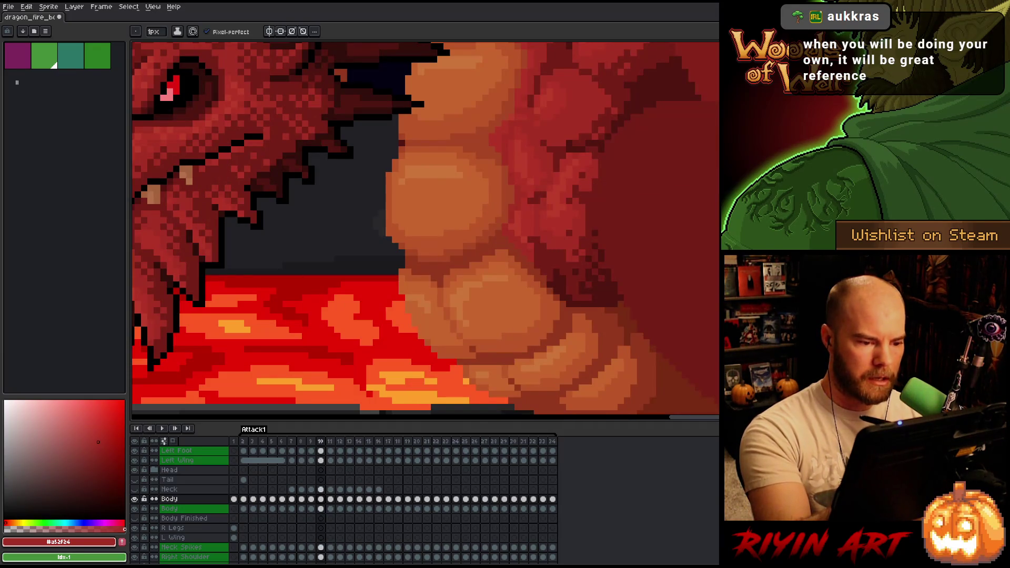
{"action": "key", "text": "Right"}
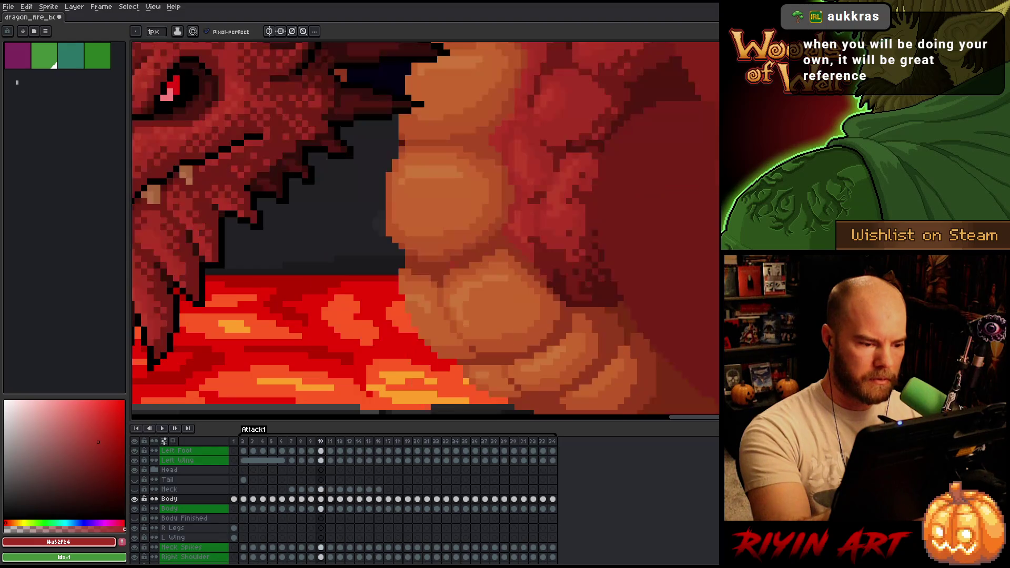
{"action": "key", "text": "Left"}
{"action": "key", "text": "Right"}
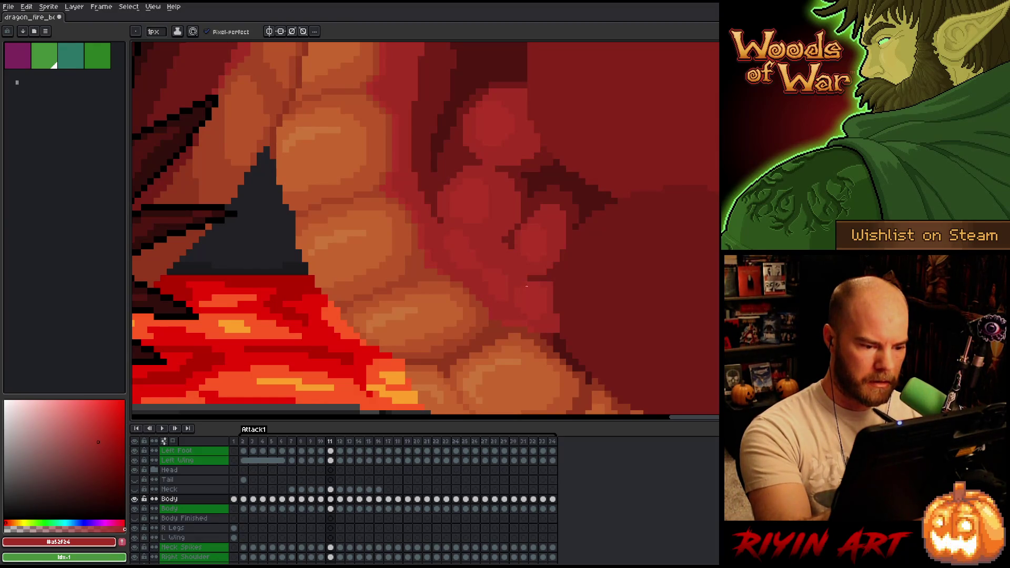
Step: Zoom in and out on frame 11, advance to frames 12 and 13, and pan down to the rock
{"action": "scroll", "coordinate": [531, 321], "scroll_direction": "down", "scroll_amount": 2}
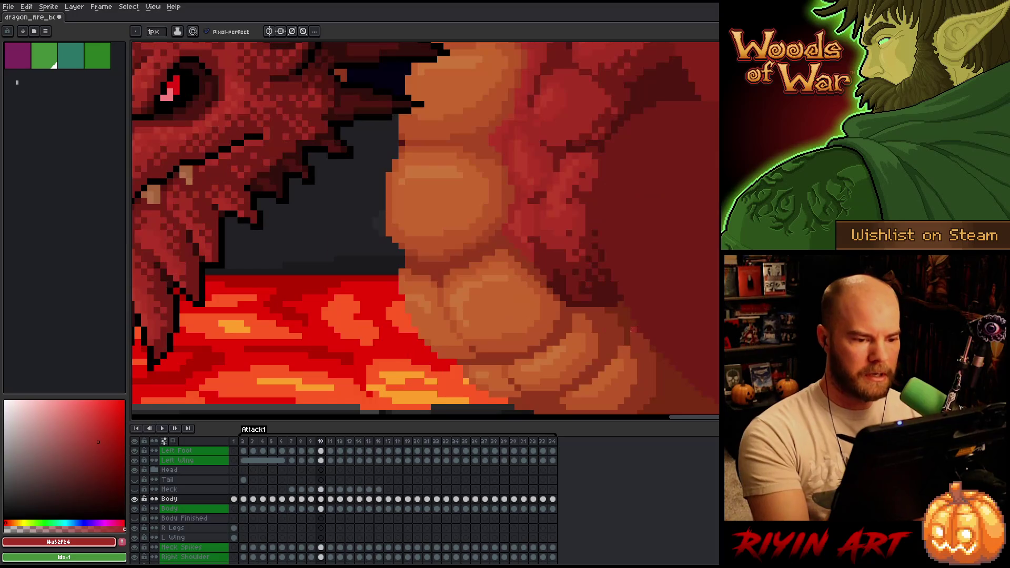
{"action": "scroll", "coordinate": [623, 337], "scroll_direction": "up", "scroll_amount": 2}
{"action": "scroll", "coordinate": [621, 339], "scroll_direction": "down", "scroll_amount": 2}
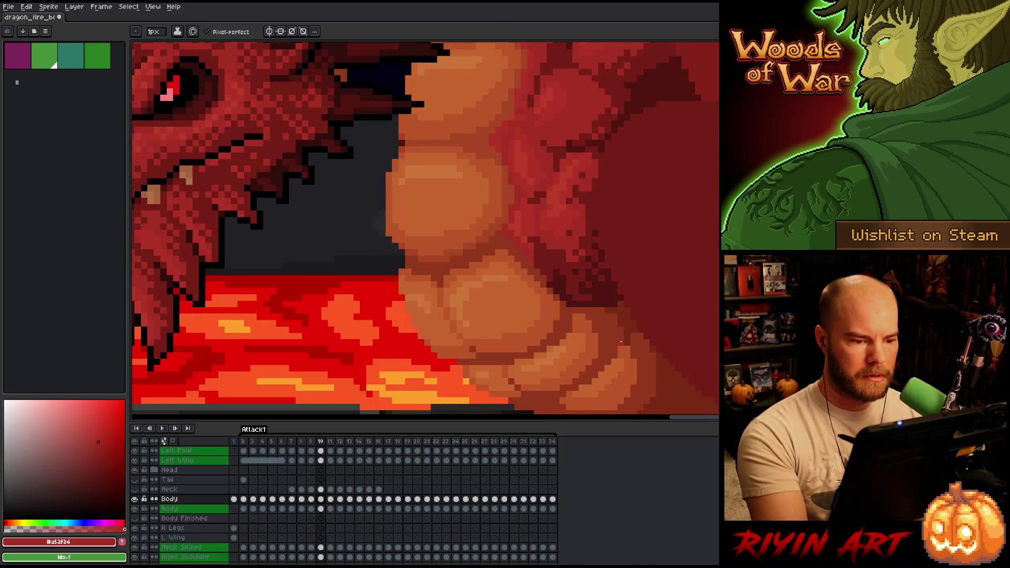
{"action": "scroll", "coordinate": [619, 341], "scroll_direction": "up", "scroll_amount": 2}
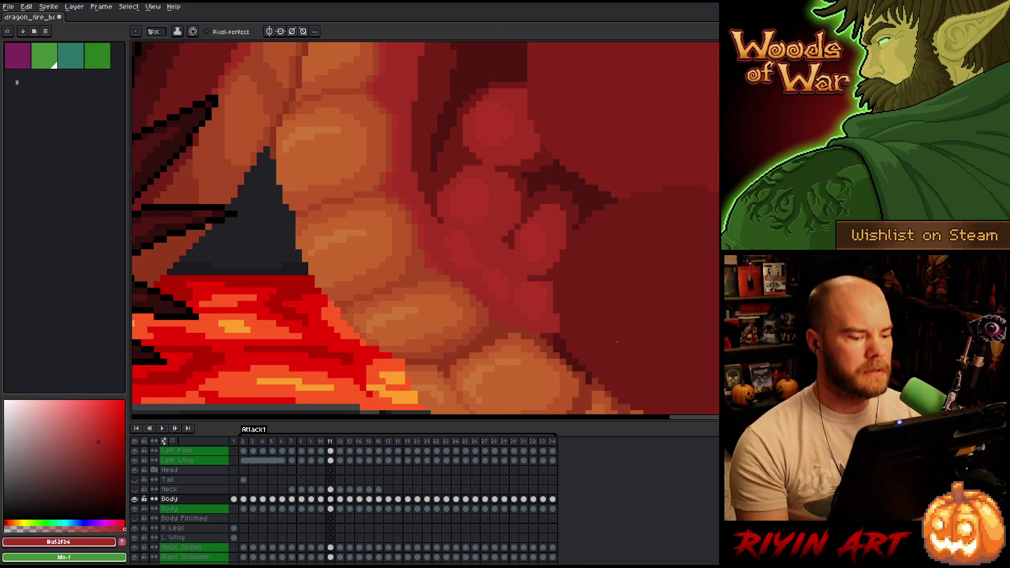
{"action": "scroll", "coordinate": [618, 342], "scroll_direction": "down", "scroll_amount": 2}
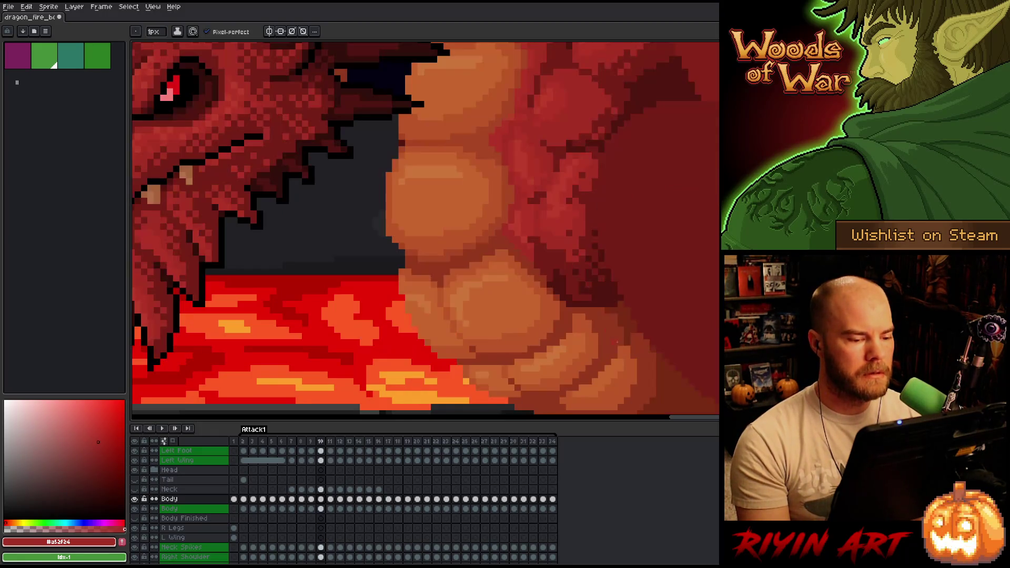
{"action": "scroll", "coordinate": [617, 342], "scroll_direction": "up", "scroll_amount": 2}
{"action": "key", "text": "period"}
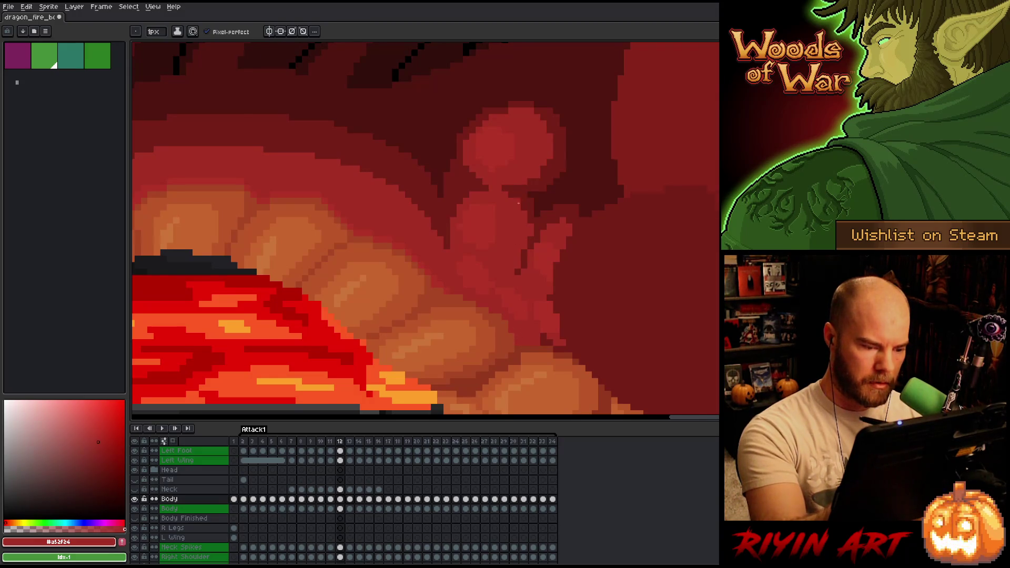
{"action": "key", "text": "period"}
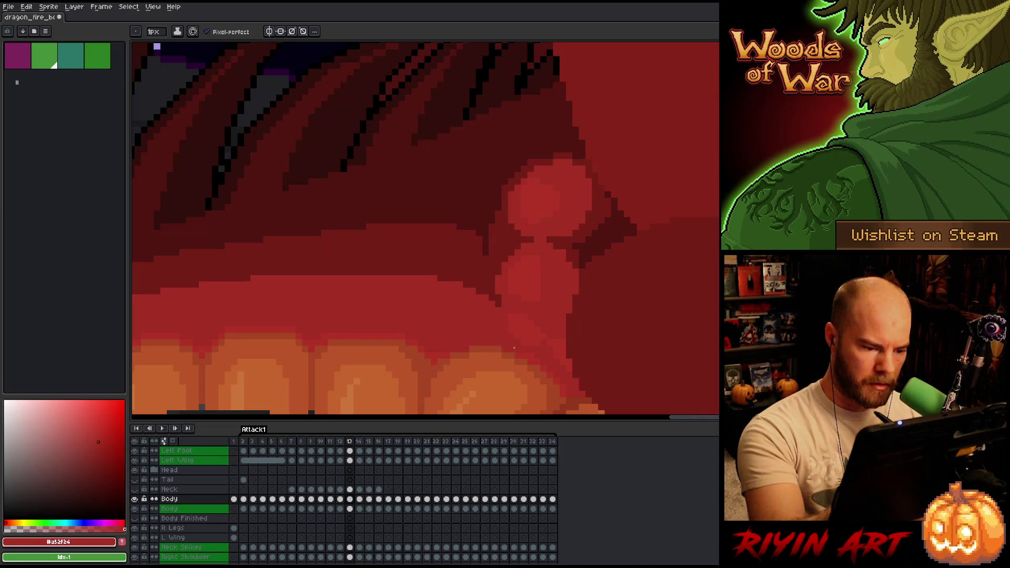
{"action": "left_click_drag", "start_coordinate": [559, 318], "coordinate": [520, 140]}
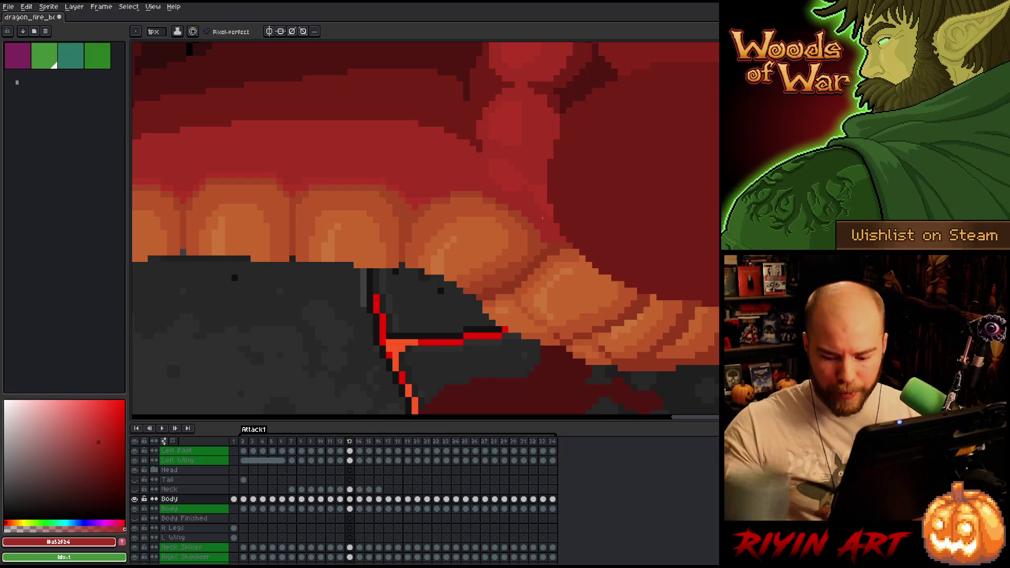
Step: Flip between frames 13, 14 and 15 comparing the lower belly scales, then advance to frame 16
{"action": "key", "text": "period"}
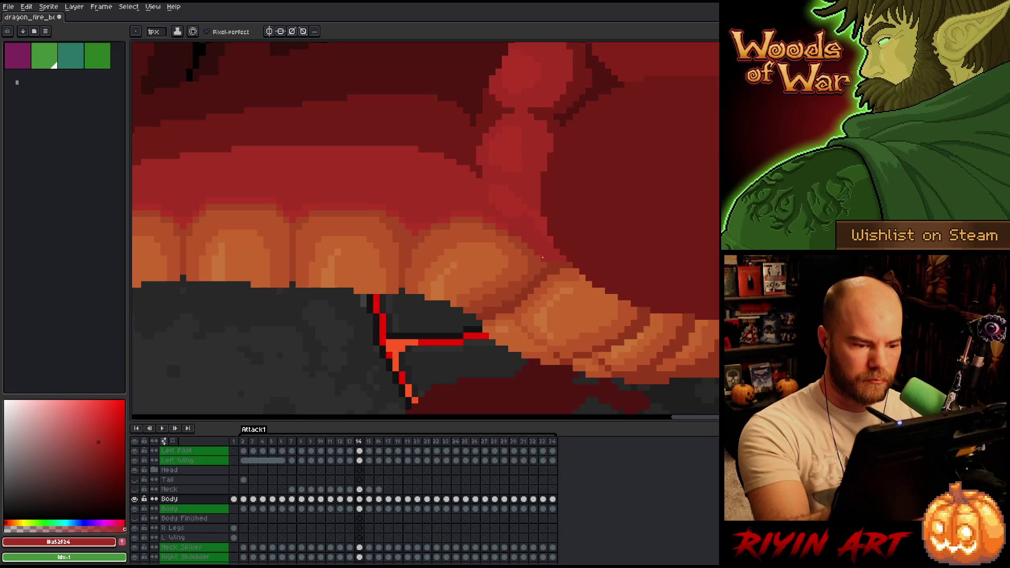
{"action": "key", "text": "period"}
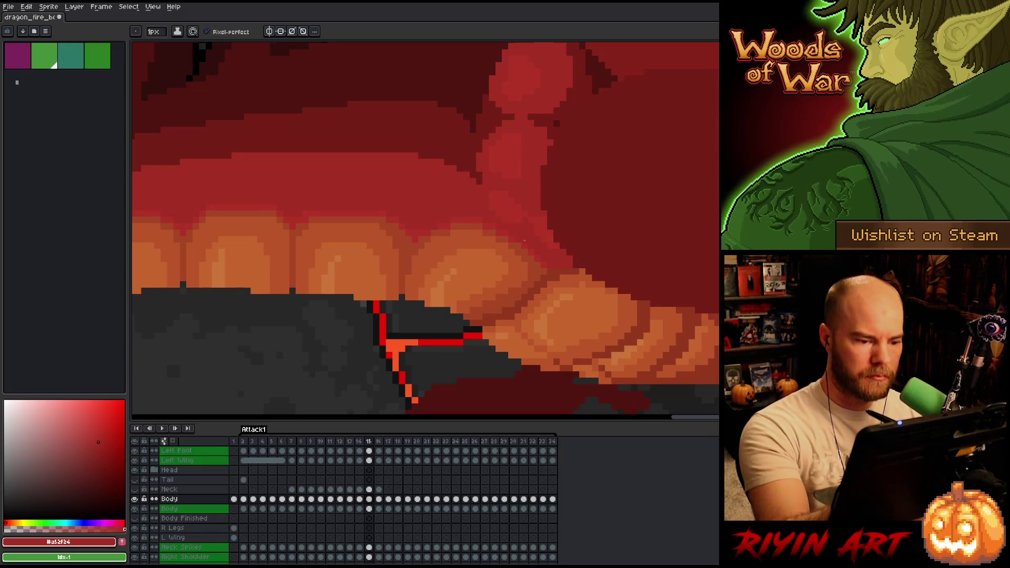
{"action": "key", "text": "comma"}
{"action": "key", "text": "period"}
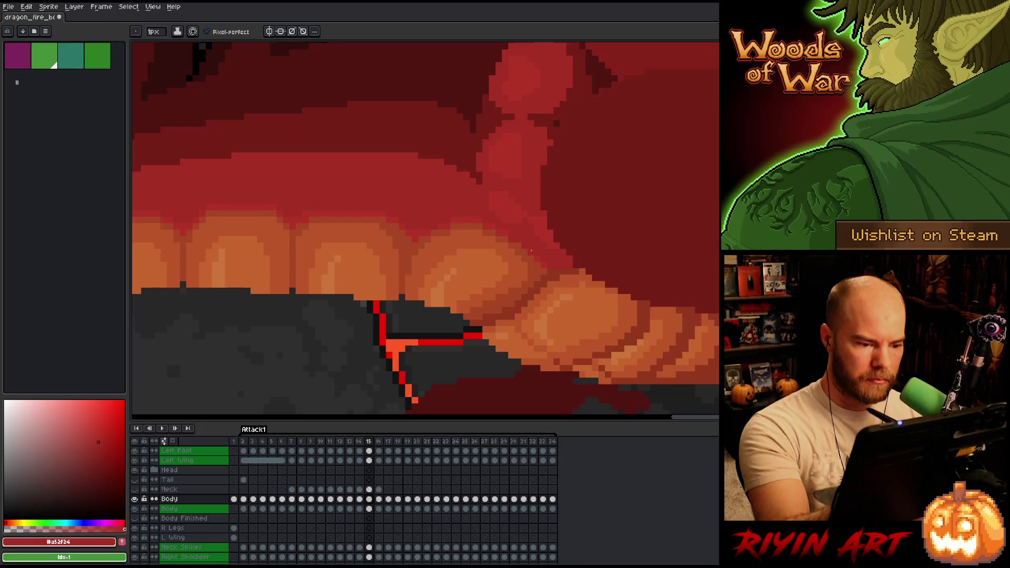
{"action": "key", "text": "comma"}
{"action": "key", "text": "comma"}
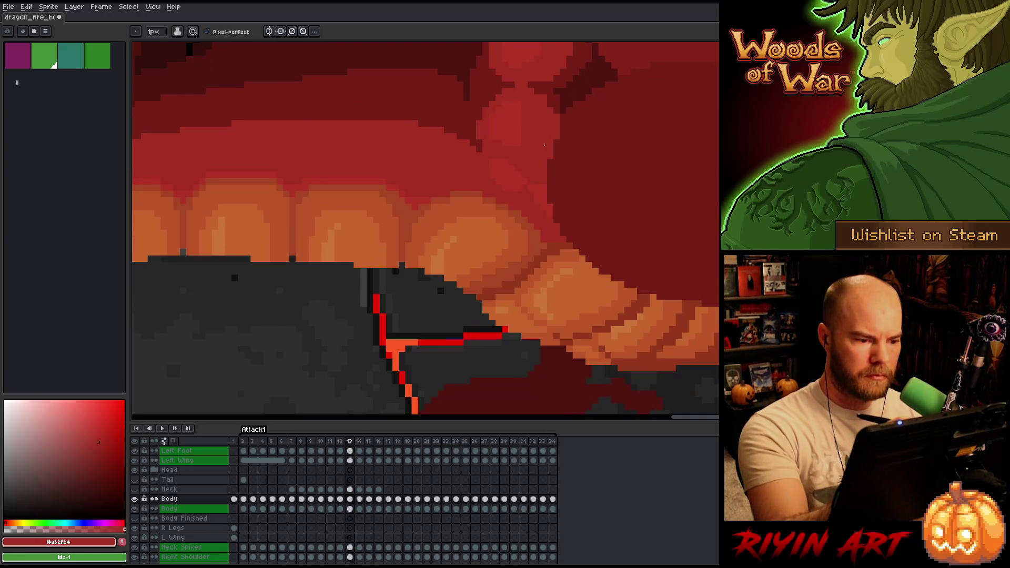
{"action": "key", "text": "period"}
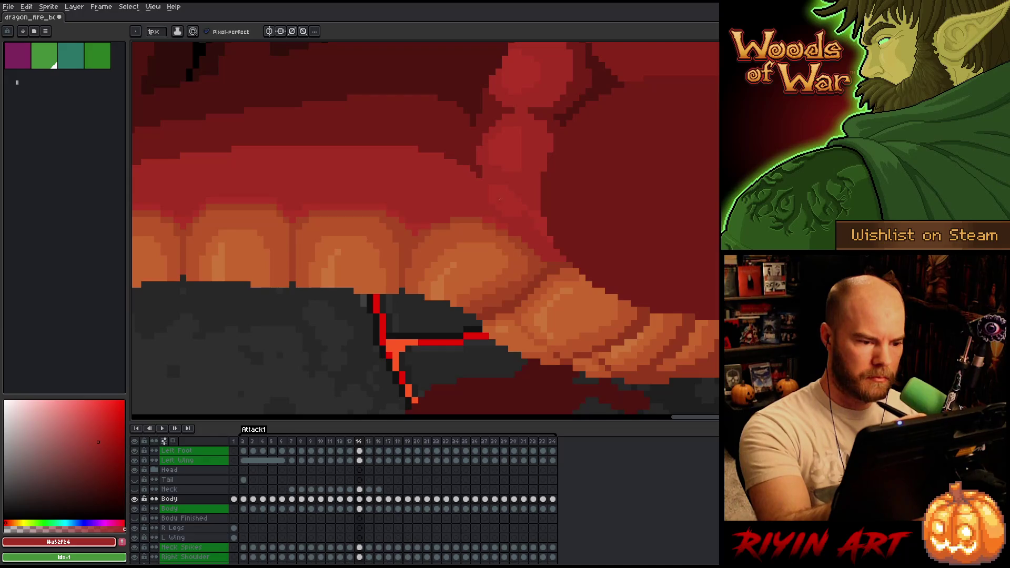
{"action": "key", "text": "period"}
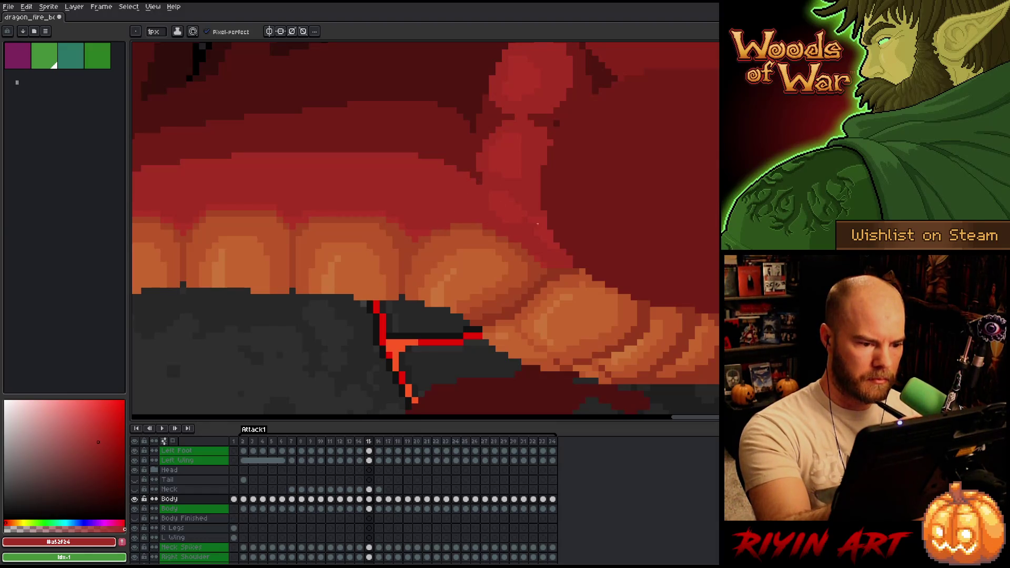
{"action": "key", "text": "period"}
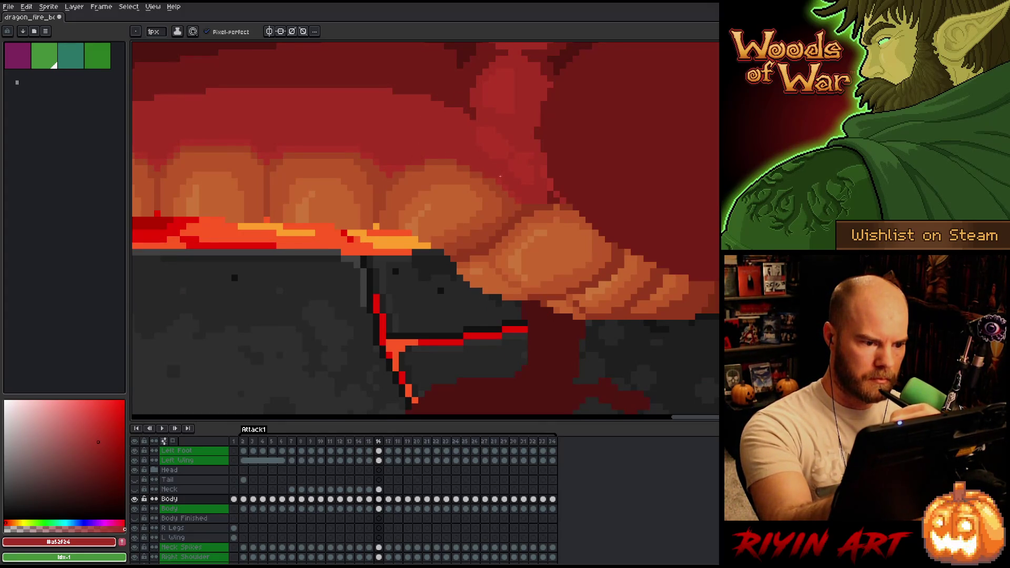
Step: Advance through frames 17, 18 and 19 over the lava, flipping back once to compare
{"action": "key", "text": "period"}
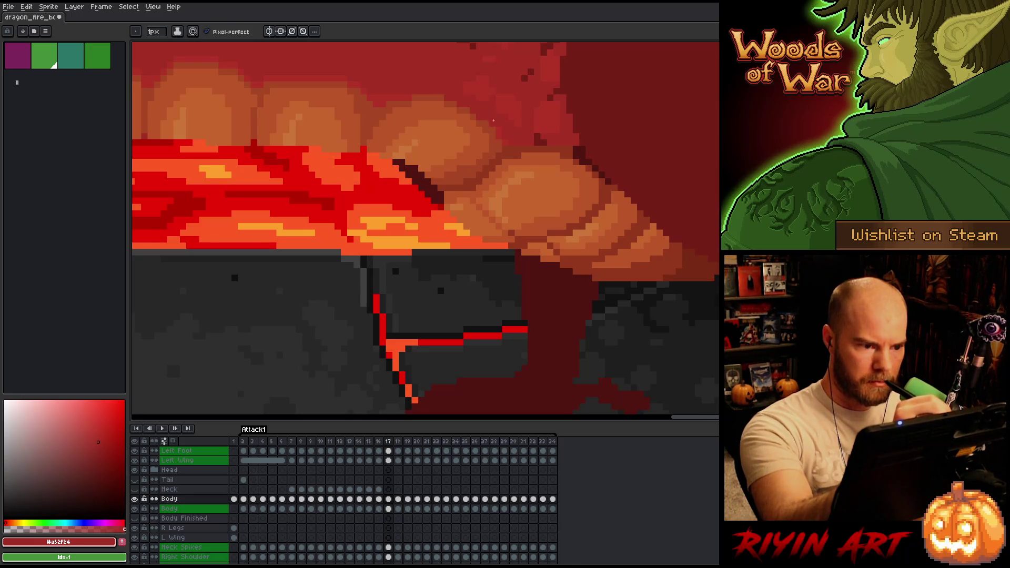
{"action": "key", "text": "period"}
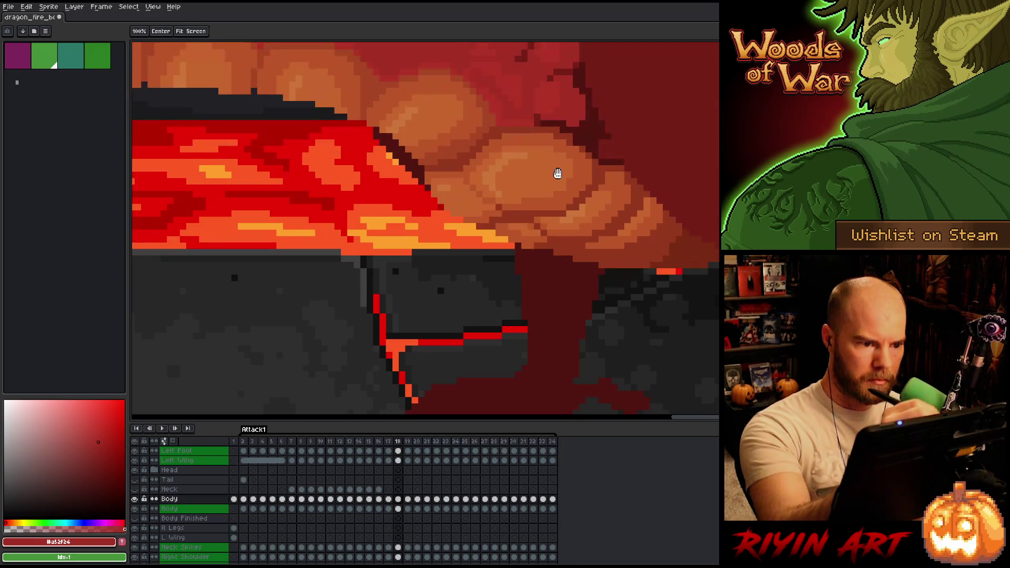
{"action": "scroll", "coordinate": [465, 147], "scroll_direction": "up", "scroll_amount": 3}
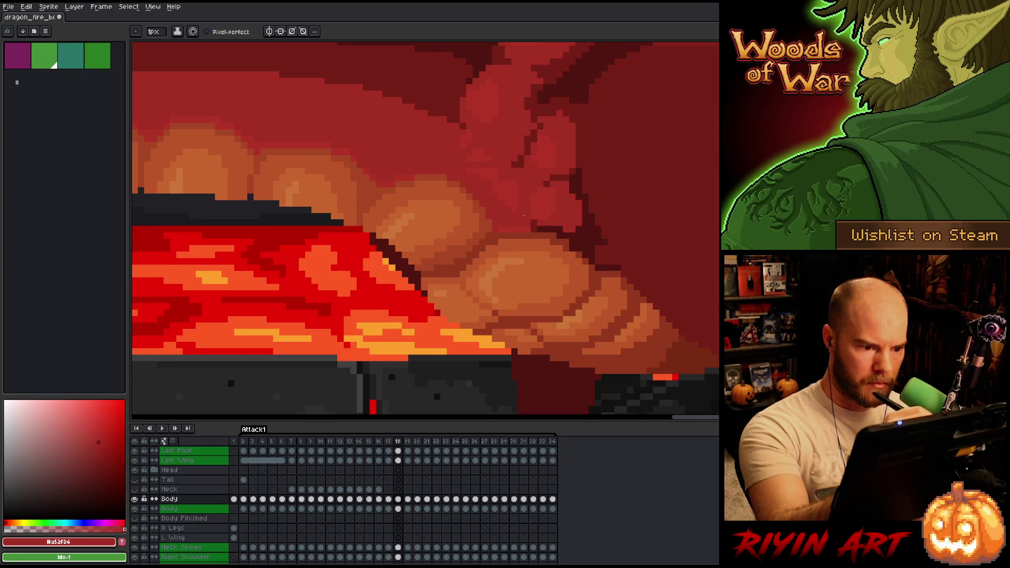
{"action": "key", "text": "period"}
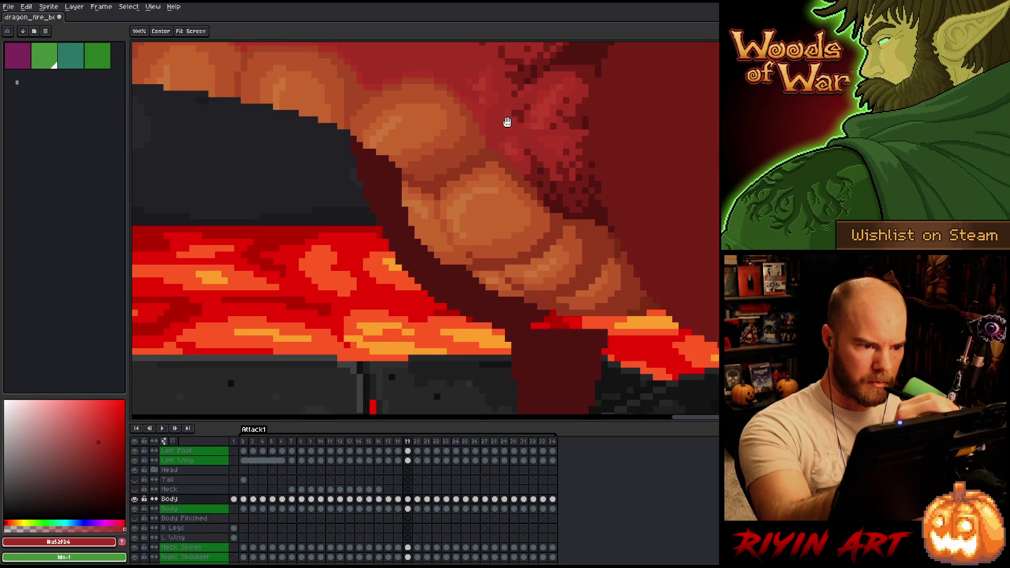
{"action": "scroll", "coordinate": [509, 120], "scroll_direction": "up", "scroll_amount": 2}
{"action": "key", "text": "comma"}
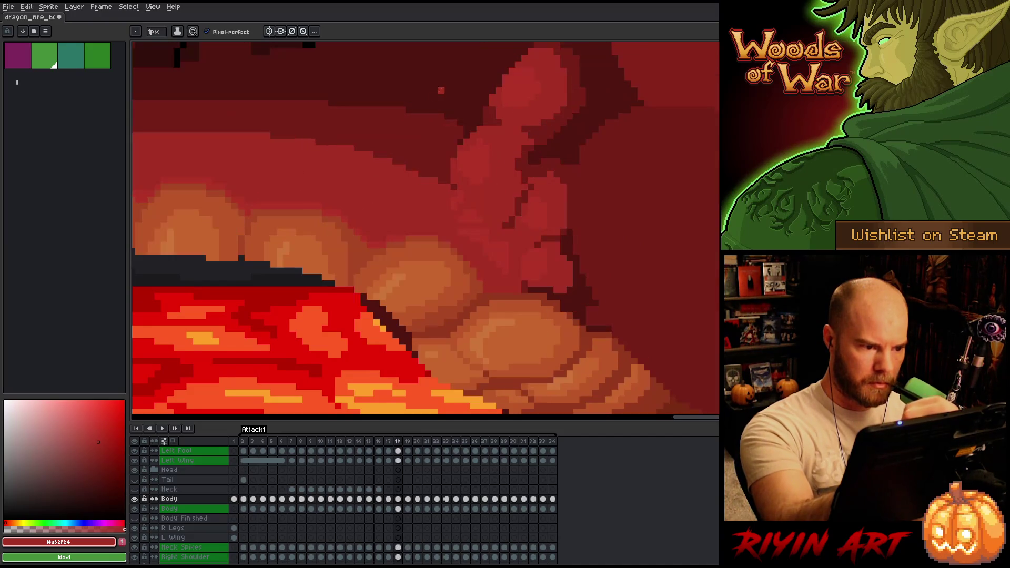
{"action": "key", "text": "period"}
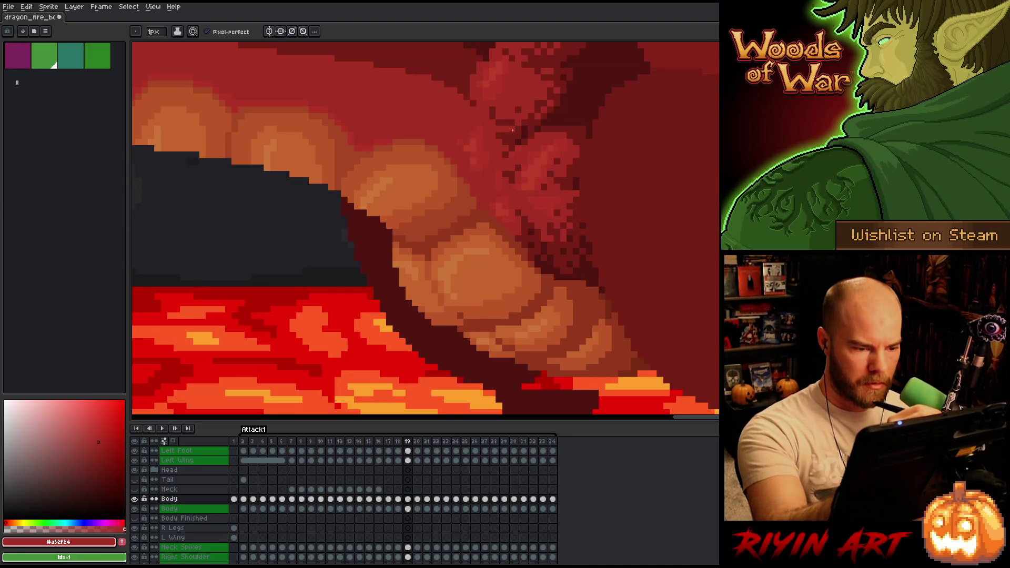
Step: Sample #a74624 and scale reds, darken a belly-scale pixel on frame 20, and save
{"action": "left_click", "coordinate": [515, 209], "text": "alt"}
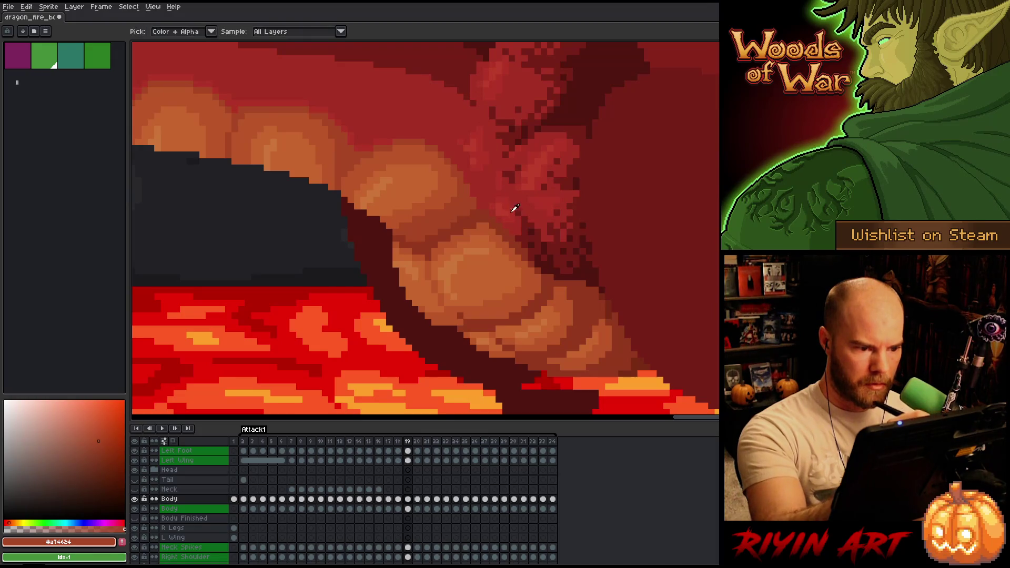
{"action": "left_click", "coordinate": [512, 197], "text": "alt"}
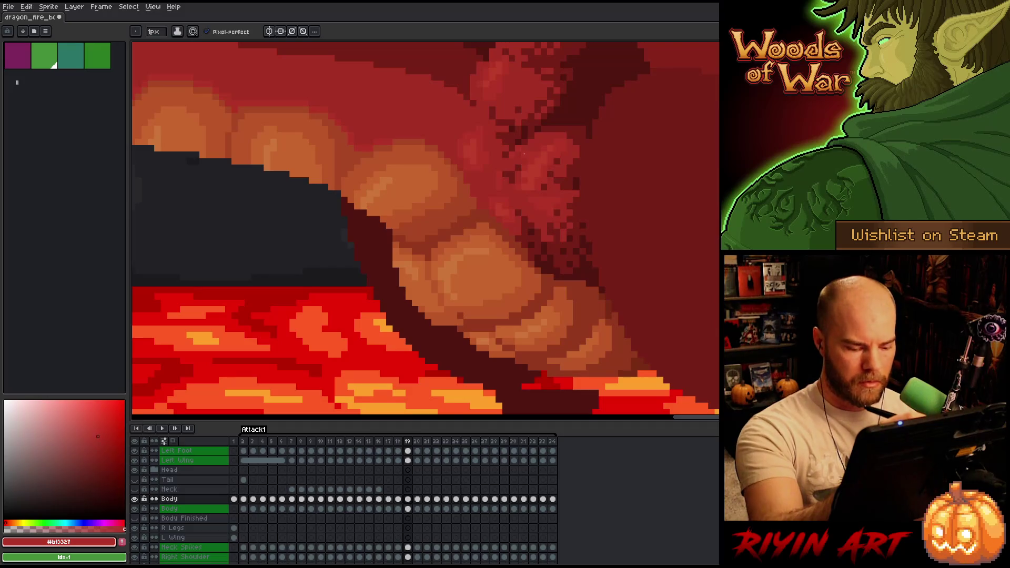
{"action": "key", "text": "Right"}
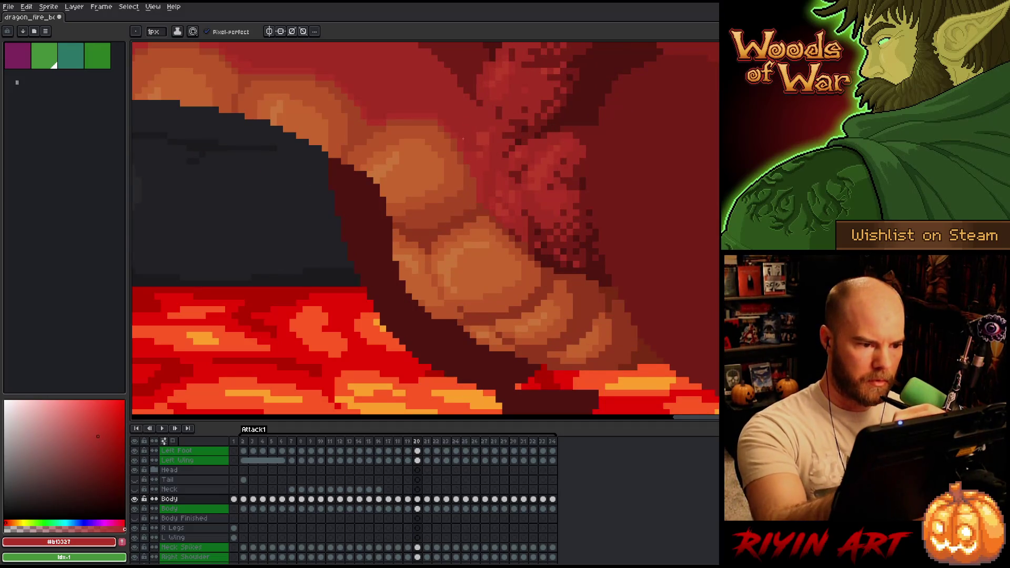
{"action": "left_click", "coordinate": [441, 122], "text": "alt"}
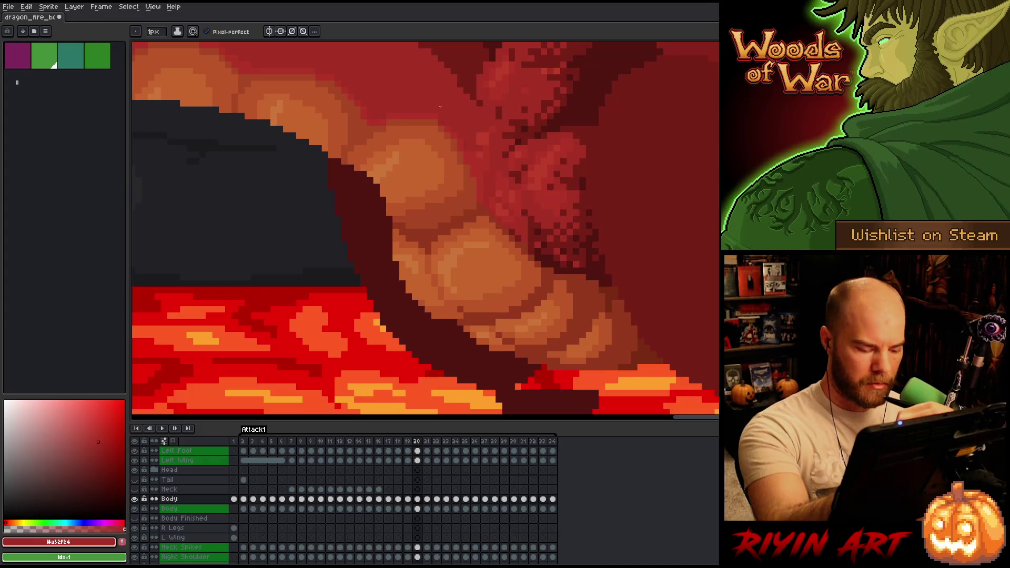
{"action": "key", "text": "Left"}
{"action": "key", "text": "Right"}
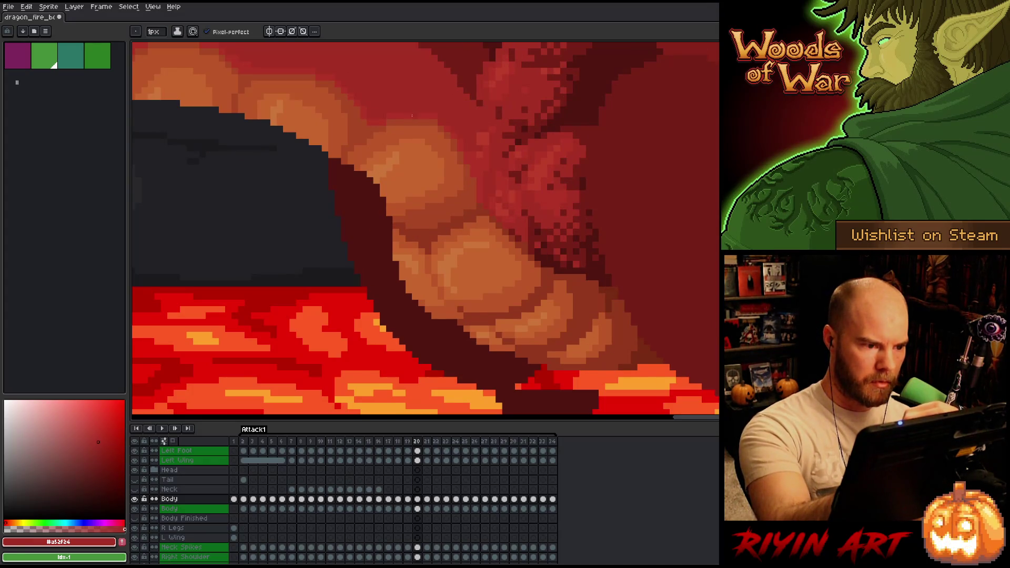
{"action": "left_click", "coordinate": [444, 128]}
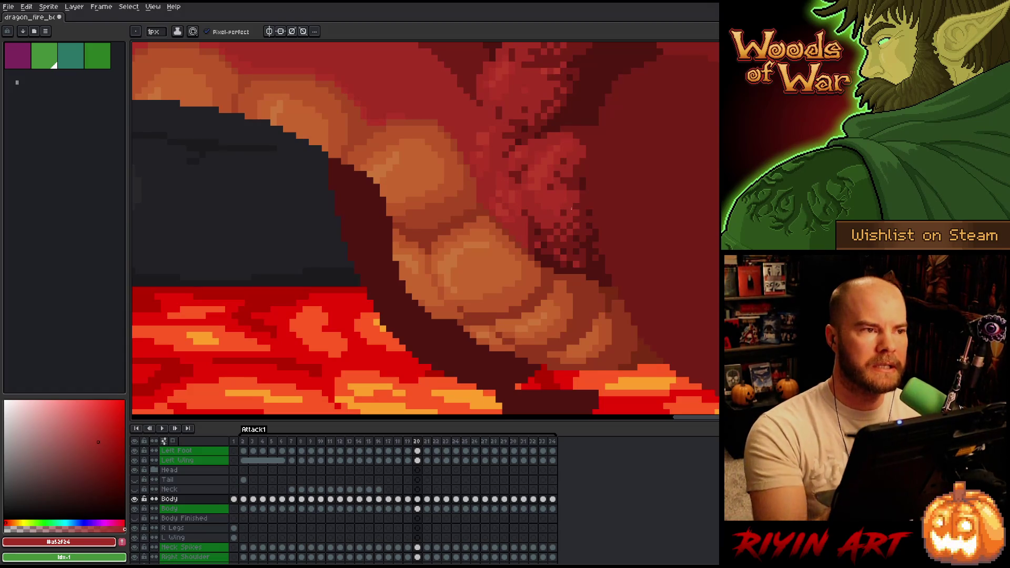
{"action": "key", "text": "ctrl+s"}
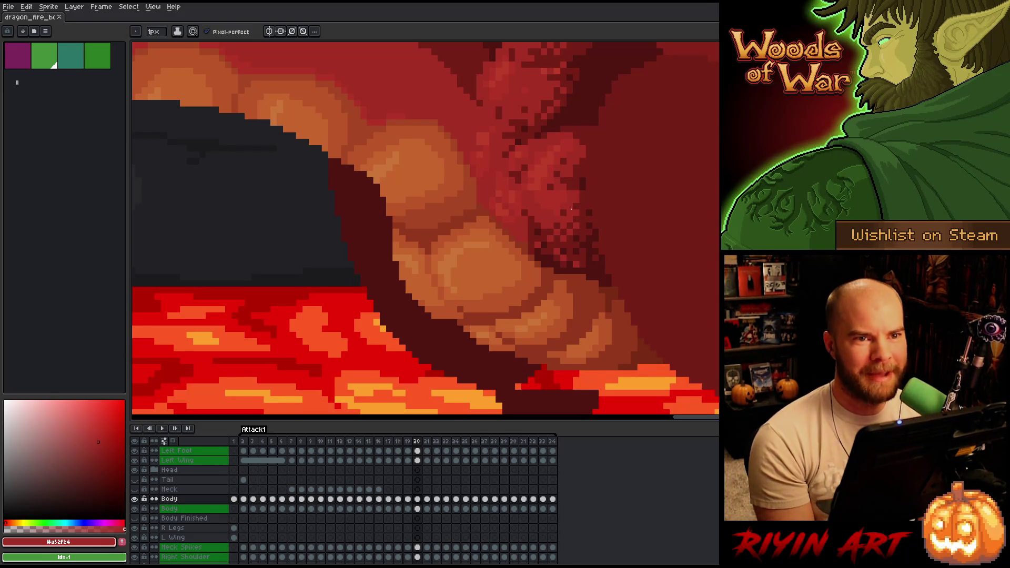
Step: Paint two lighter red pixels on the scales, sample mid, dark and light reds, and save
{"action": "left_click", "coordinate": [501, 205], "text": "alt"}
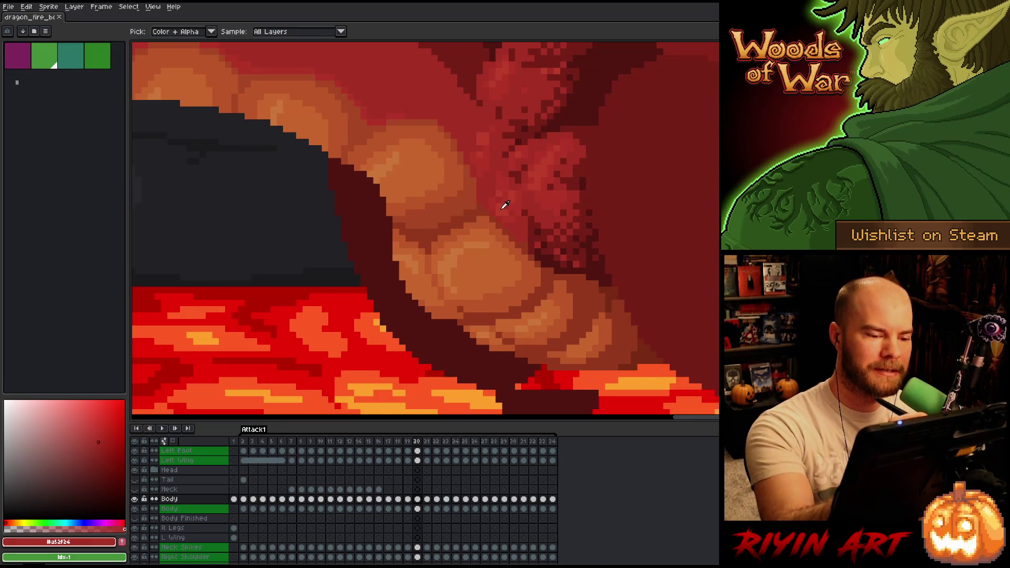
{"action": "left_click", "coordinate": [505, 205]}
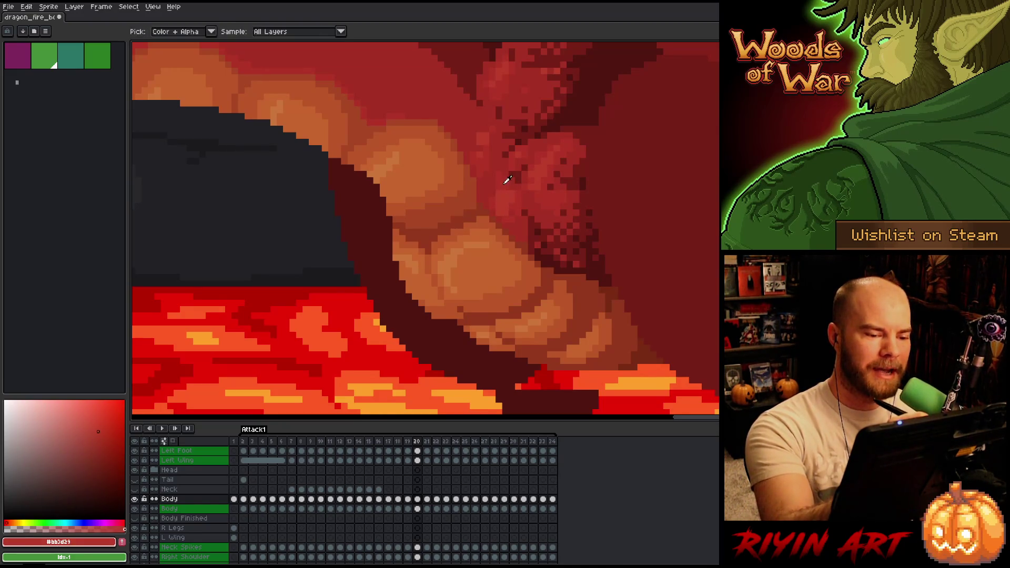
{"action": "left_click", "coordinate": [507, 176], "text": "alt"}
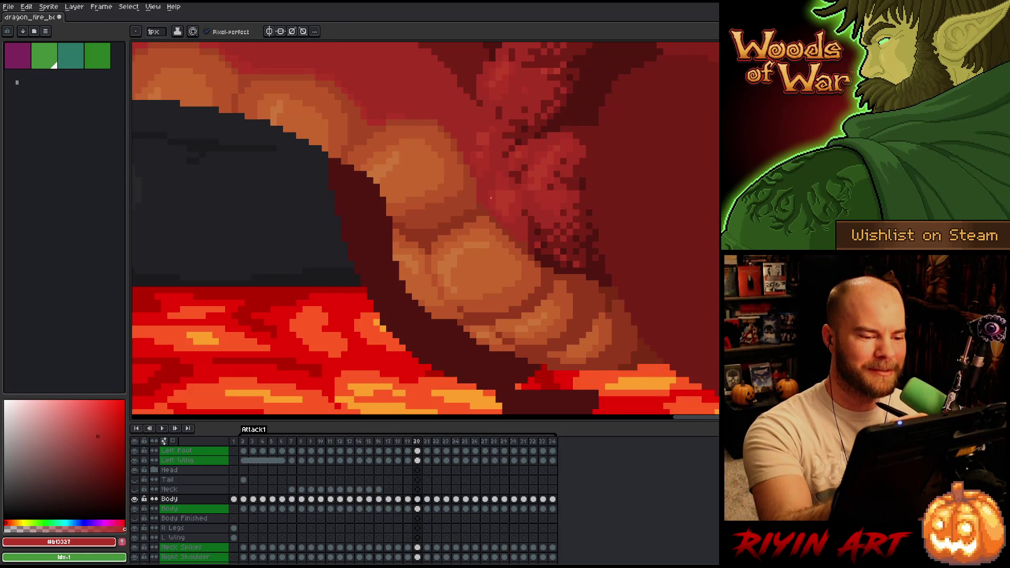
{"action": "left_click", "coordinate": [494, 205], "text": "alt"}
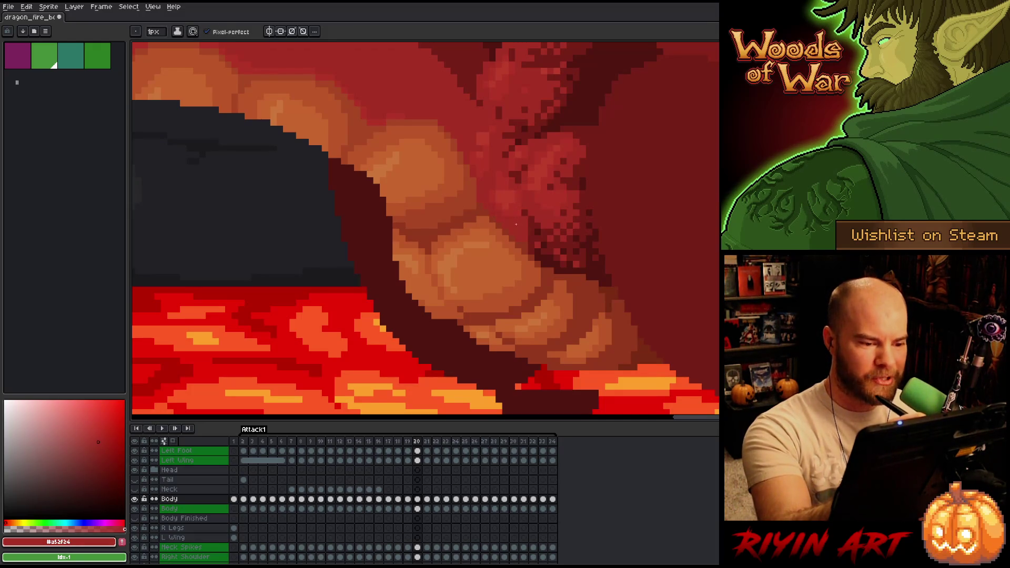
{"action": "left_click", "coordinate": [482, 140], "text": "alt"}
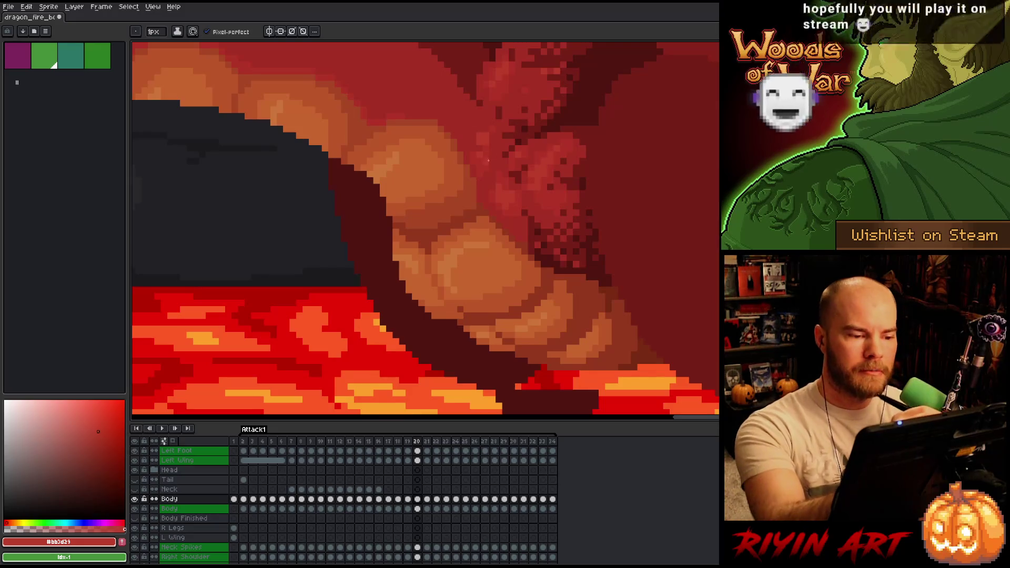
{"action": "left_click", "coordinate": [485, 131], "text": "alt"}
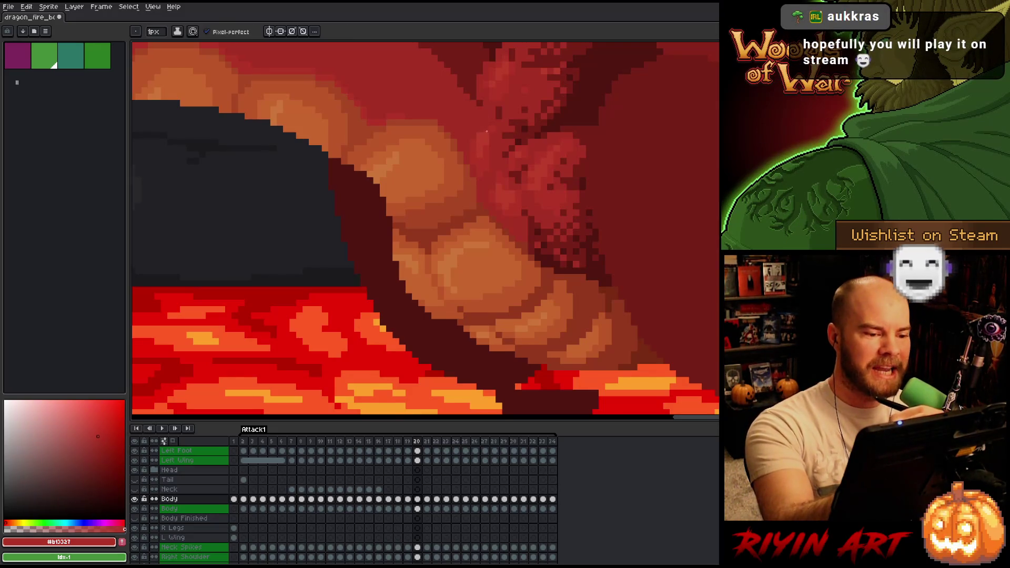
{"action": "left_click", "coordinate": [482, 143], "text": "alt"}
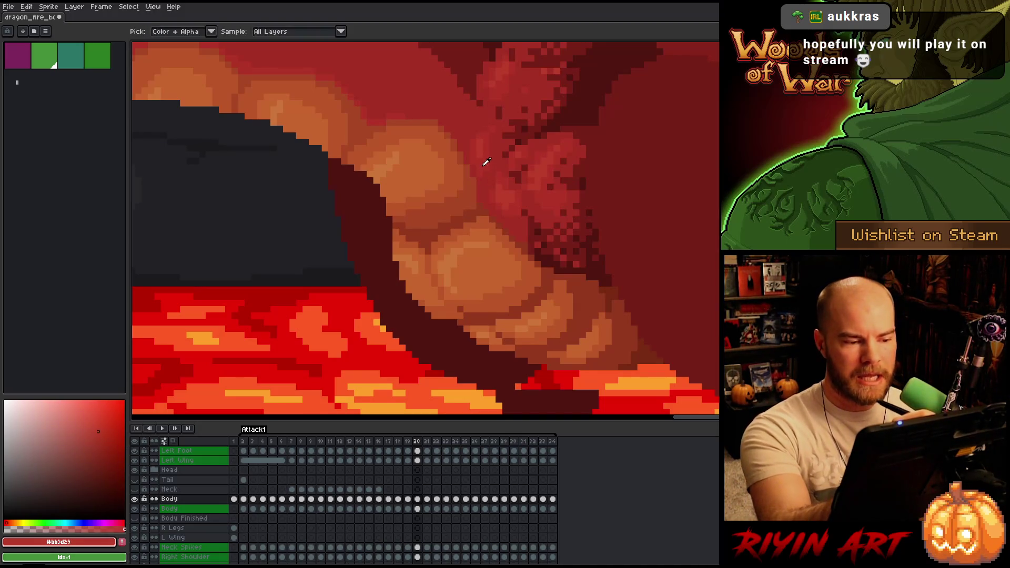
{"action": "left_click", "coordinate": [500, 146], "text": "alt"}
{"action": "key", "text": "ctrl+s"}
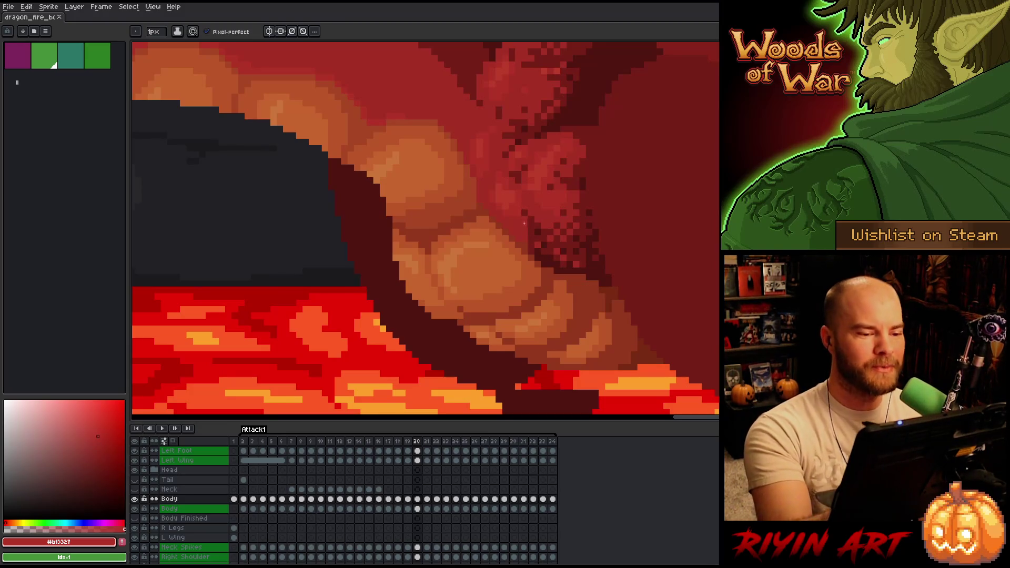
Step: Sample dark and mid scale reds, then flip back to frame 19 to compare
{"action": "left_click", "coordinate": [525, 246], "text": "alt"}
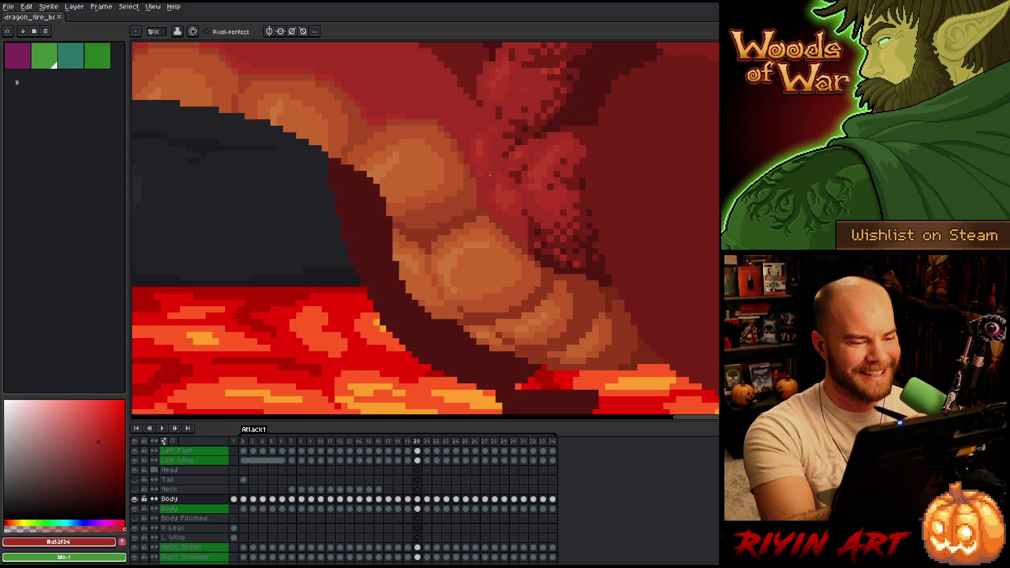
{"action": "left_click", "coordinate": [569, 233], "text": "alt"}
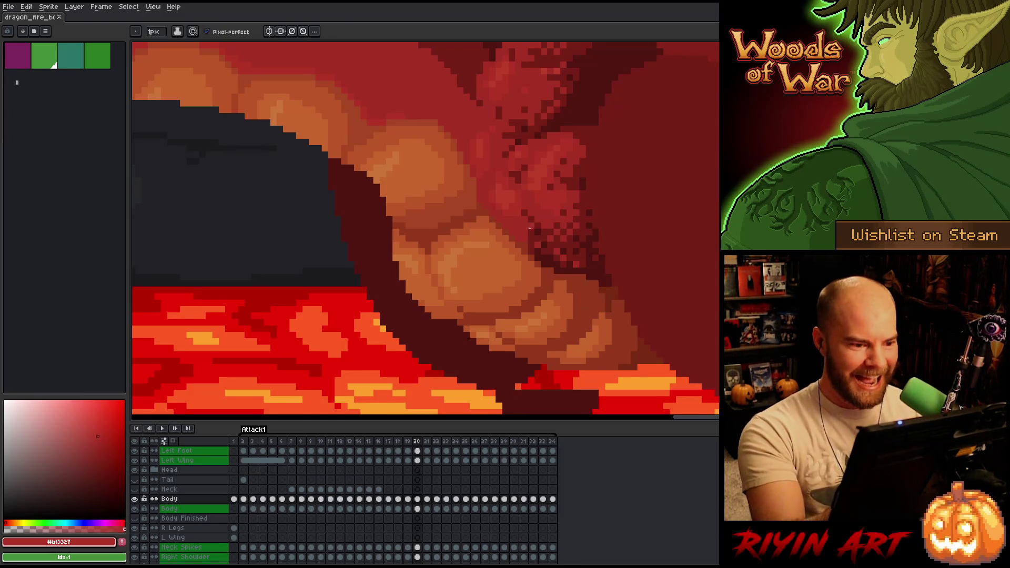
{"action": "left_click", "coordinate": [529, 221], "text": "alt"}
{"action": "key", "text": "Left"}
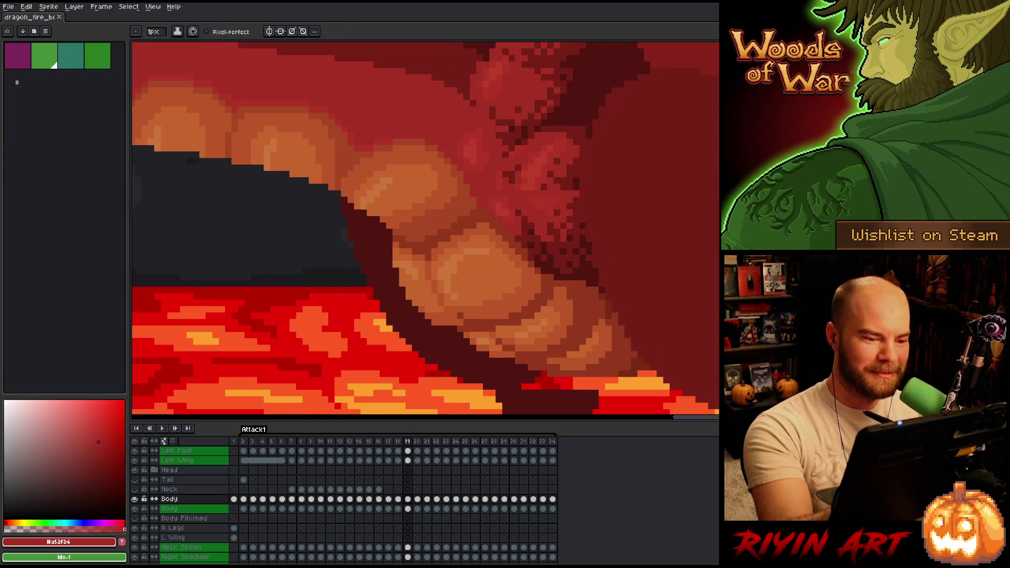
Step: Flip between frames 18 and 19 and eyedrop the light, scale and dark reds on frame 19
{"action": "key", "text": "Right"}
{"action": "key", "text": "Left"}
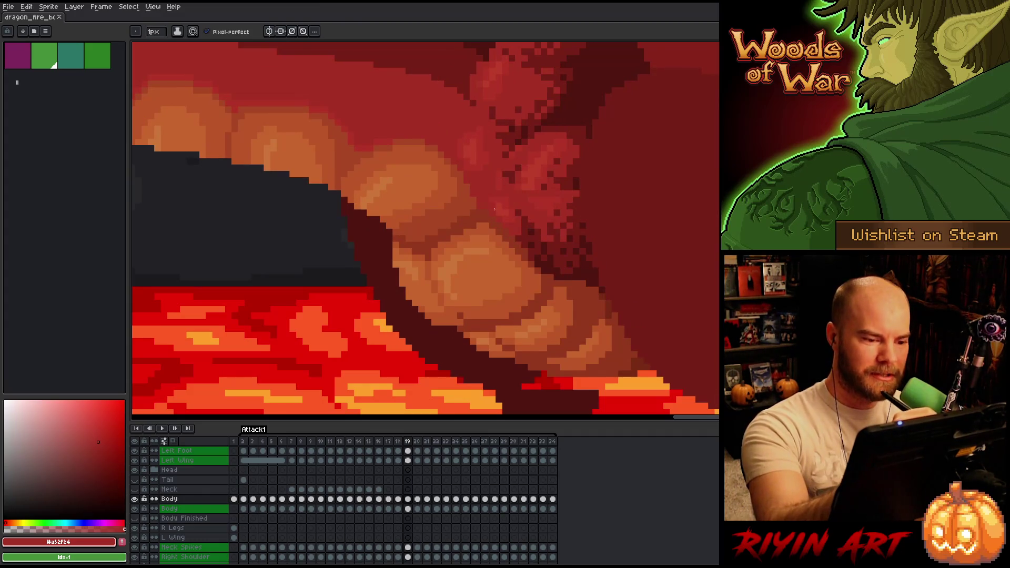
{"action": "key", "text": "Left"}
{"action": "key", "text": "Right"}
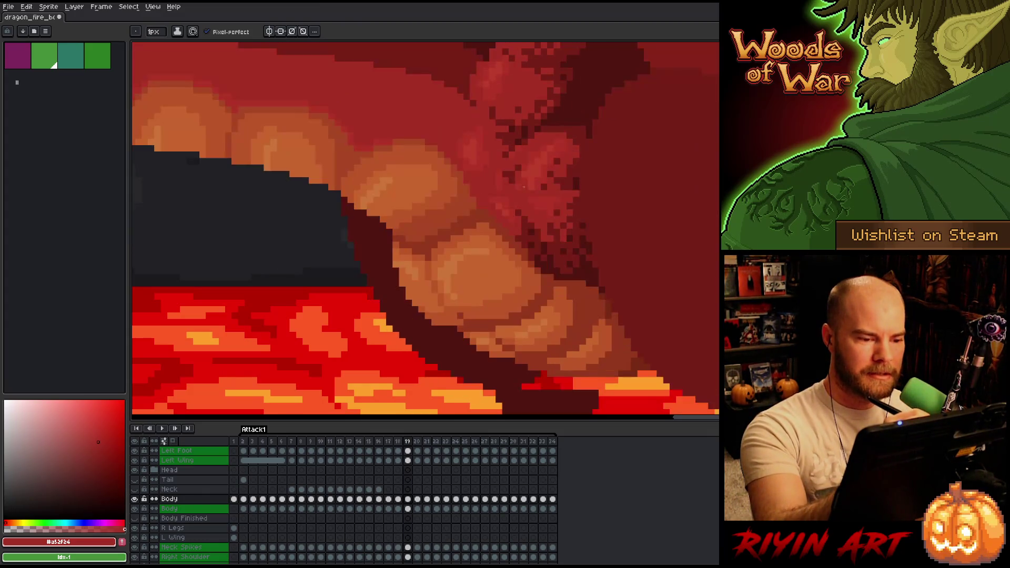
{"action": "left_click", "coordinate": [500, 203], "text": "alt"}
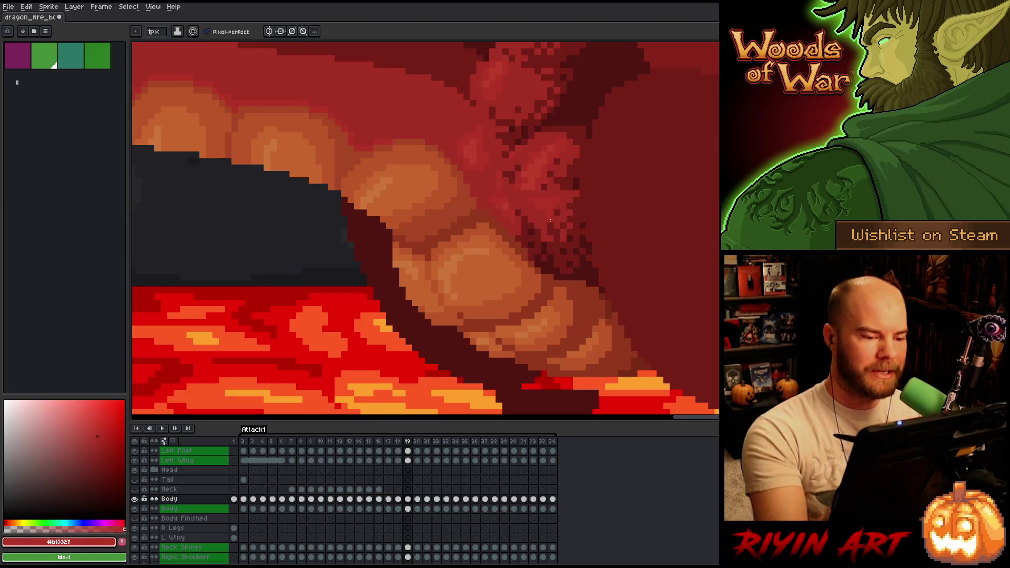
{"action": "key", "text": "alt"}
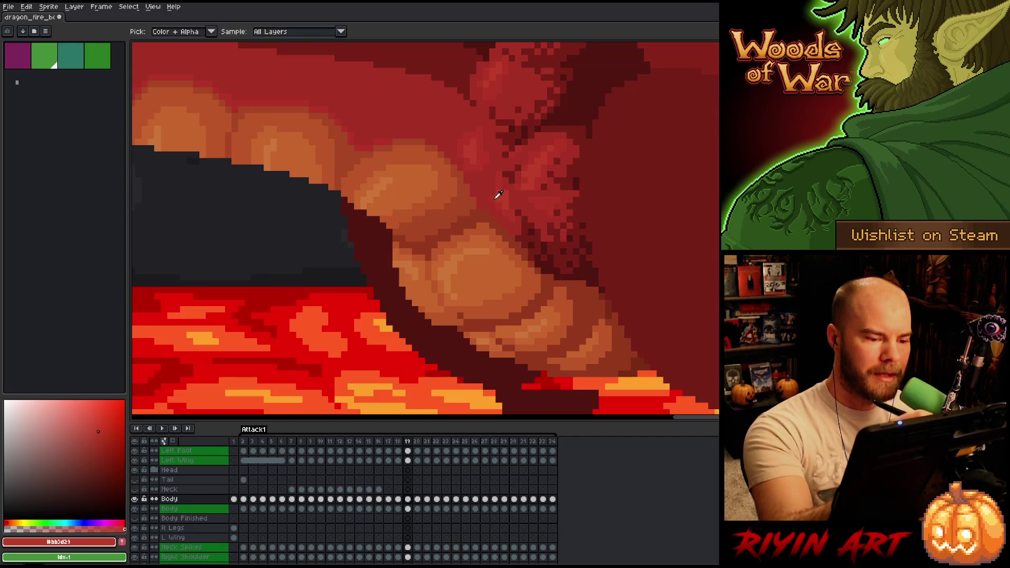
{"action": "left_click", "coordinate": [502, 167], "text": "alt"}
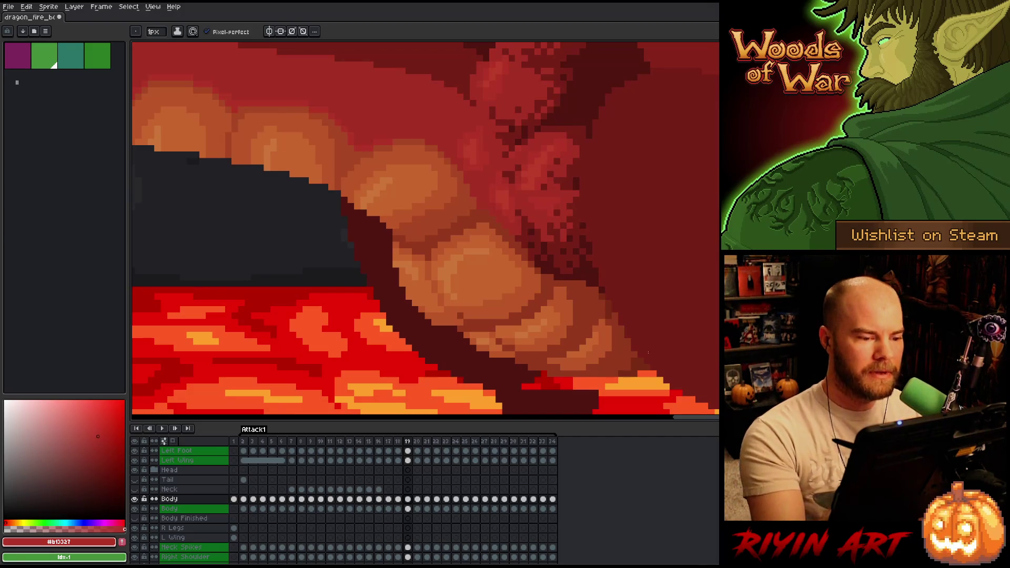
{"action": "left_click", "coordinate": [465, 179], "text": "alt"}
Step: Move to frame 21 and sample the mid, light and darkest belly reds from the scales
{"action": "key", "text": "Right"}
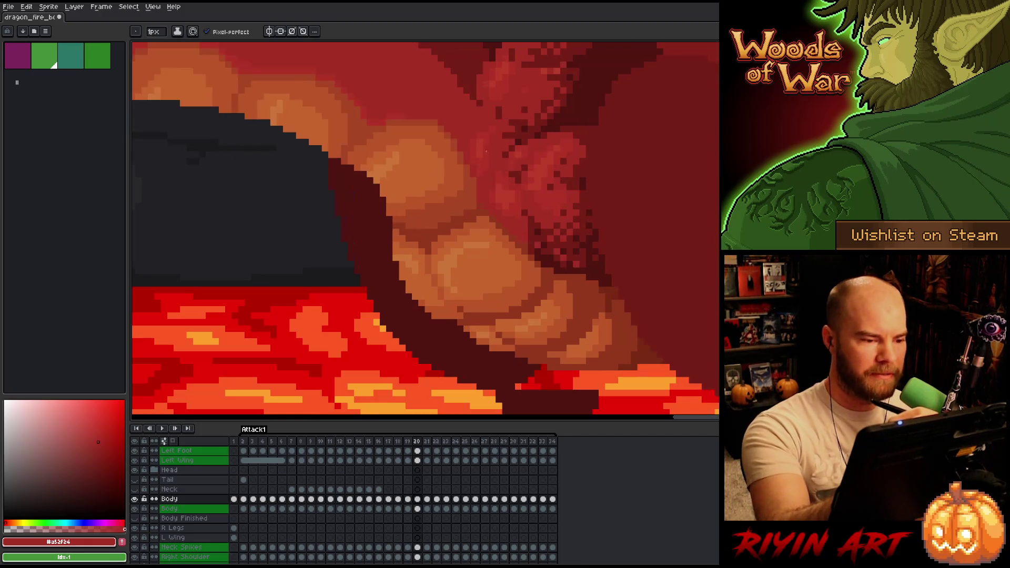
{"action": "key", "text": "Left"}
{"action": "key", "text": "Right"}
{"action": "key", "text": "Right"}
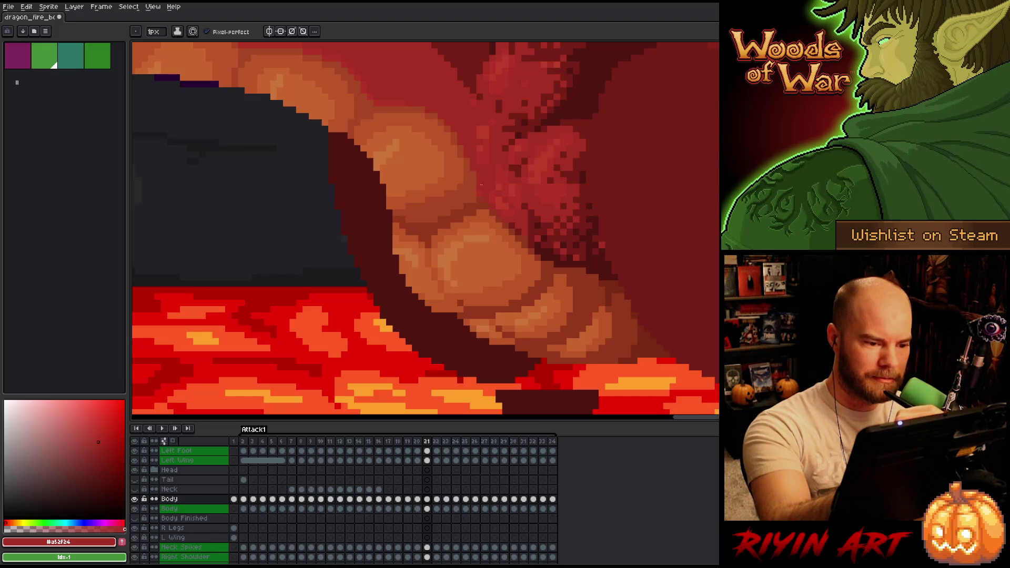
{"action": "left_click", "coordinate": [480, 134], "text": "alt"}
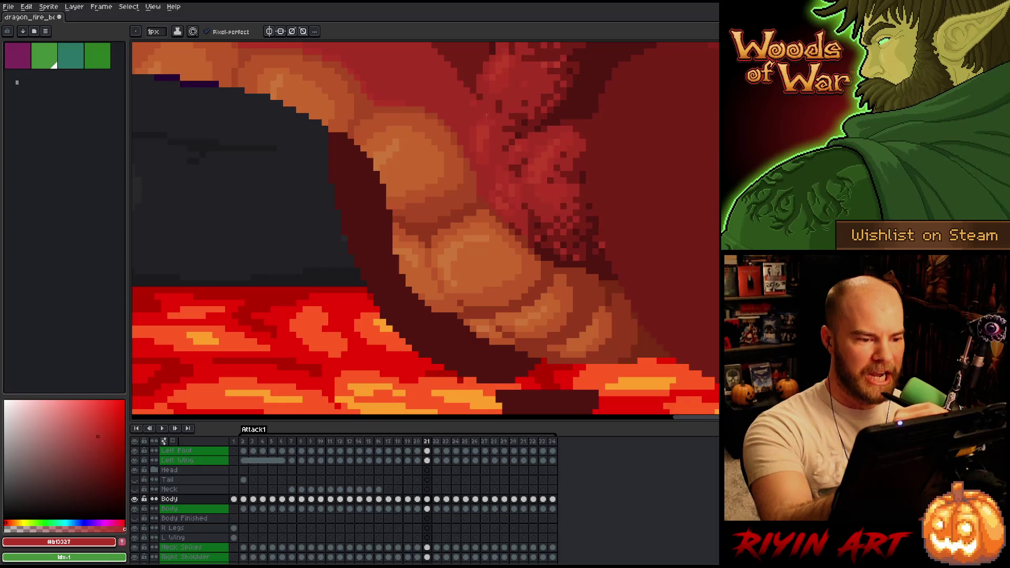
{"action": "left_click", "coordinate": [497, 209], "text": "alt"}
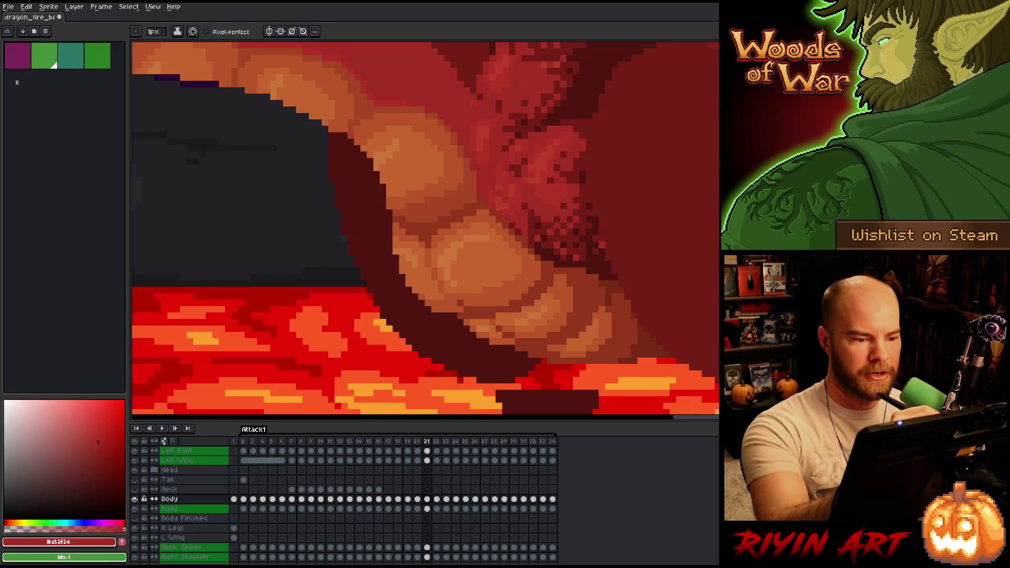
{"action": "left_click", "coordinate": [513, 210], "text": "alt"}
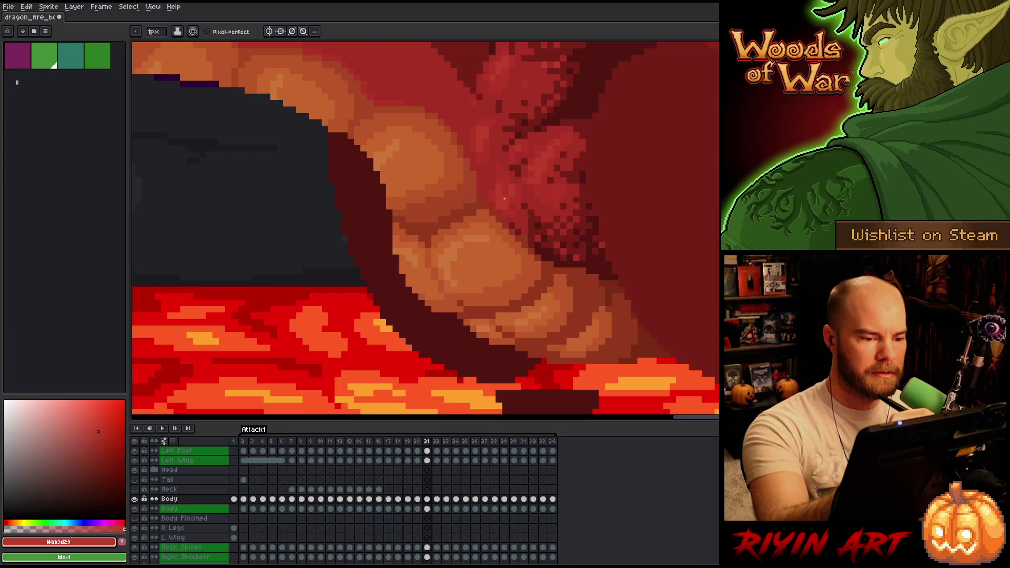
{"action": "left_click", "coordinate": [501, 204], "text": "alt"}
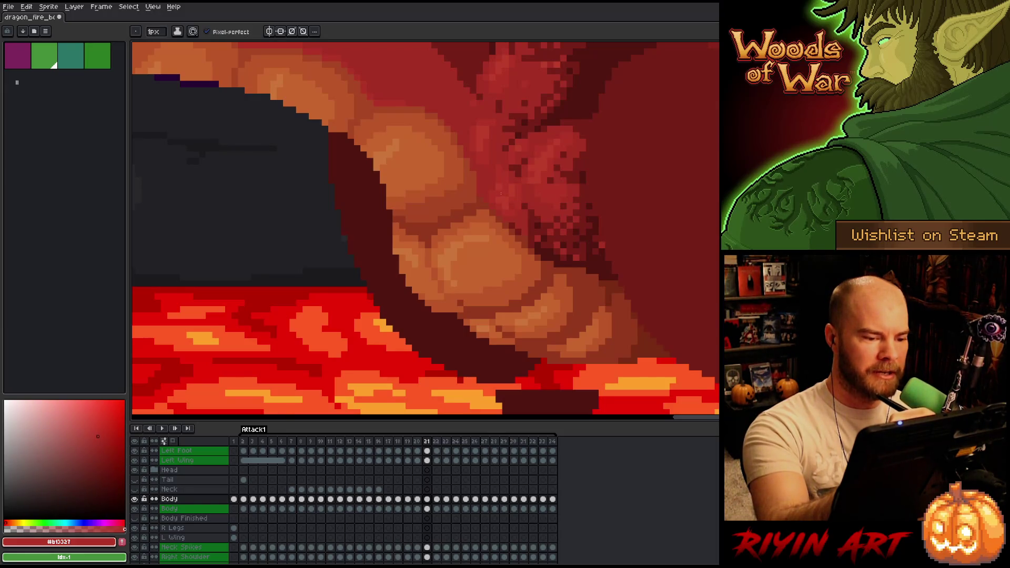
{"action": "left_click", "coordinate": [505, 194], "text": "alt"}
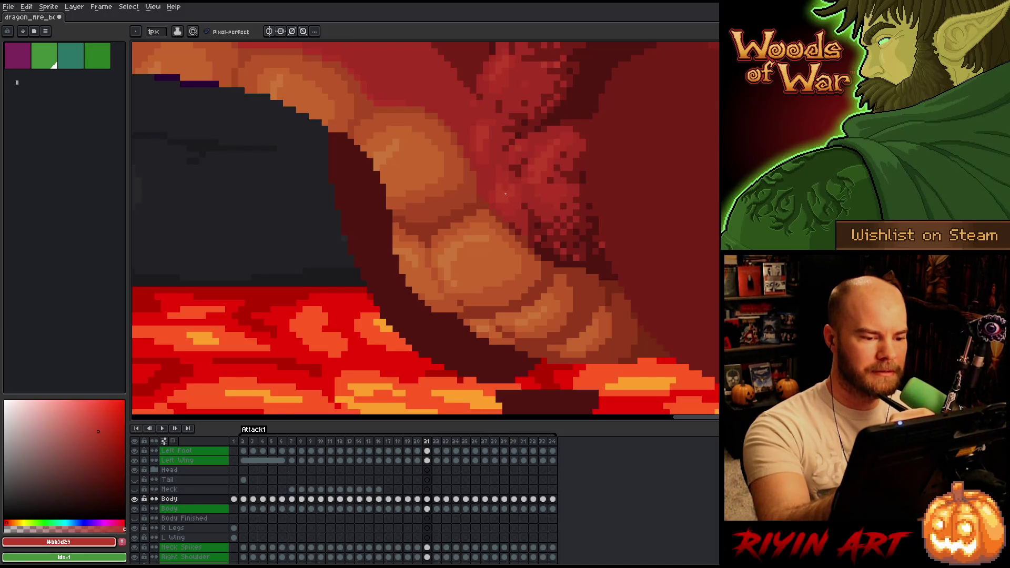
{"action": "left_click", "coordinate": [500, 176], "text": "alt"}
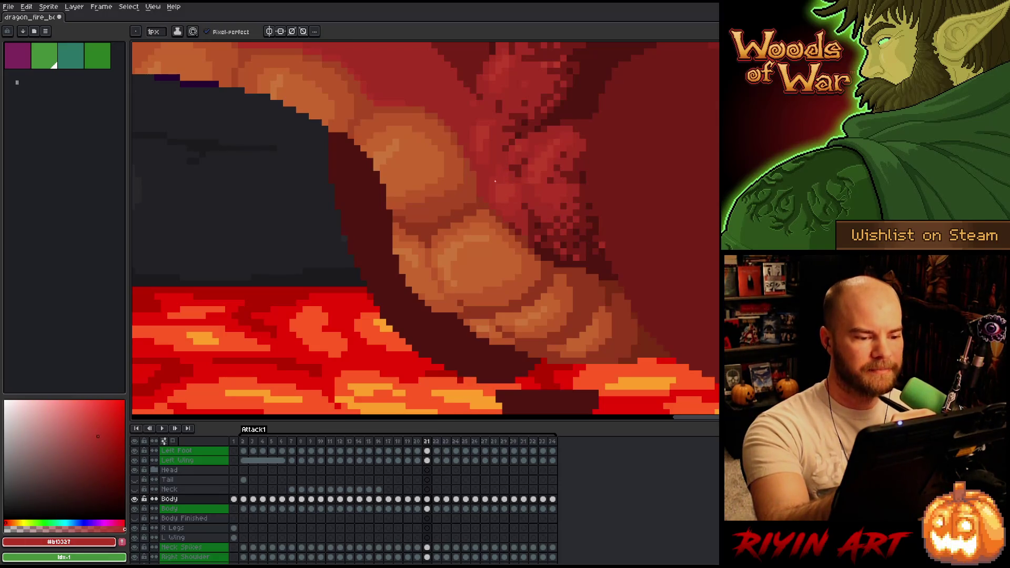
{"action": "left_click", "coordinate": [509, 201], "text": "alt"}
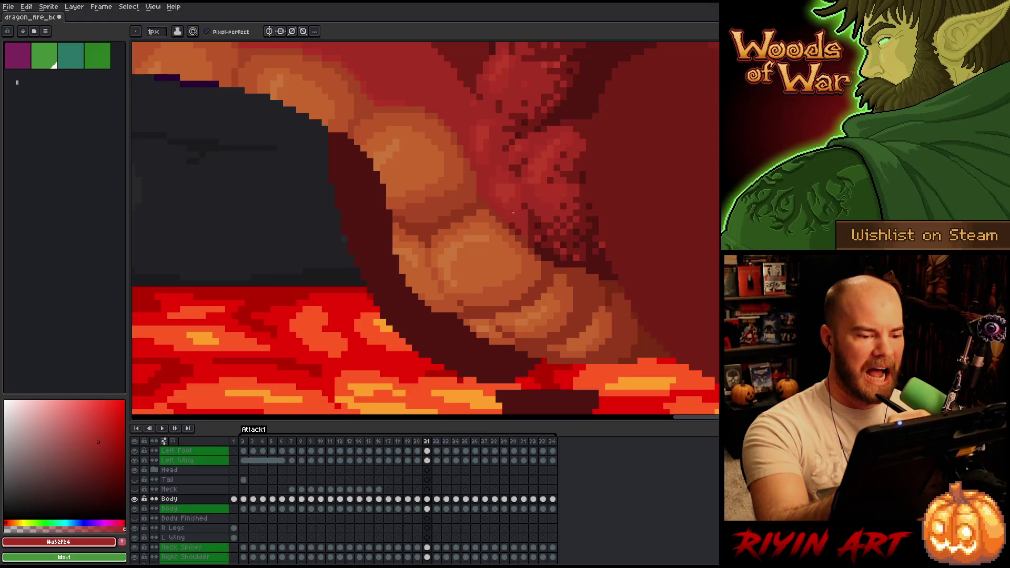
{"action": "left_click", "coordinate": [515, 205], "text": "alt"}
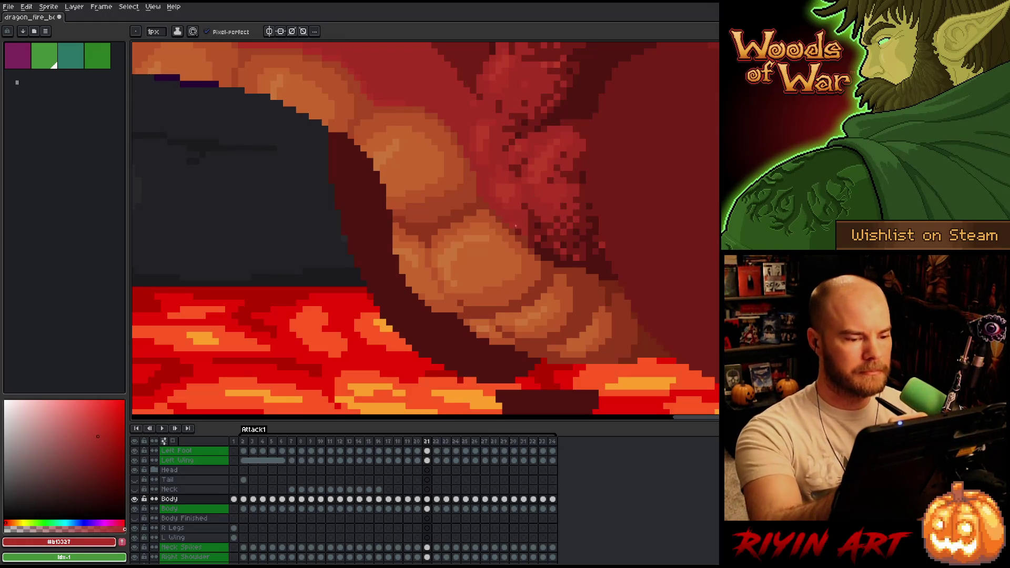
{"action": "left_click", "coordinate": [524, 219], "text": "alt"}
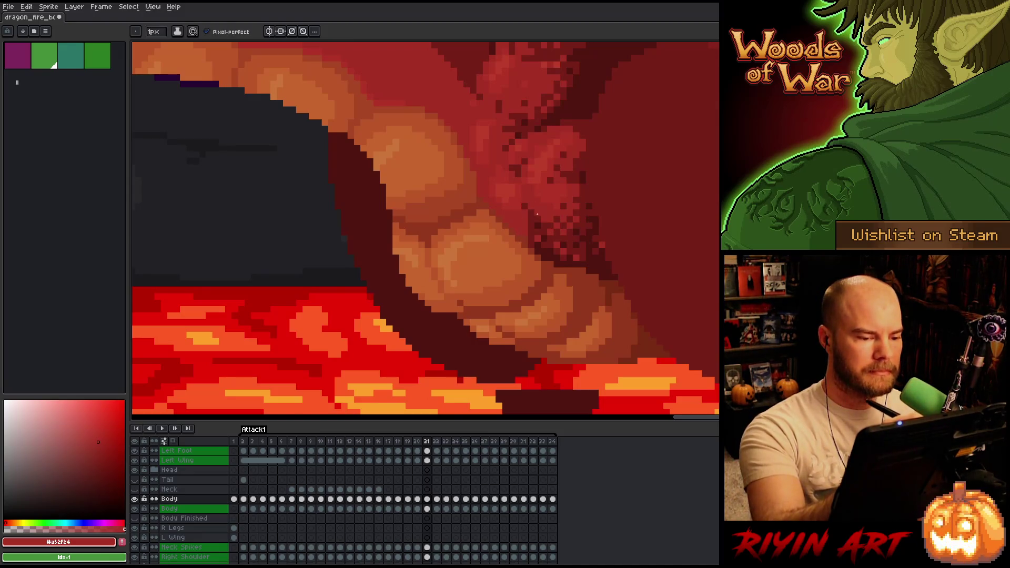
Step: Choose an option from the canvas right-click menu, then advance to frame 22
{"action": "right_click", "coordinate": [486, 257]}
{"action": "left_click", "coordinate": [570, 334]}
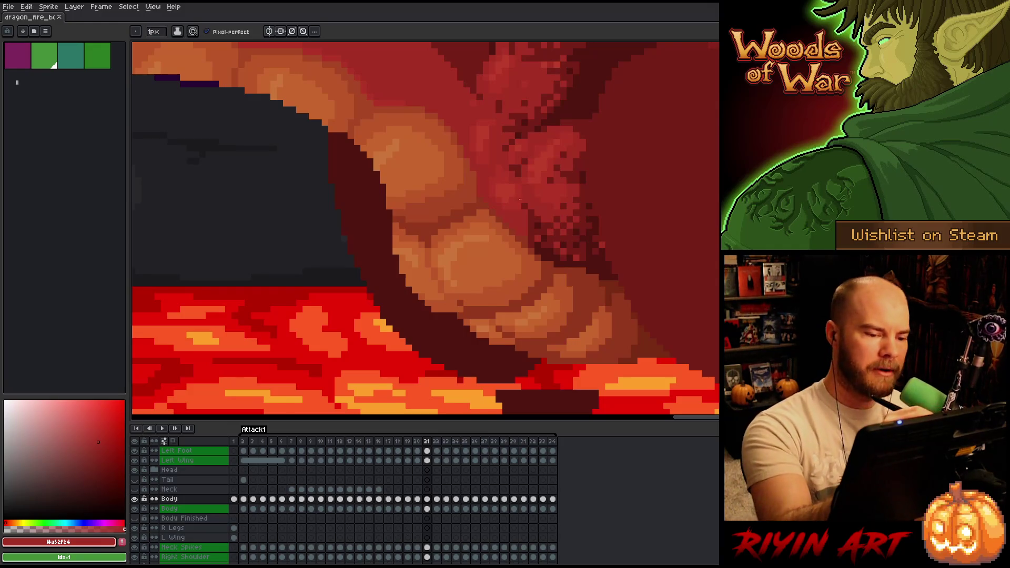
{"action": "key", "text": "period"}
Step: Touch up frame 22's belly scales, alternating reds #bb3d29, #b13337 and #a52f24
{"action": "left_click", "coordinate": [518, 219]}
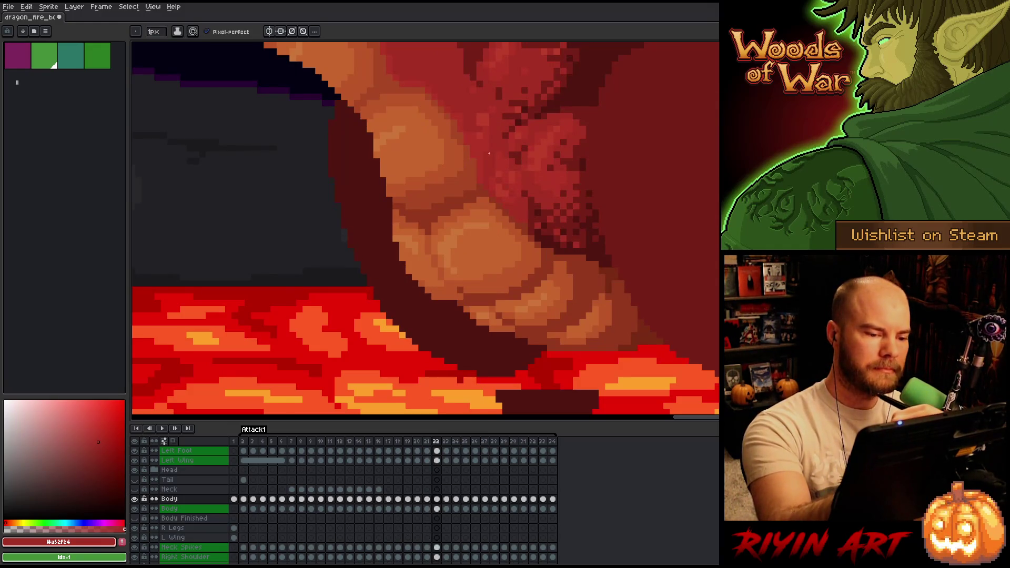
{"action": "left_click", "coordinate": [499, 192], "text": "alt"}
{"action": "left_click", "coordinate": [505, 187]}
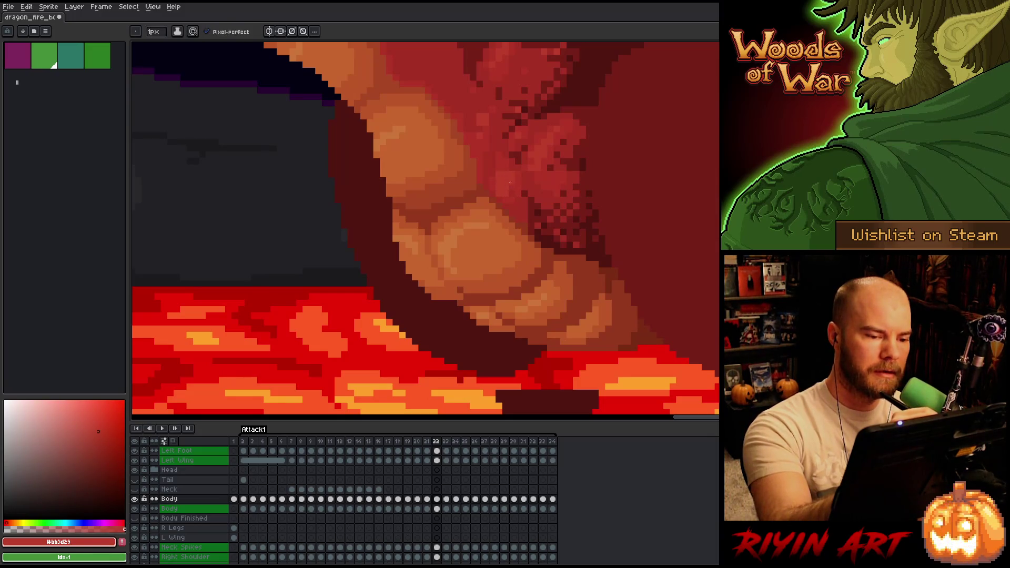
{"action": "left_click", "coordinate": [501, 176], "text": "alt"}
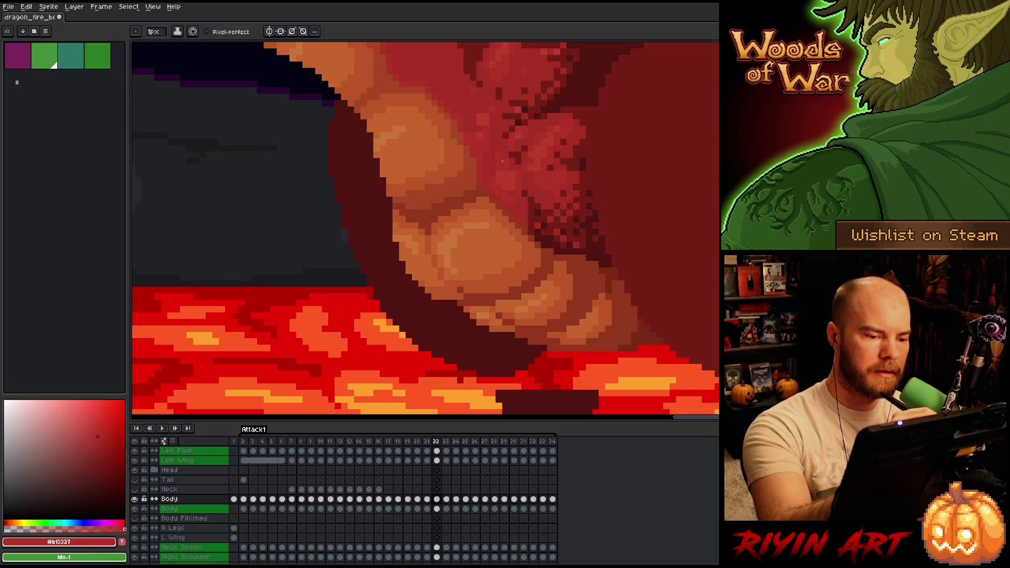
{"action": "left_click", "coordinate": [499, 192], "text": "alt"}
{"action": "left_click", "coordinate": [498, 162], "text": "alt"}
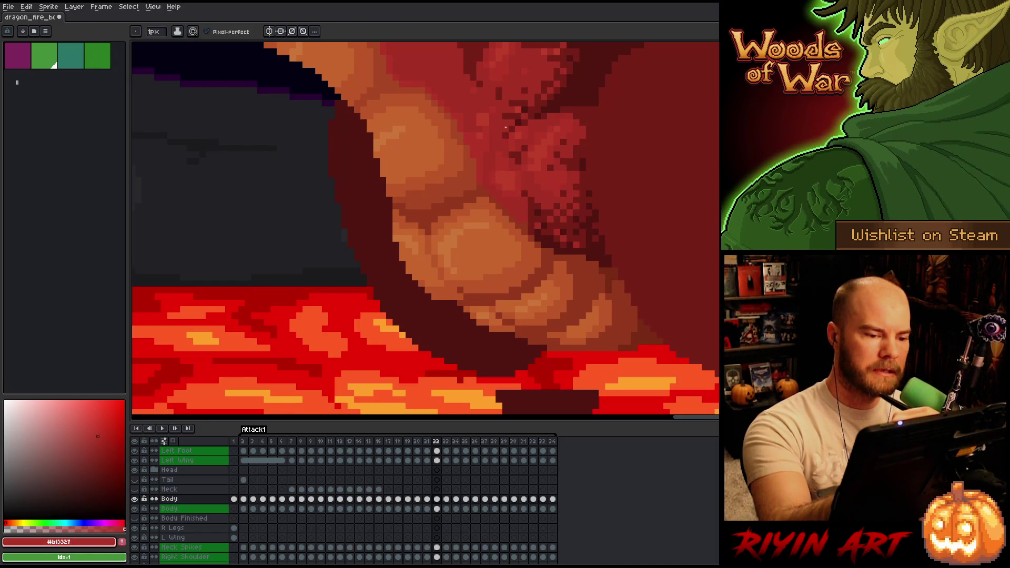
{"action": "left_click", "coordinate": [501, 127], "text": "alt"}
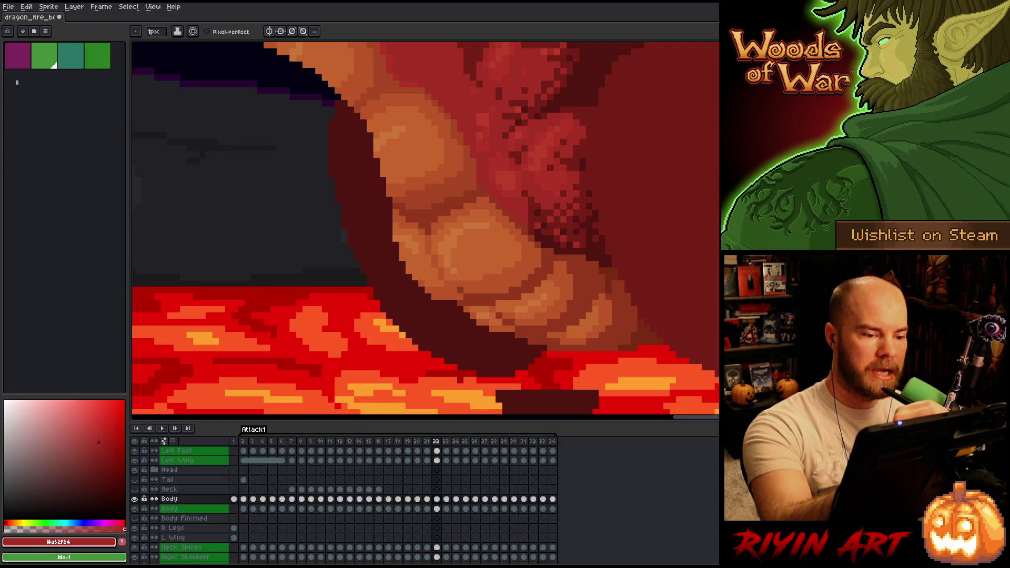
Step: Shade the lower belly scales with the mid and light belly reds
{"action": "left_click", "coordinate": [480, 125], "text": "alt"}
{"action": "left_click", "coordinate": [481, 123], "text": "alt"}
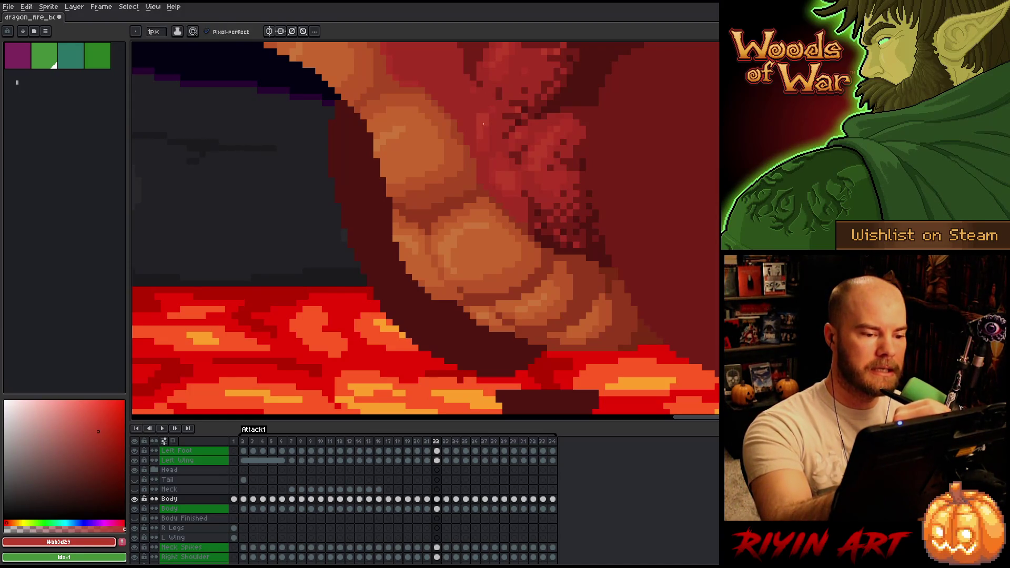
{"action": "left_click", "coordinate": [473, 128], "text": "alt"}
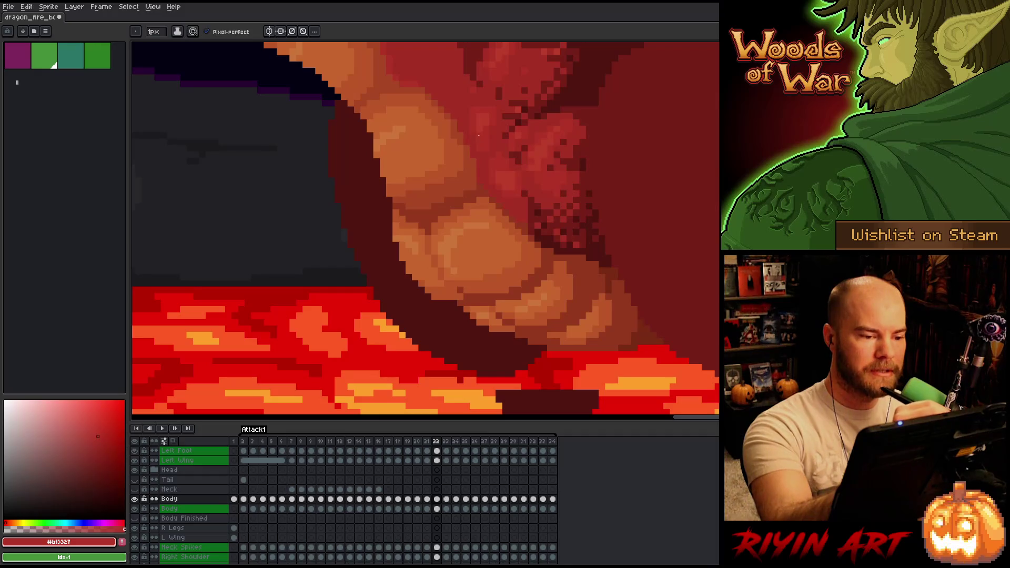
{"action": "left_click", "coordinate": [484, 124], "text": "alt"}
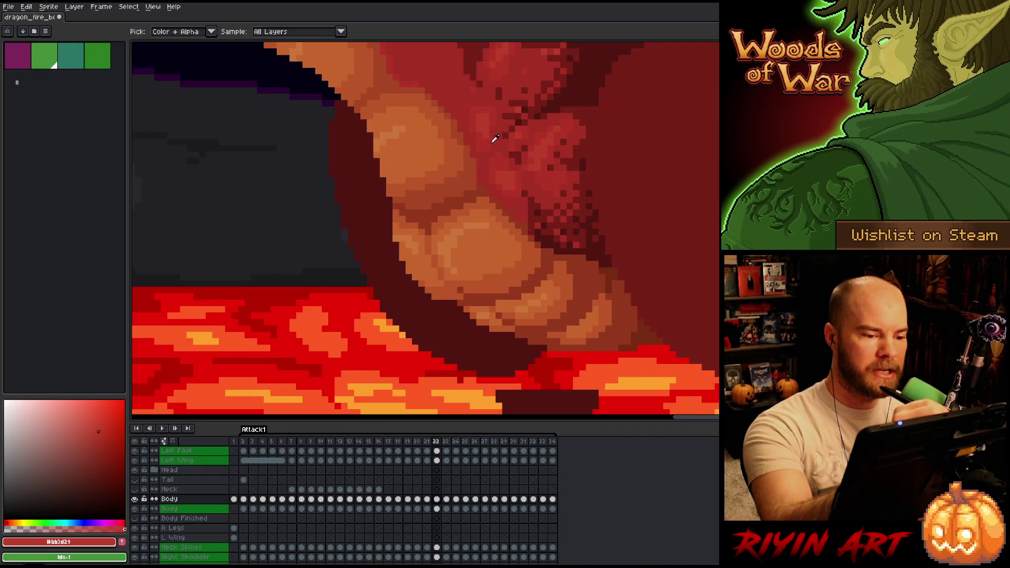
{"action": "left_click", "coordinate": [493, 131], "text": "alt"}
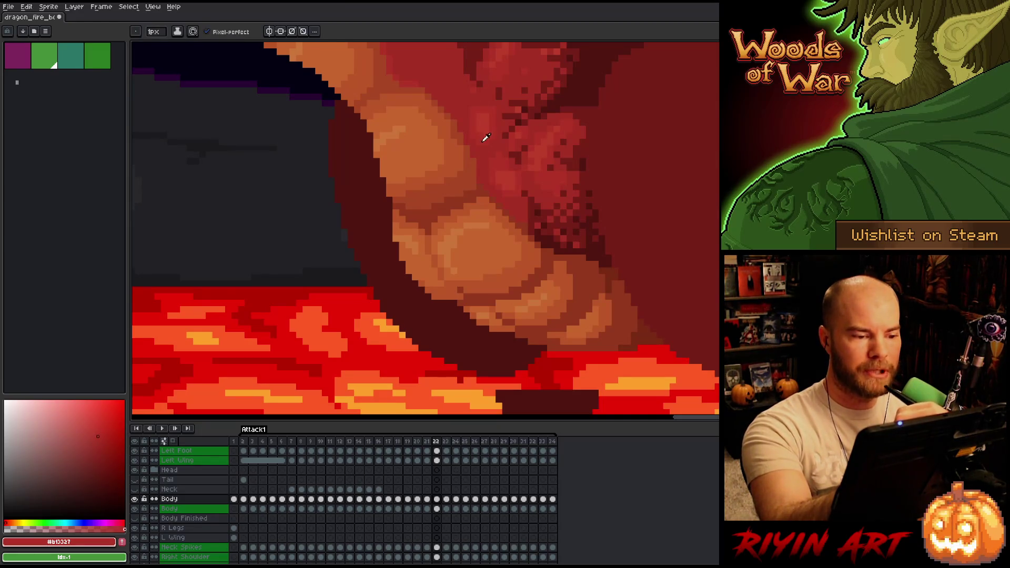
Step: Save the sprite, apply the darkest belly red #a52f24, and advance to frame 23
{"action": "key", "text": "ctrl+s"}
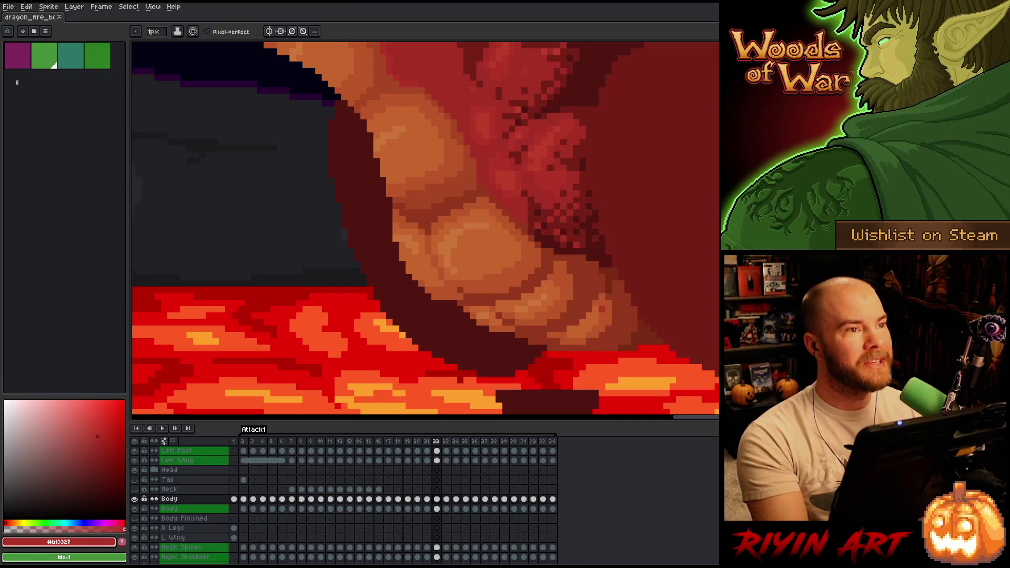
{"action": "left_click_drag", "start_coordinate": [604, 270], "coordinate": [589, 288]}
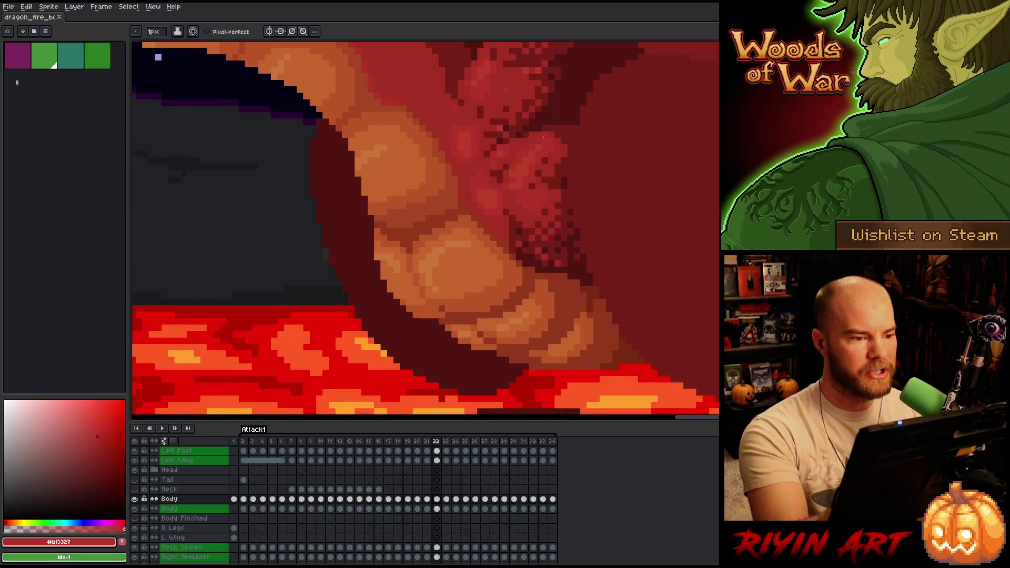
{"action": "left_click", "coordinate": [456, 107], "text": "alt"}
{"action": "left_click", "coordinate": [456, 107]}
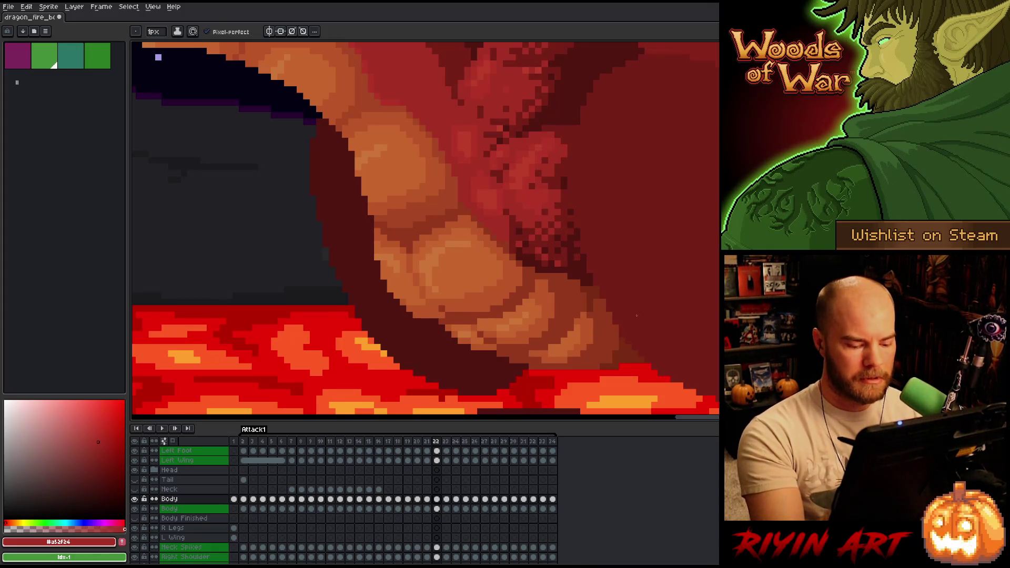
{"action": "key", "text": "Right"}
Step: On frame 23, repaint the scales with the light, mid and dark reds
{"action": "key", "text": "Left"}
{"action": "key", "text": "Right"}
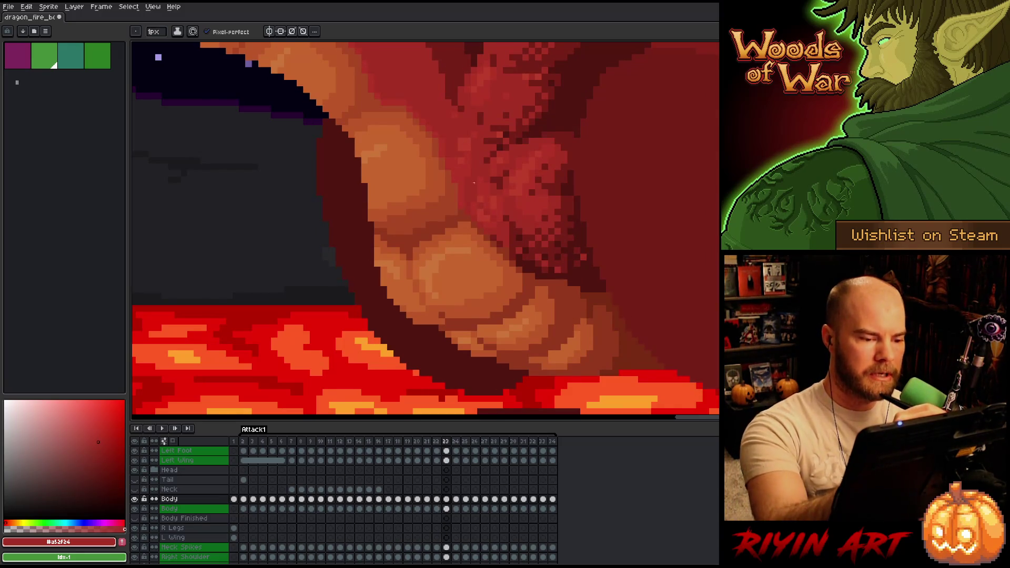
{"action": "left_click", "coordinate": [485, 211], "text": "alt"}
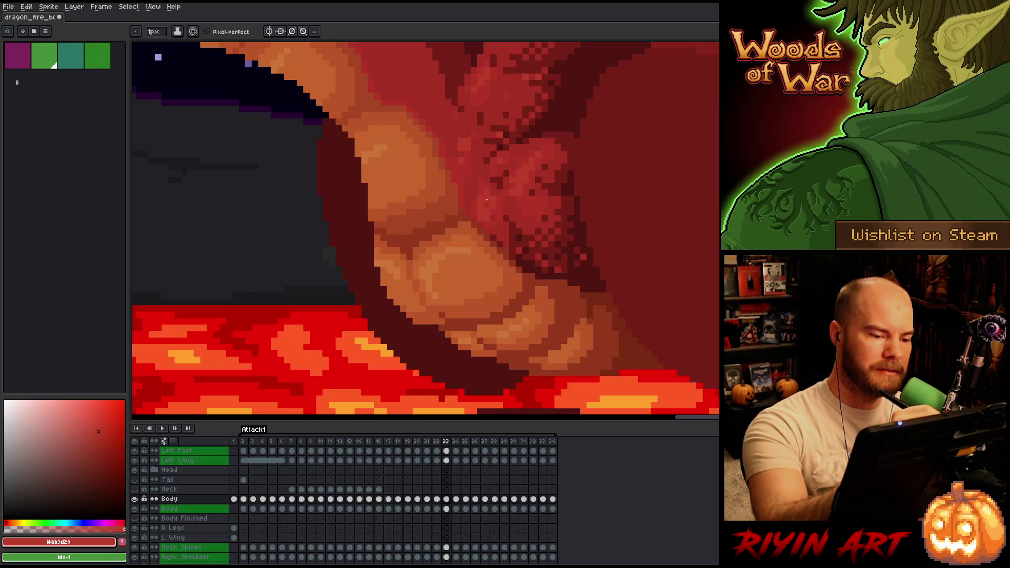
{"action": "left_click", "coordinate": [494, 192], "text": "alt"}
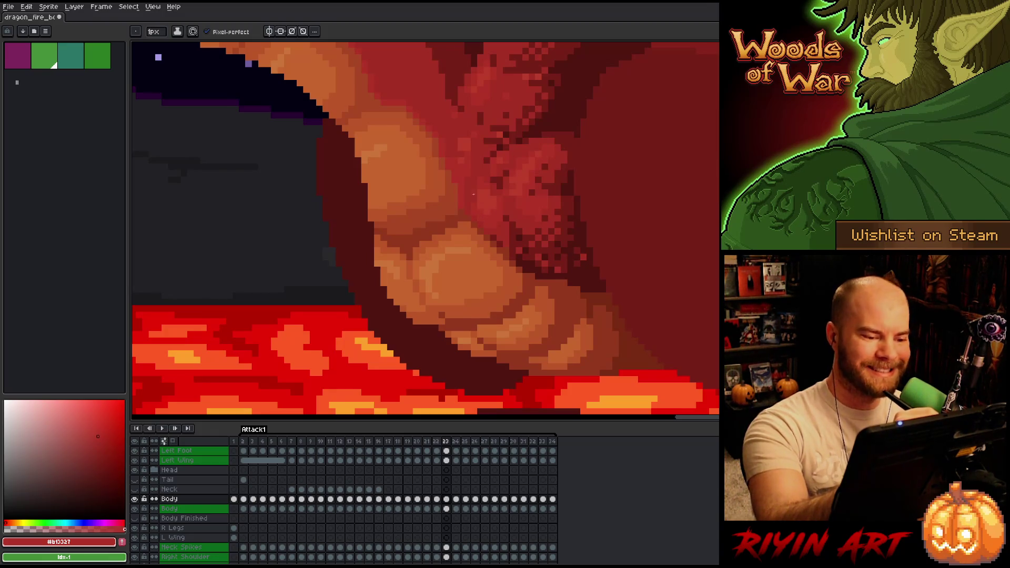
{"action": "left_click", "coordinate": [498, 228], "text": "alt"}
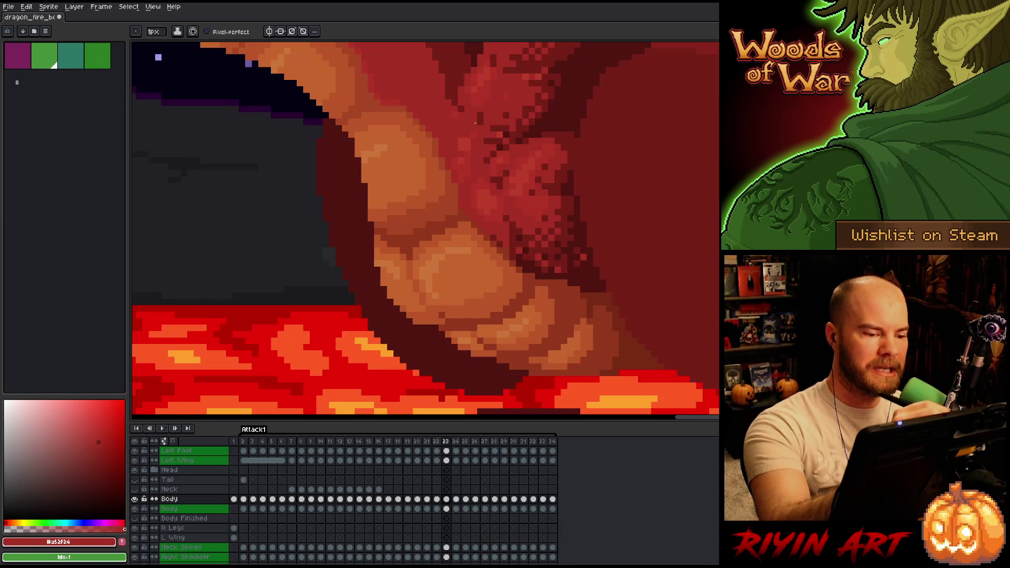
Step: Shade frame 23's belly with the mid, light and dark reds, then move to frame 24
{"action": "left_click", "coordinate": [466, 167], "text": "alt"}
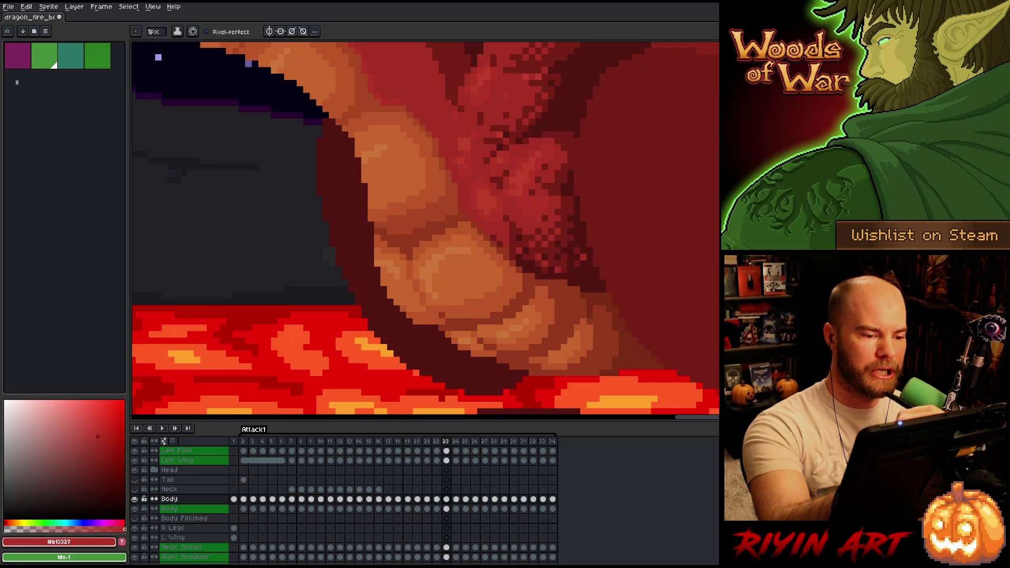
{"action": "left_click", "coordinate": [467, 144], "text": "alt"}
{"action": "left_click", "coordinate": [480, 169], "text": "alt"}
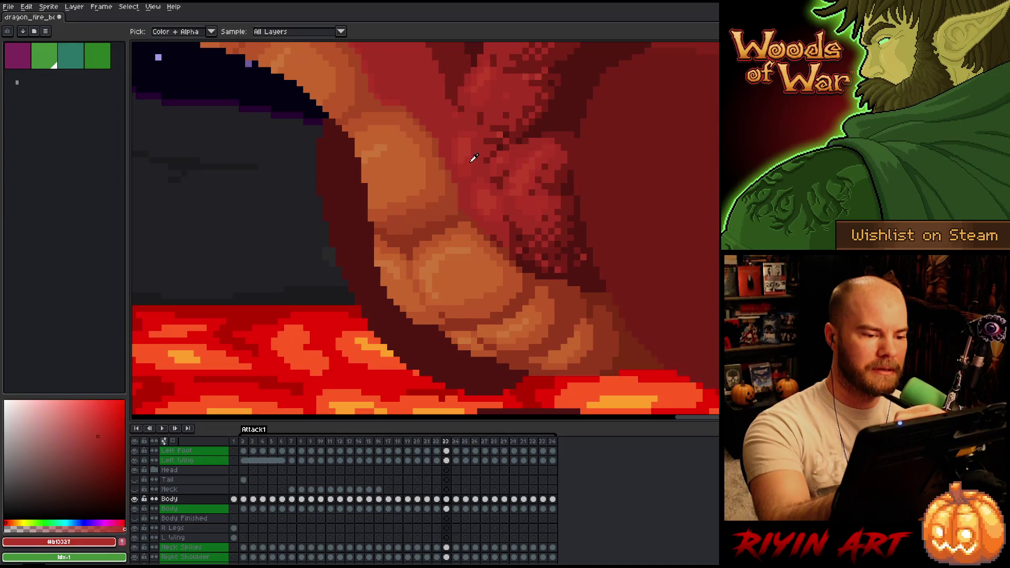
{"action": "left_click", "coordinate": [465, 168], "text": "alt"}
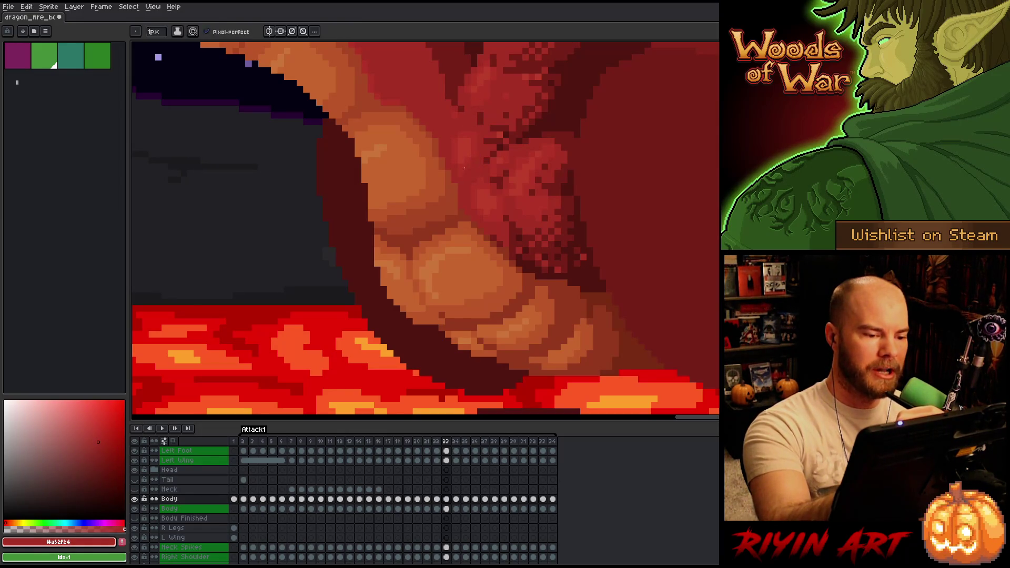
{"action": "key", "text": "alt"}
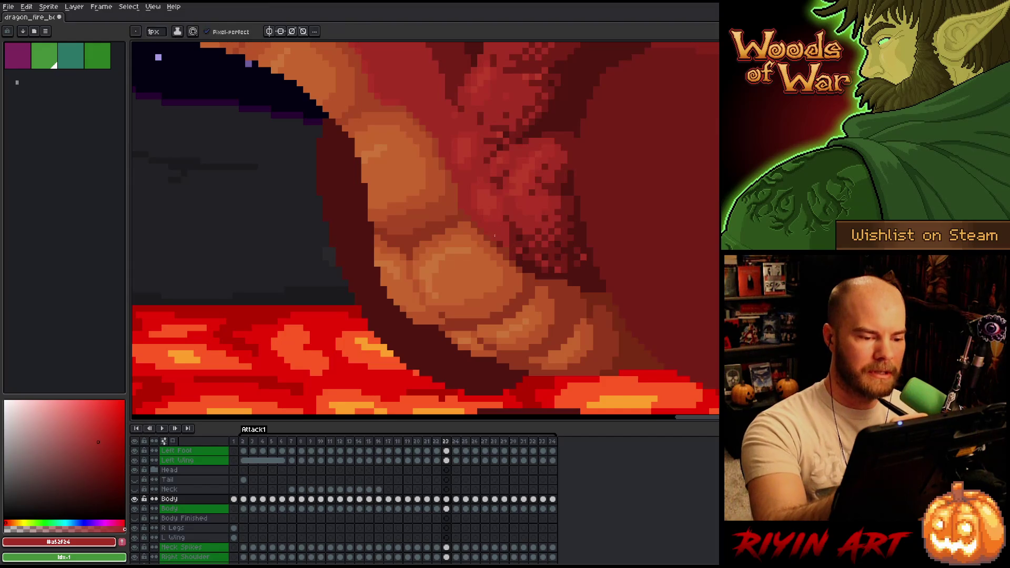
{"action": "key", "text": "comma"}
{"action": "key", "text": "period"}
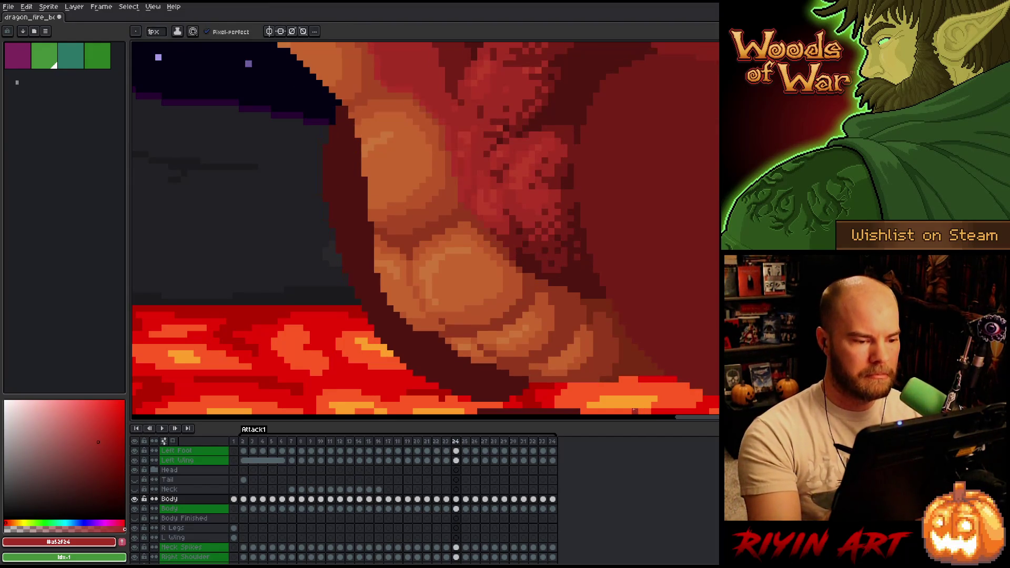
Step: Go to frame 24, flipping against frame 23 to compare the belly shading
{"action": "key", "text": "period"}
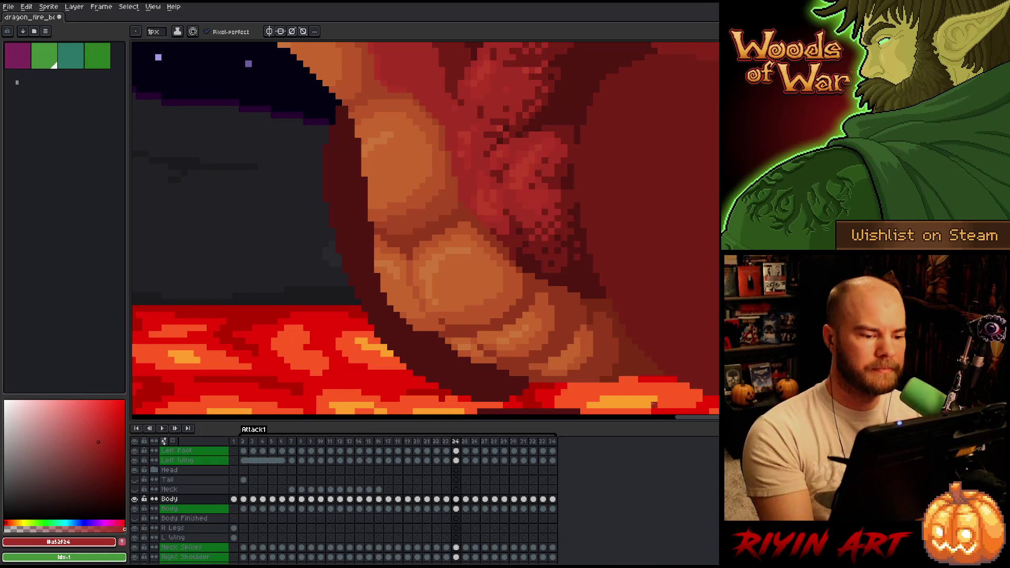
{"action": "key", "text": "comma"}
{"action": "key", "text": "period"}
{"action": "key", "text": "comma"}
{"action": "key", "text": "period"}
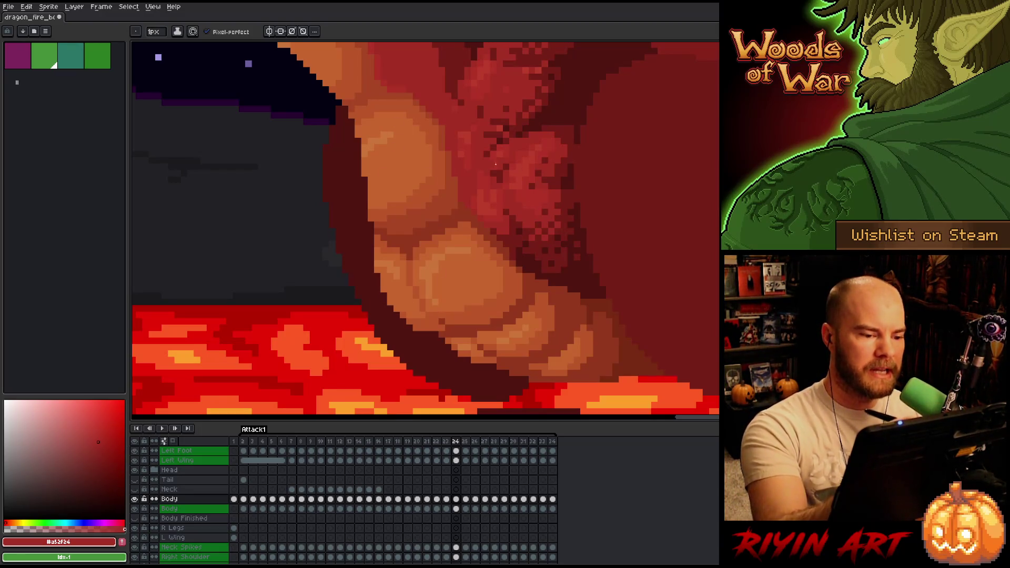
Step: Shade frame 24's belly with the mid and light reds plus dark red #a52f24, then advance
{"action": "left_click", "coordinate": [501, 211], "text": "alt"}
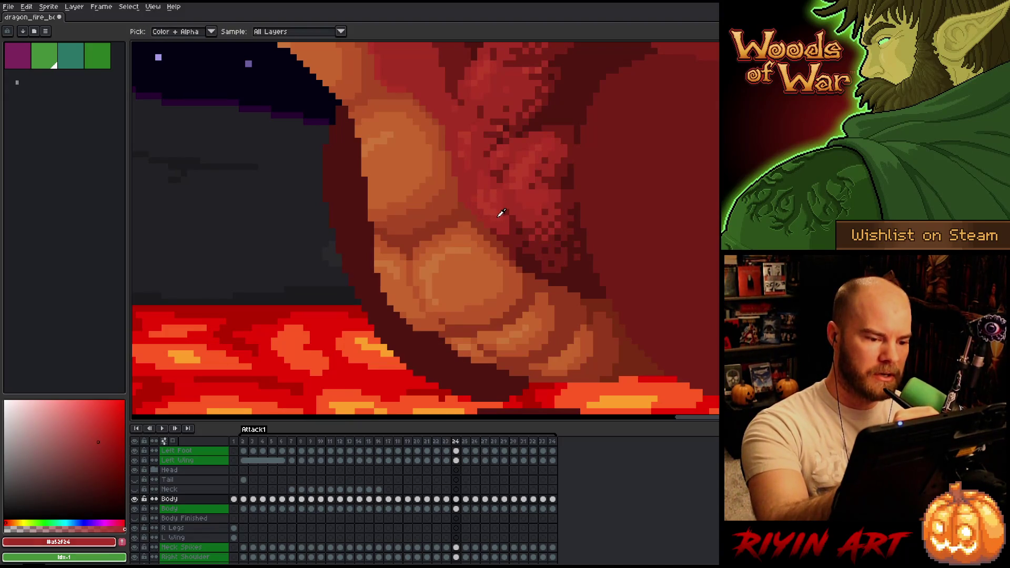
{"action": "left_click", "coordinate": [480, 178], "text": "alt"}
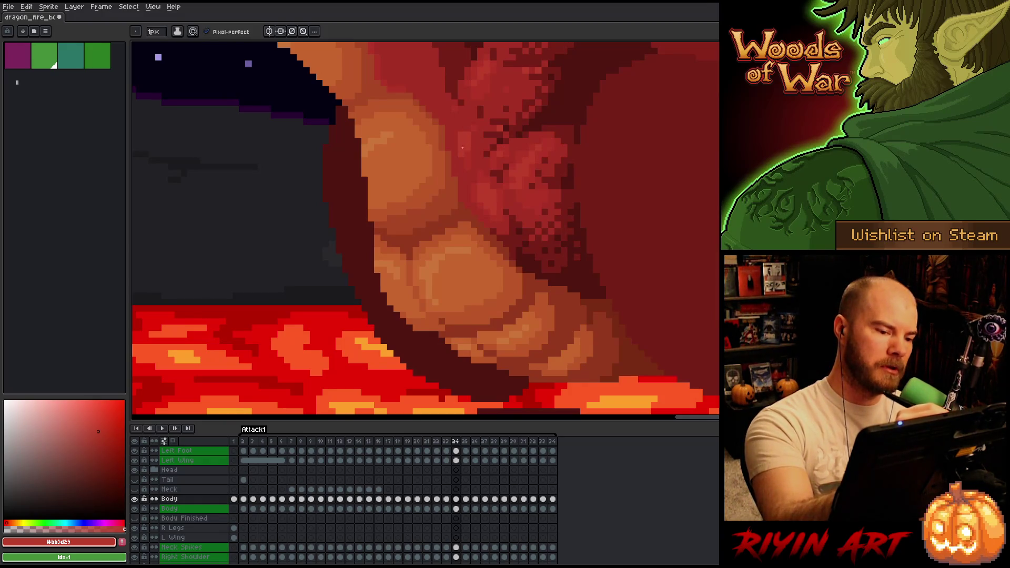
{"action": "left_click", "coordinate": [462, 154], "text": "alt"}
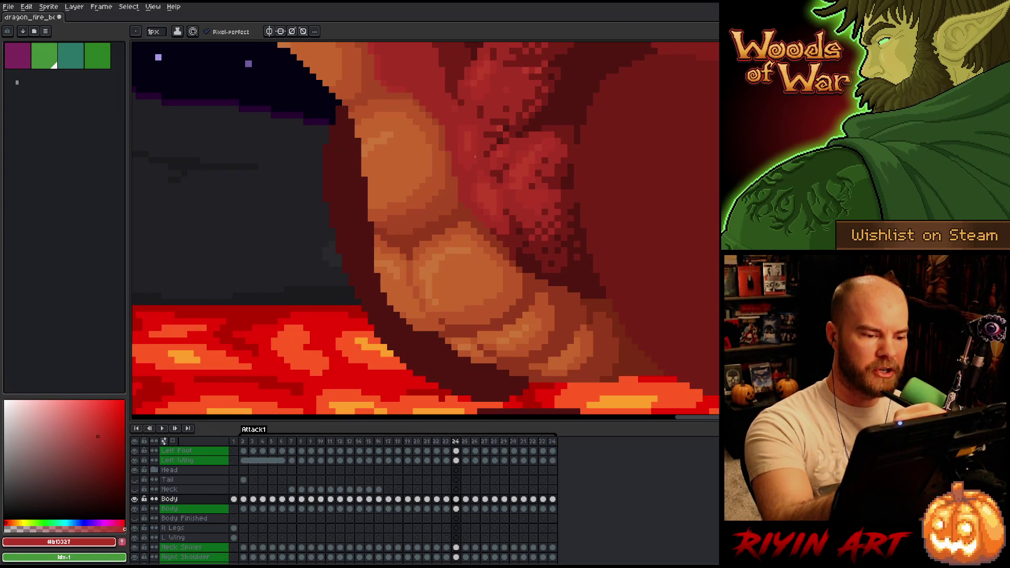
{"action": "left_click", "coordinate": [98, 442]}
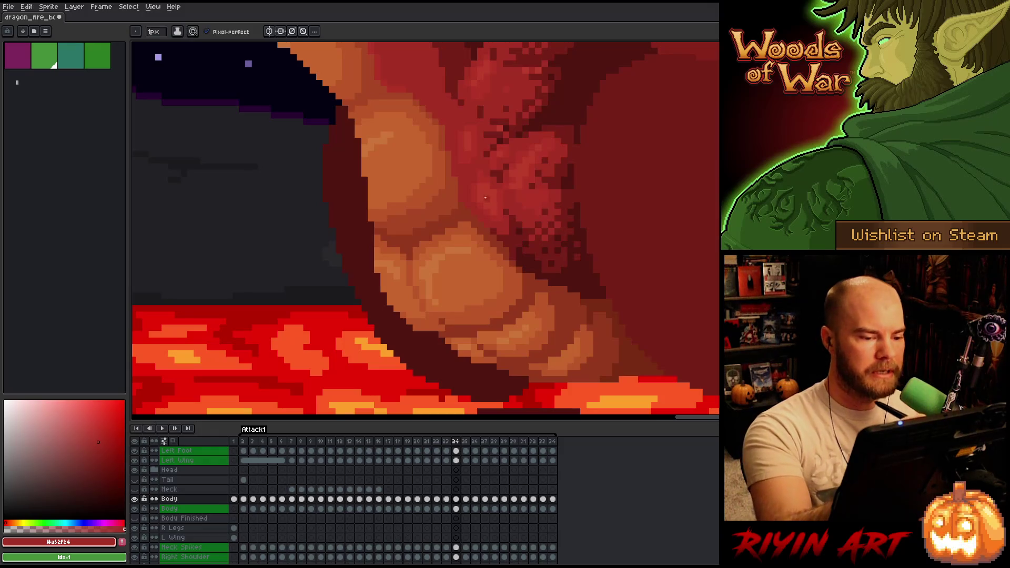
{"action": "key", "text": "Right"}
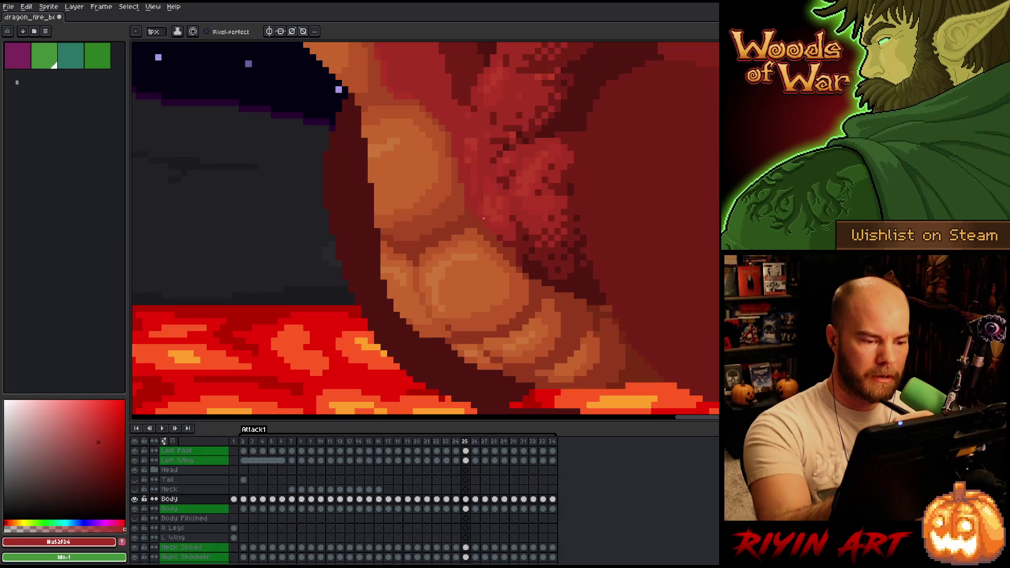
Step: Shade frame 25's belly scales with the mid, lighter and darker scale reds
{"action": "left_click", "coordinate": [500, 223], "text": "alt"}
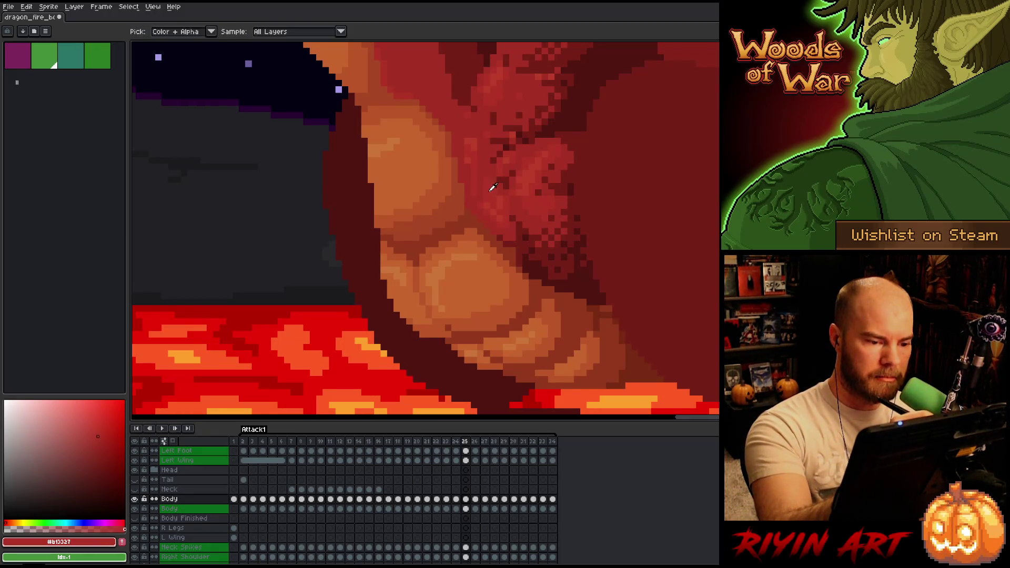
{"action": "left_click", "coordinate": [491, 201], "text": "alt"}
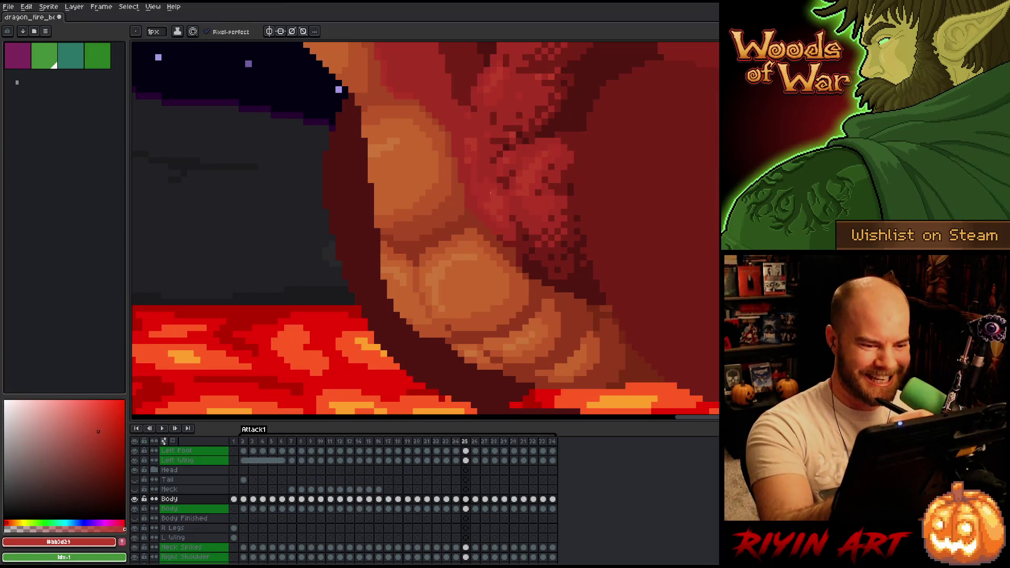
{"action": "left_click", "coordinate": [477, 178], "text": "alt"}
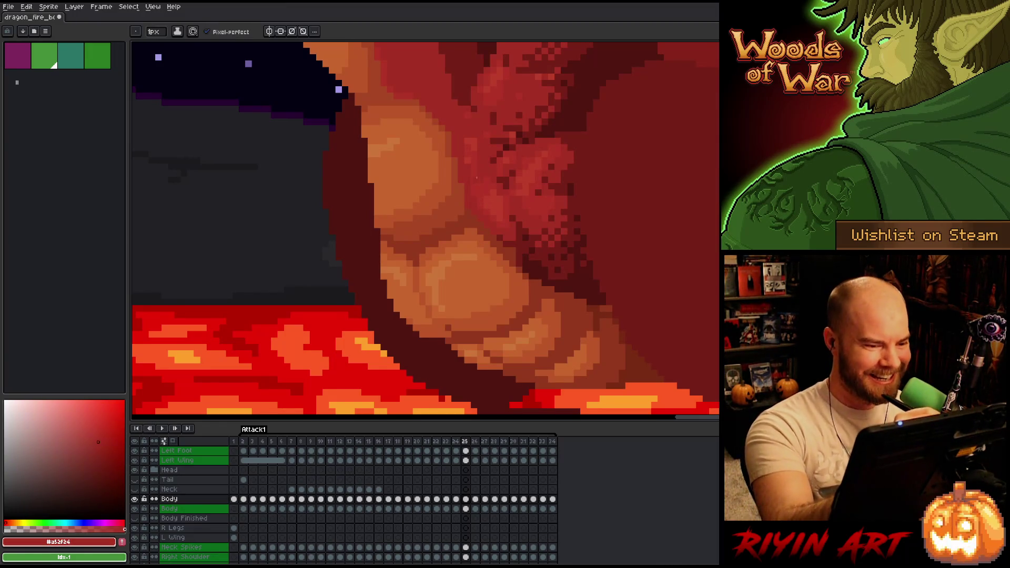
{"action": "left_click", "coordinate": [468, 166], "text": "alt"}
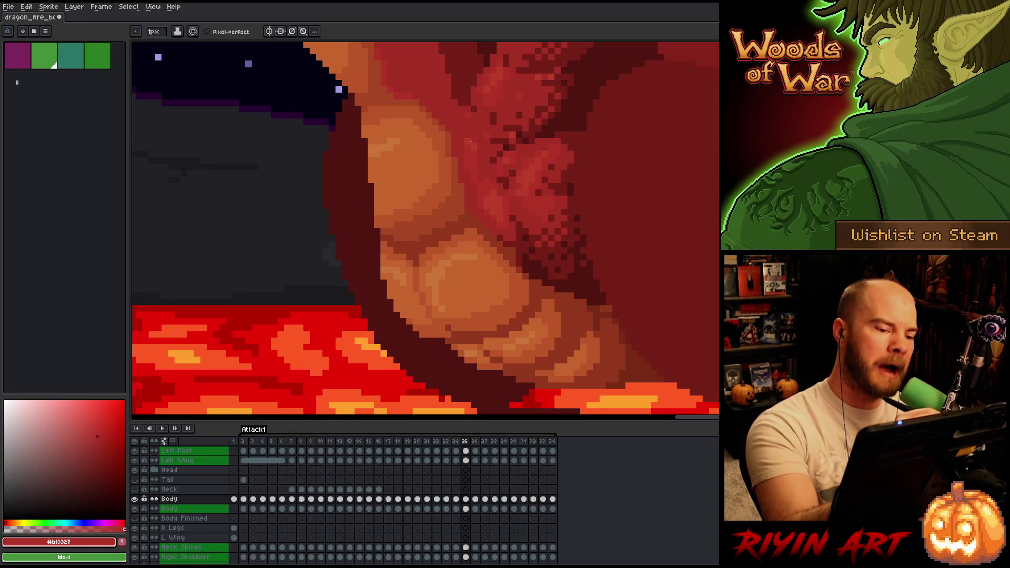
{"action": "left_click", "coordinate": [473, 151], "text": "alt"}
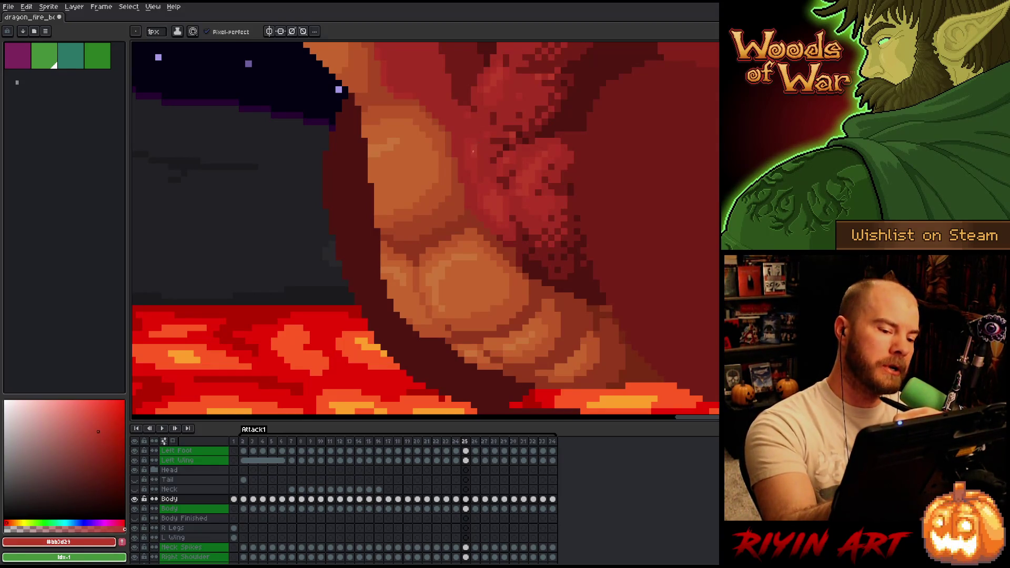
{"action": "left_click", "coordinate": [478, 164], "text": "alt"}
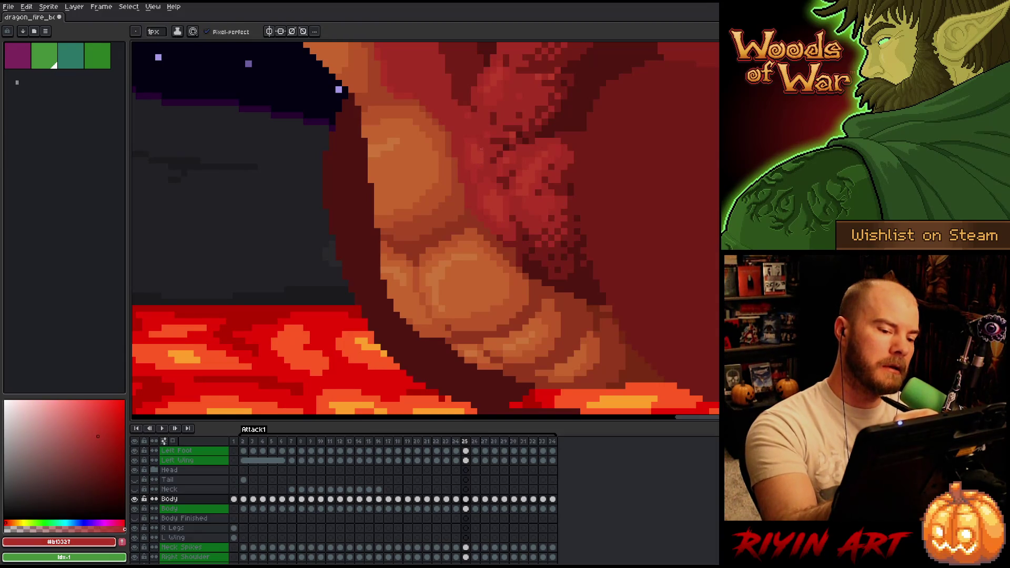
{"action": "left_click", "coordinate": [480, 175], "text": "alt"}
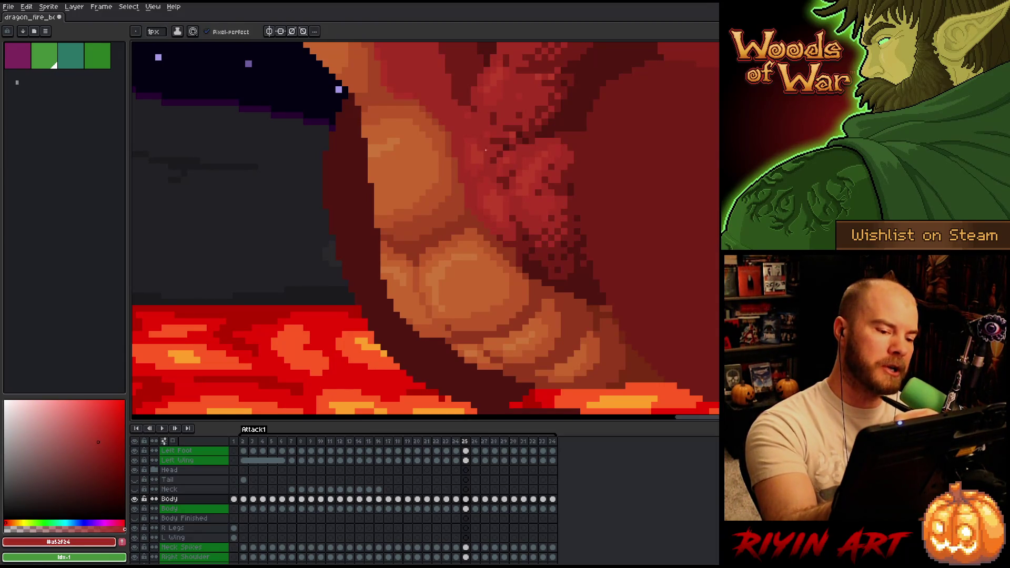
{"action": "left_click", "coordinate": [482, 160], "text": "alt"}
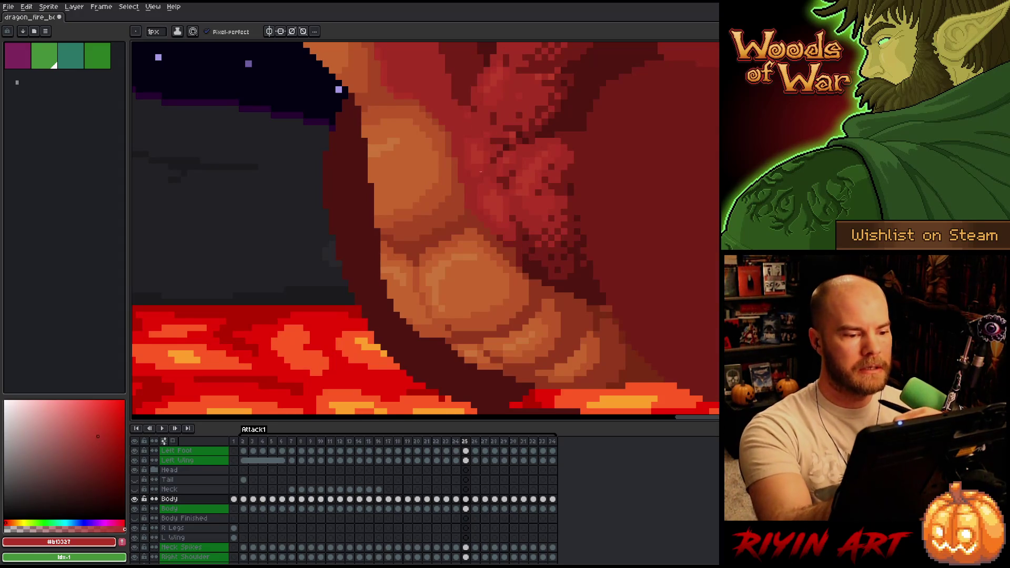
{"action": "left_click", "coordinate": [474, 173], "text": "alt"}
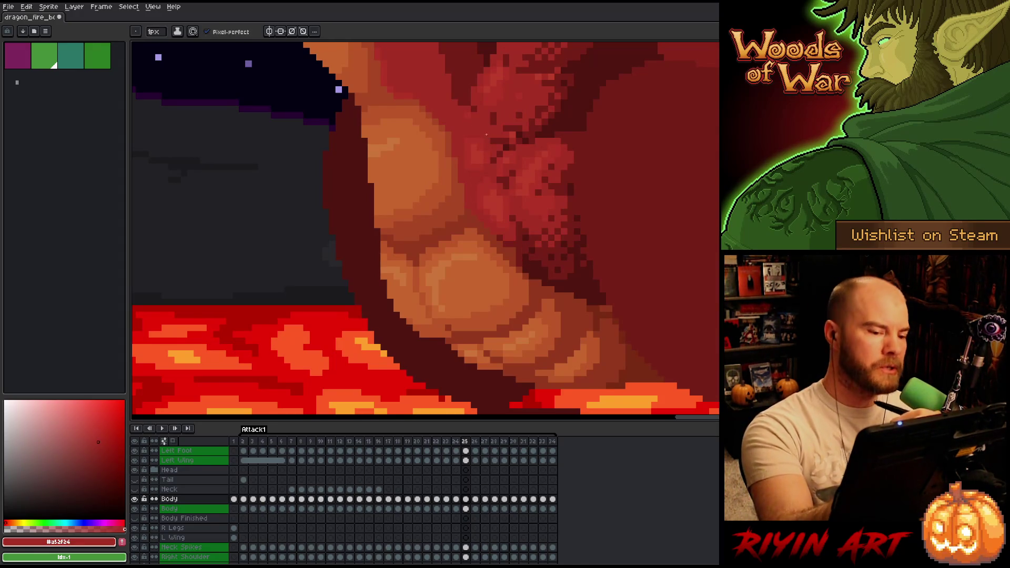
{"action": "left_click", "coordinate": [512, 172], "text": "alt"}
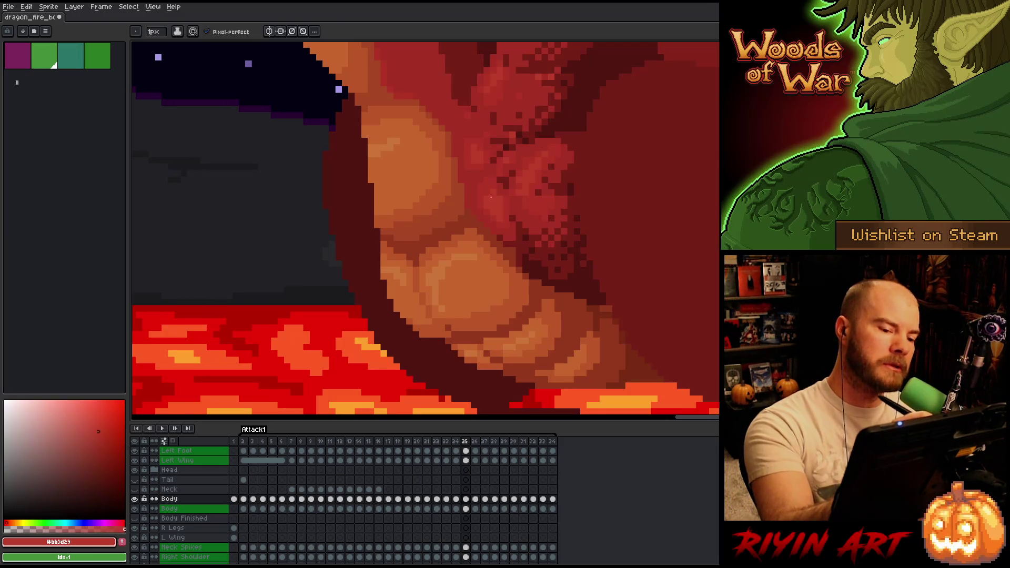
Step: Save the sprite, add darker shading to the belly, and advance to frame 26
{"action": "key", "text": "ctrl+s"}
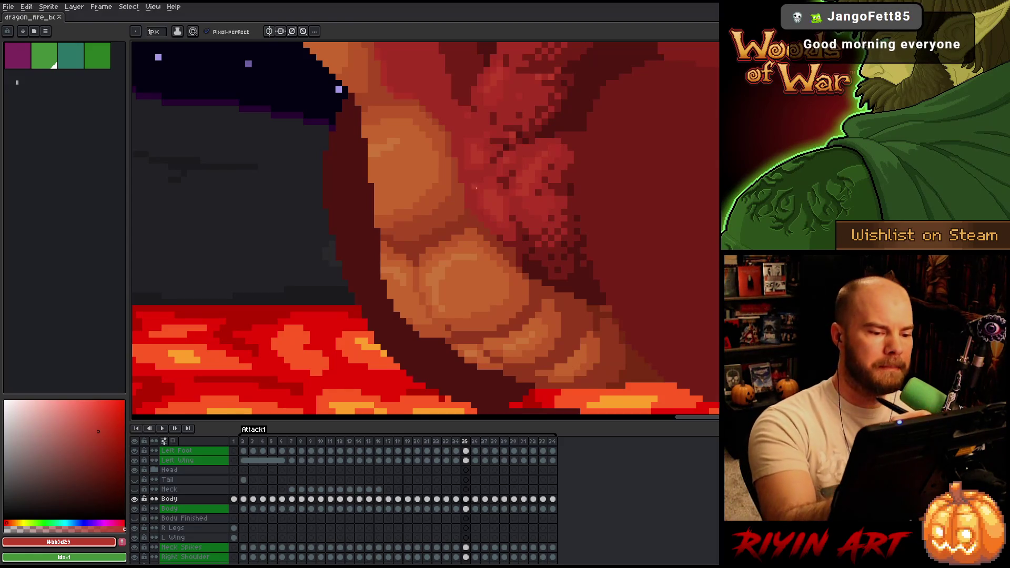
{"action": "left_click", "coordinate": [474, 185], "text": "alt"}
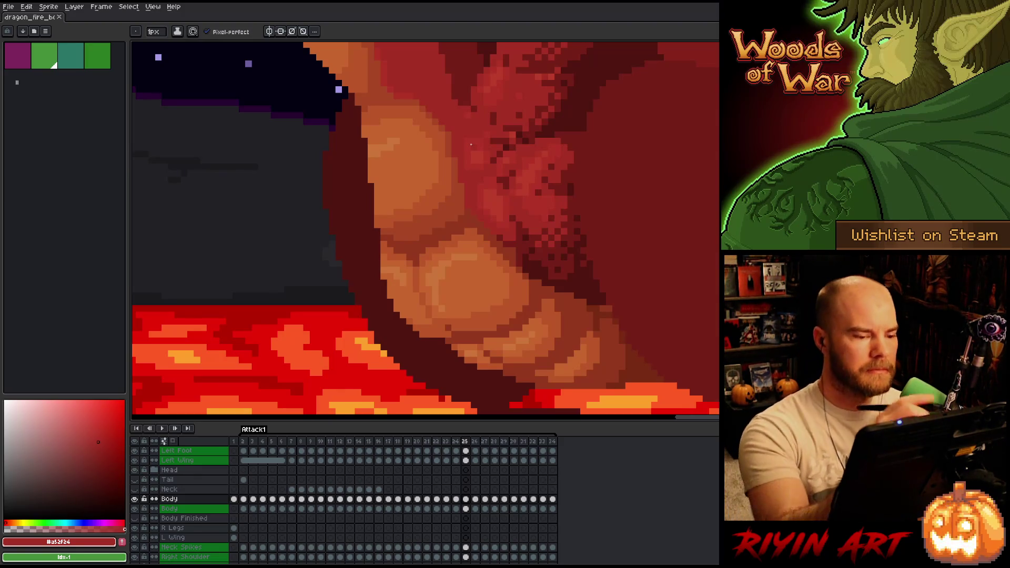
{"action": "left_click", "coordinate": [473, 184], "text": "alt"}
{"action": "key", "text": "period"}
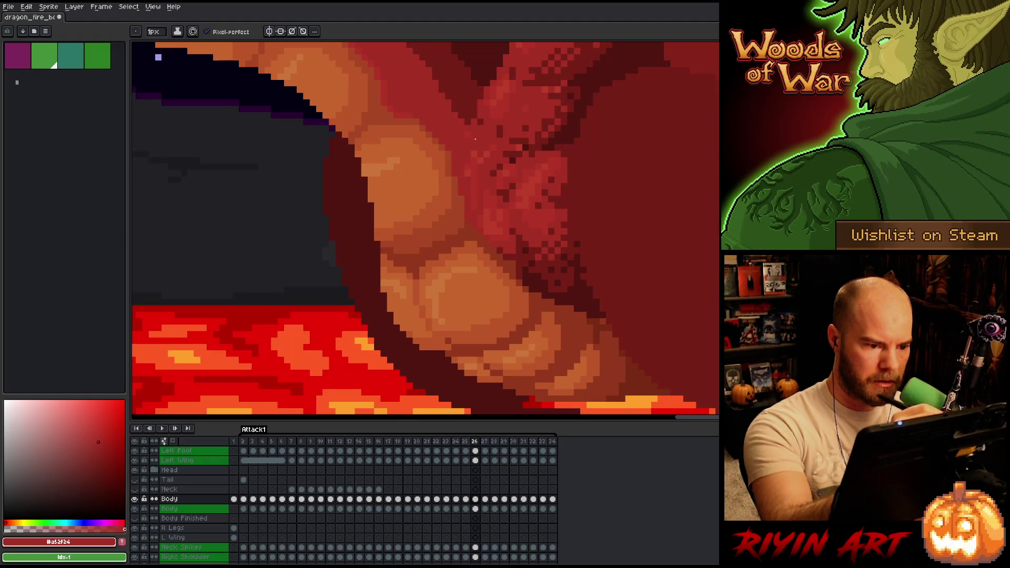
Step: Shade frame 26's belly scales in the three reds, finishing with mid-red touches
{"action": "left_click", "coordinate": [491, 230], "text": "alt"}
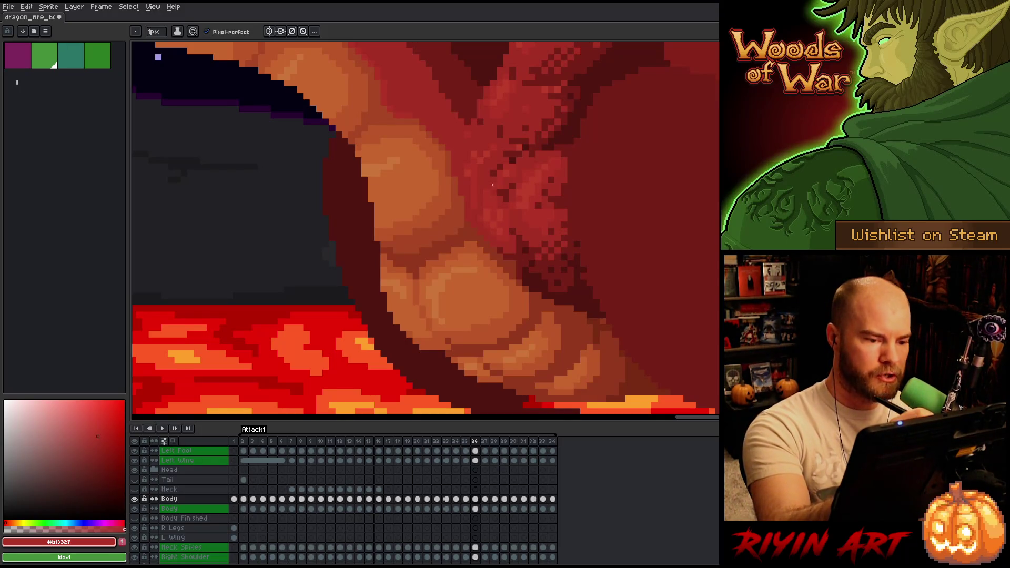
{"action": "left_click", "coordinate": [491, 210], "text": "alt"}
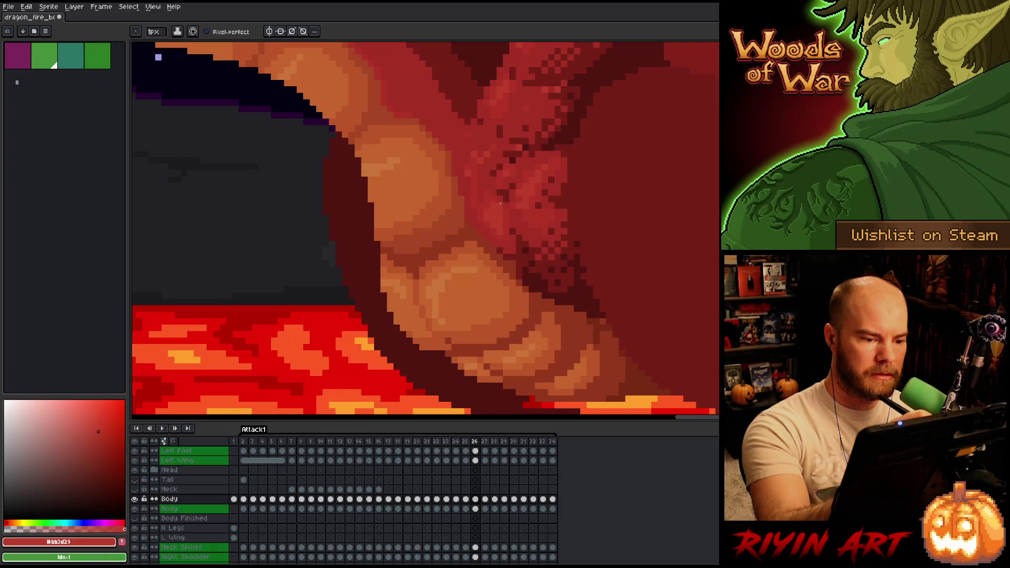
{"action": "left_click", "coordinate": [500, 204], "text": "alt"}
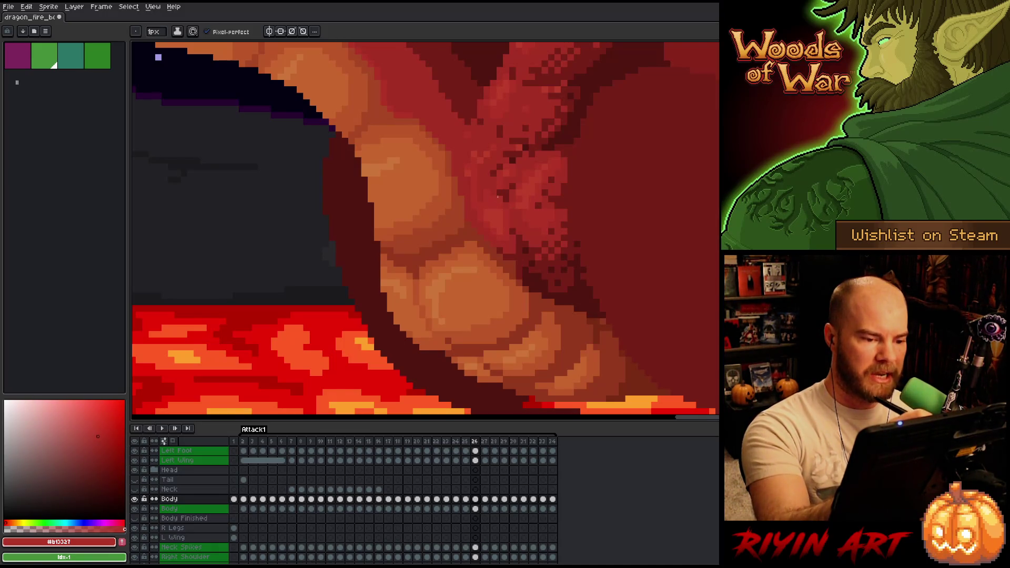
{"action": "left_click", "coordinate": [489, 206], "text": "alt"}
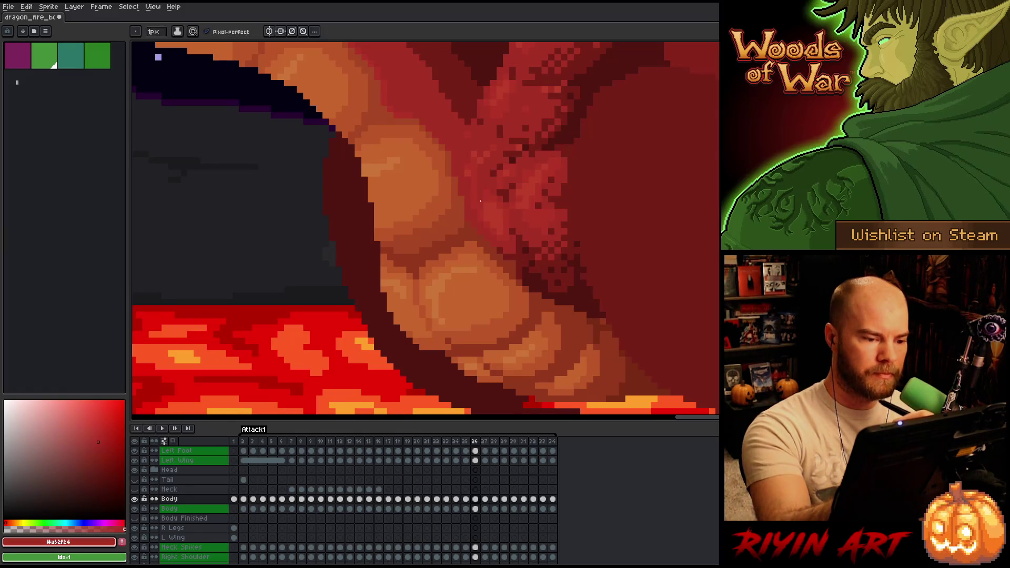
{"action": "left_click", "coordinate": [497, 208], "text": "alt"}
{"action": "left_click", "coordinate": [491, 204], "text": "alt"}
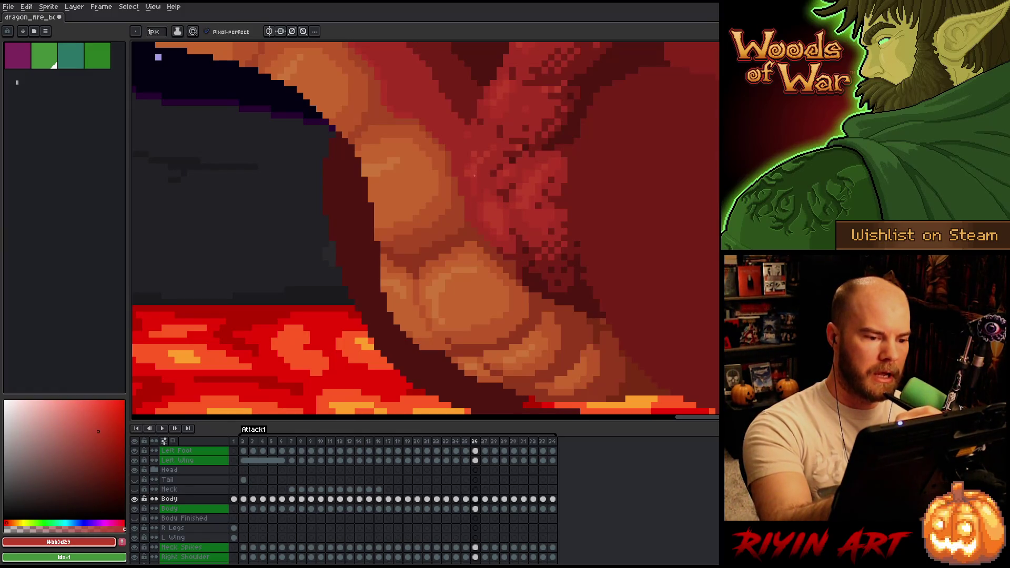
{"action": "left_click", "coordinate": [478, 180], "text": "alt"}
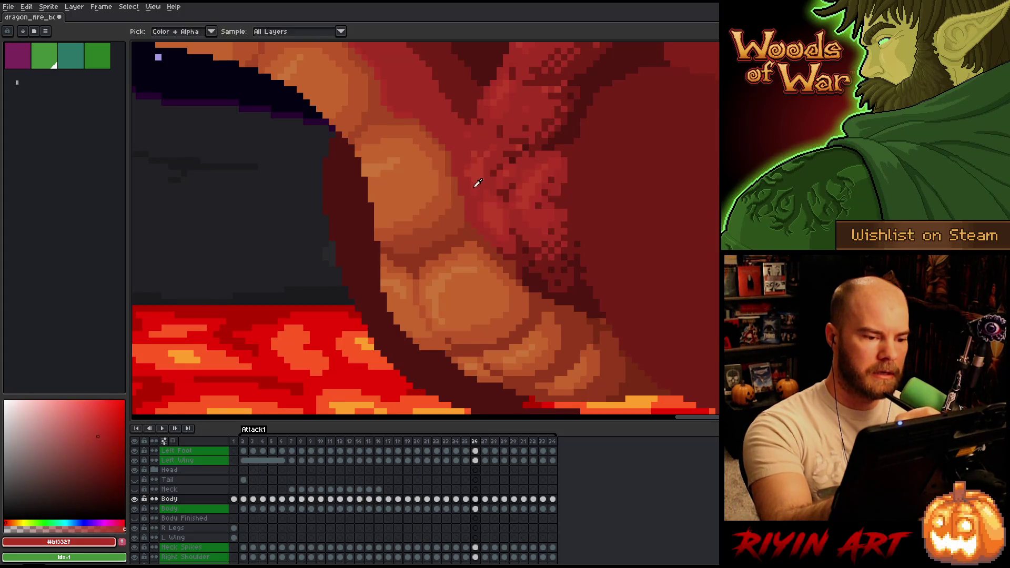
{"action": "left_click", "coordinate": [488, 142], "text": "alt"}
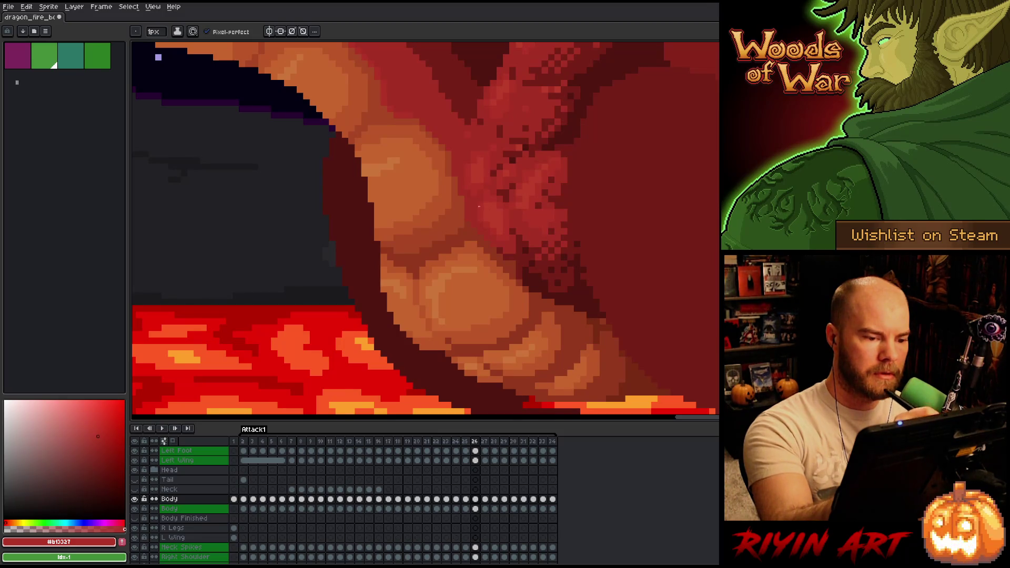
{"action": "left_click", "coordinate": [480, 168], "text": "alt"}
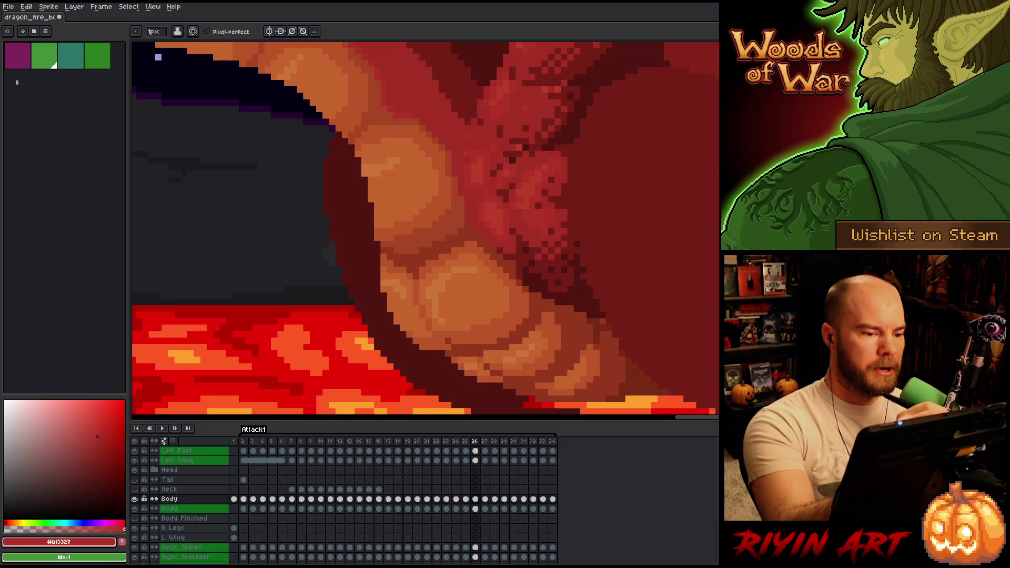
Step: Compare frame 26 with the previous frame, then step forward to frame 27
{"action": "key", "text": "comma"}
{"action": "left_click", "coordinate": [596, 296], "text": "alt"}
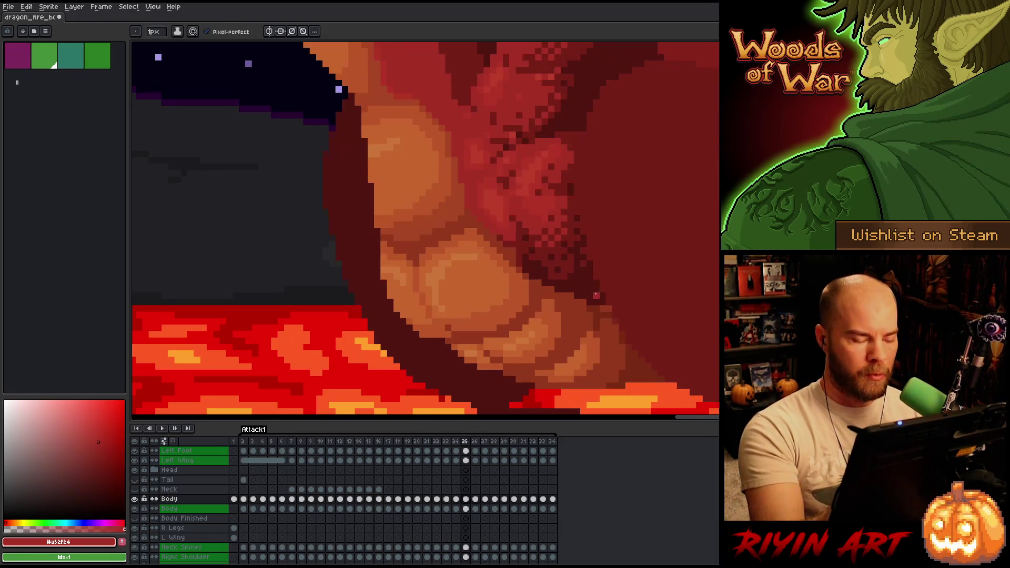
{"action": "key", "text": "period"}
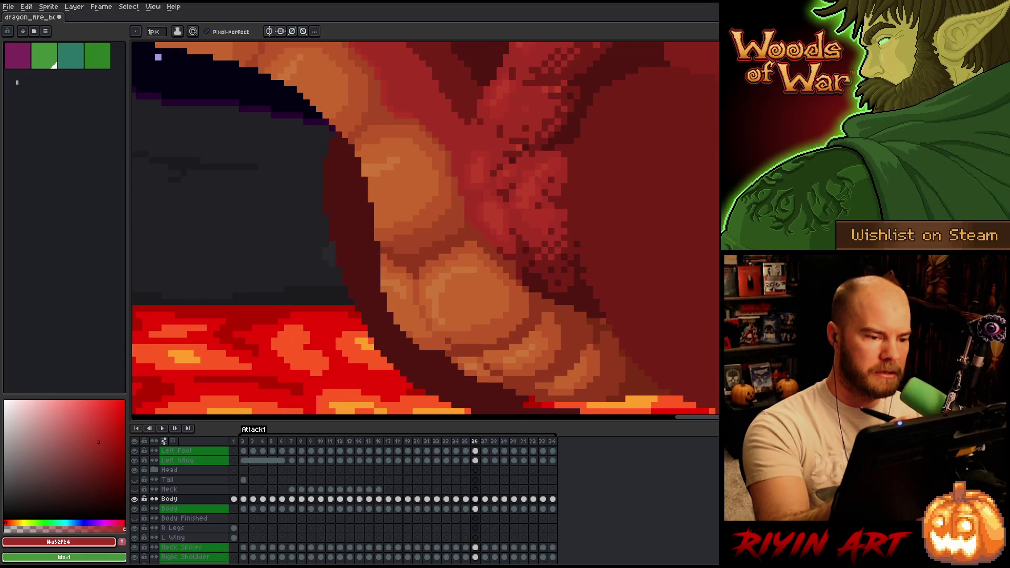
{"action": "key", "text": "period"}
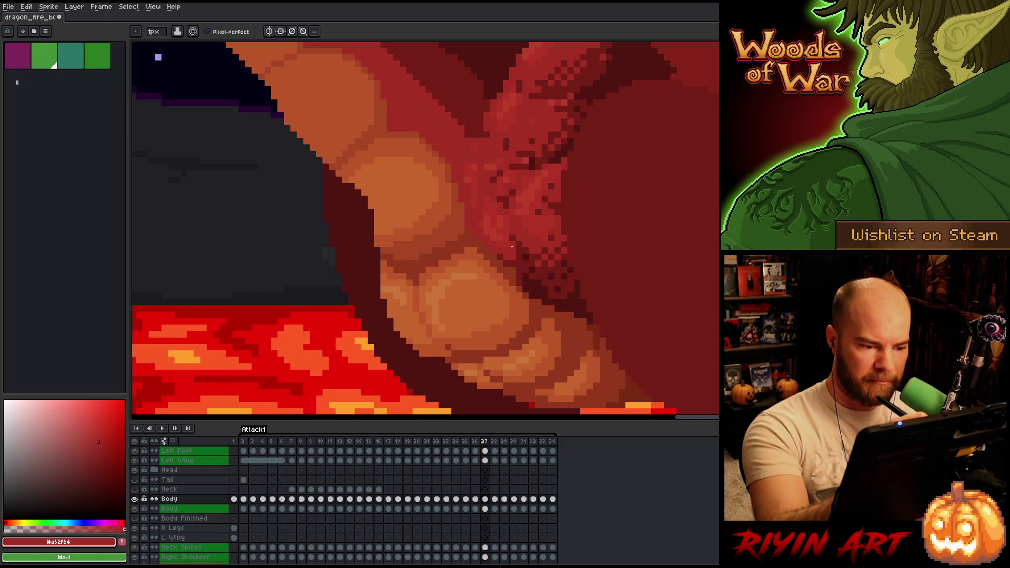
Step: Touch up frame 27's belly scales with the mid, lighter and dark scale reds
{"action": "left_click", "coordinate": [485, 232], "text": "alt"}
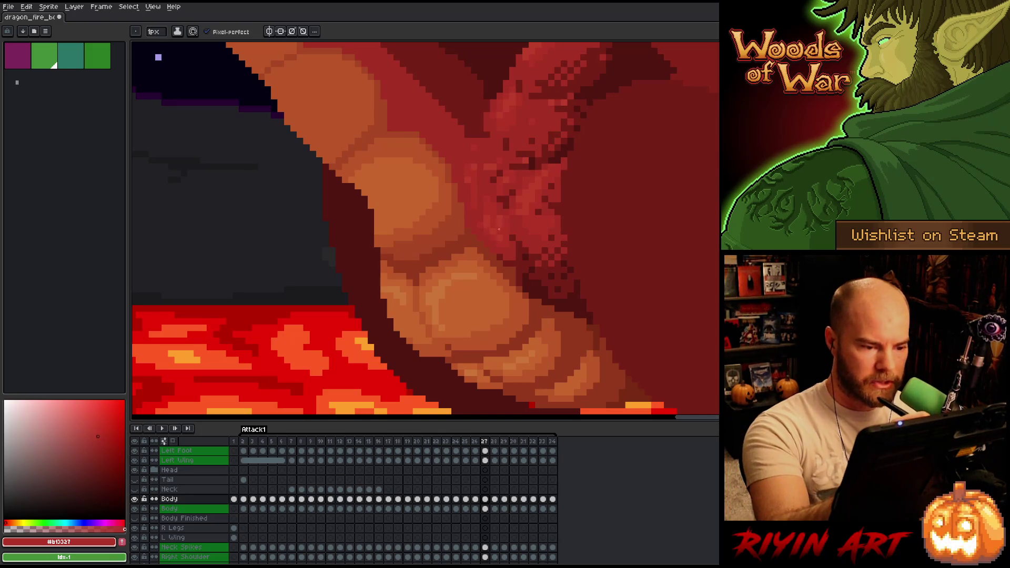
{"action": "left_click", "coordinate": [510, 232], "text": "alt"}
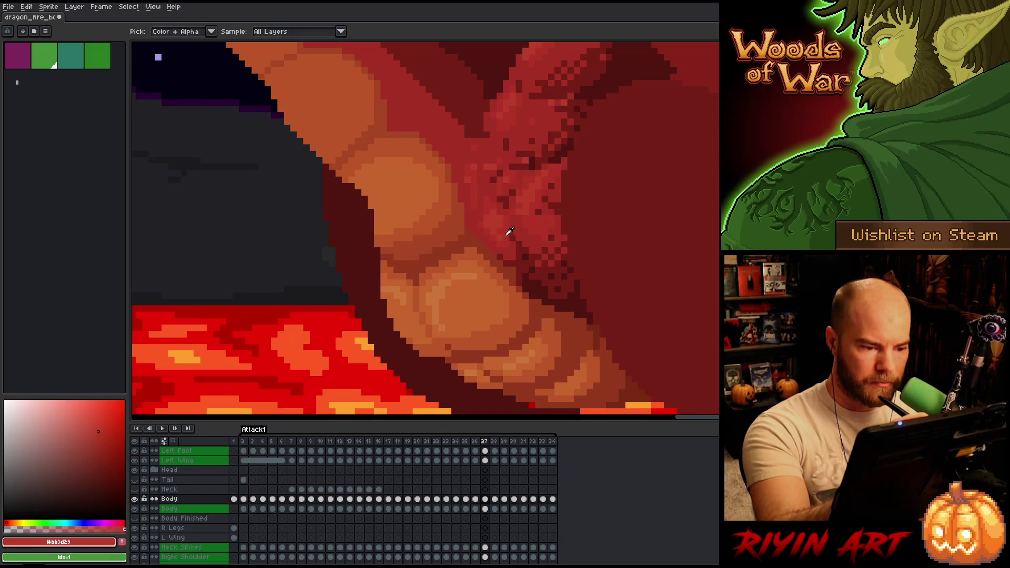
{"action": "left_click", "coordinate": [494, 230], "text": "alt"}
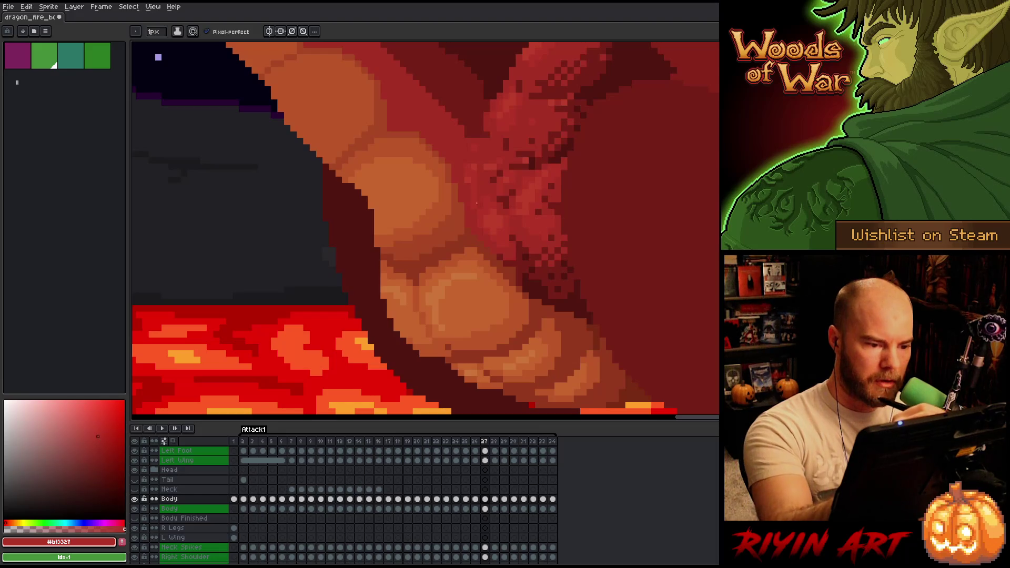
{"action": "left_click", "coordinate": [474, 170], "text": "alt"}
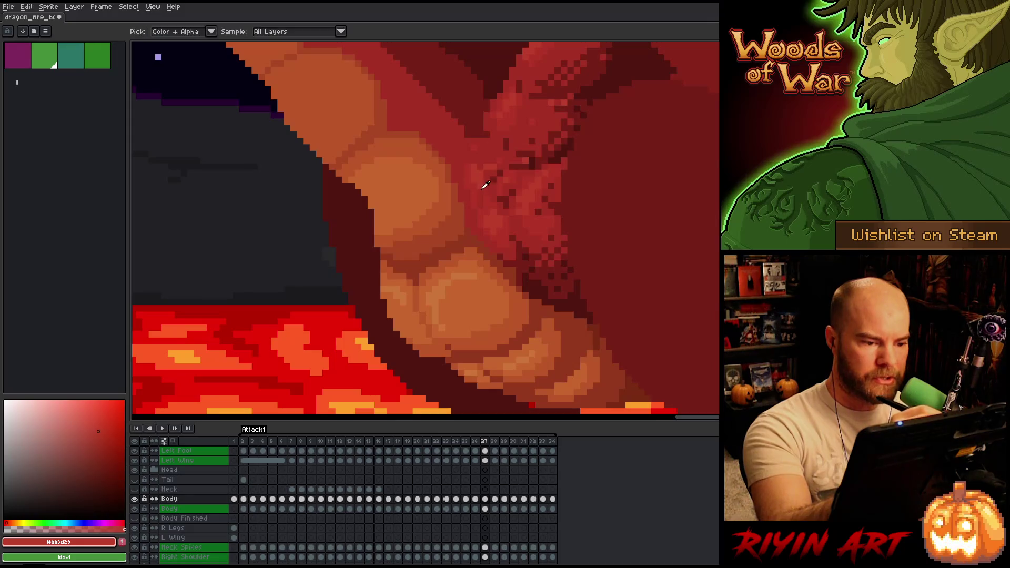
{"action": "left_click", "coordinate": [482, 192], "text": "alt"}
{"action": "left_click", "coordinate": [476, 186], "text": "alt"}
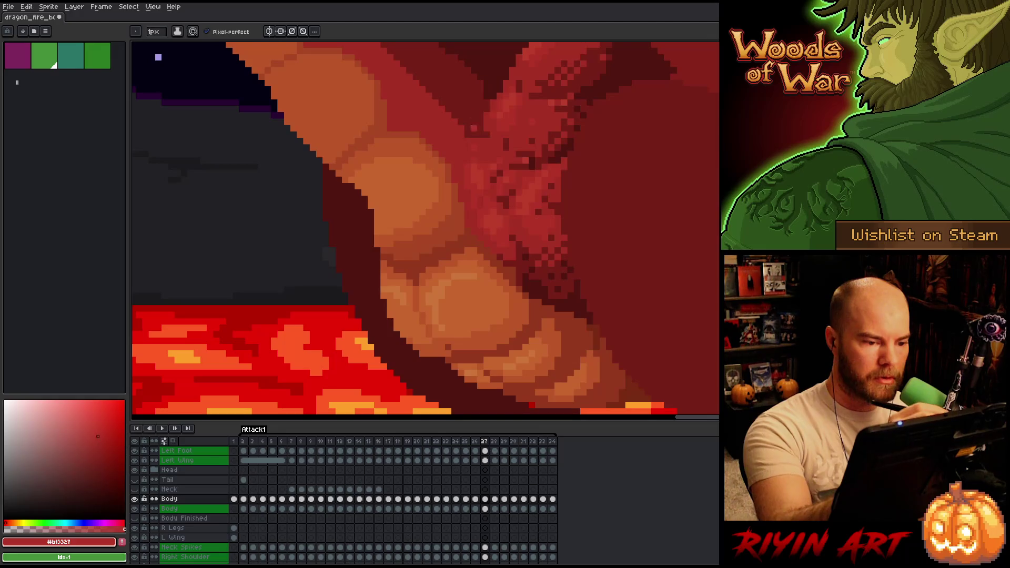
{"action": "left_click", "coordinate": [470, 199], "text": "alt"}
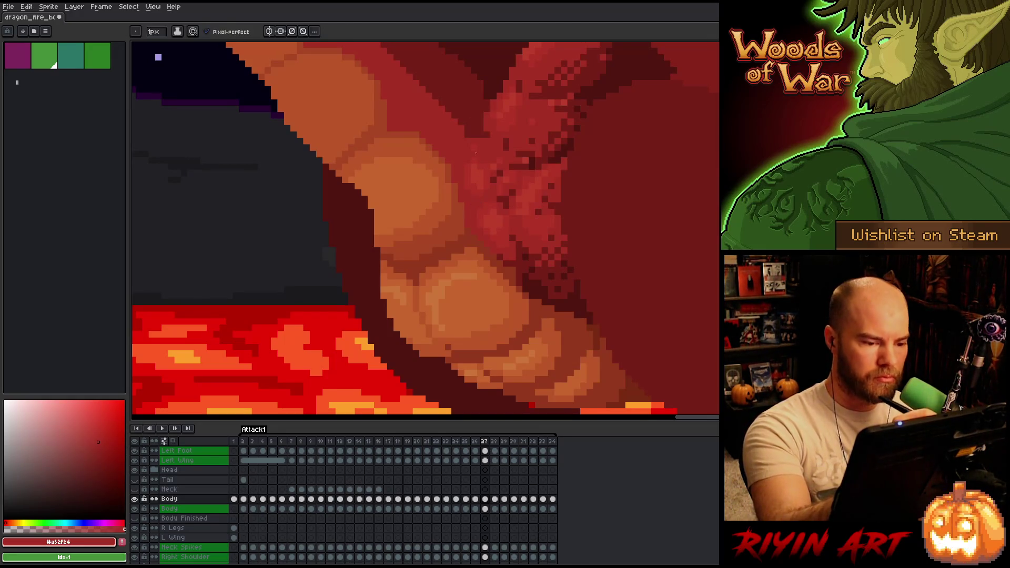
Step: Move to frame 28, apply the orange-brown belly shade, and save the animation
{"action": "key", "text": "period"}
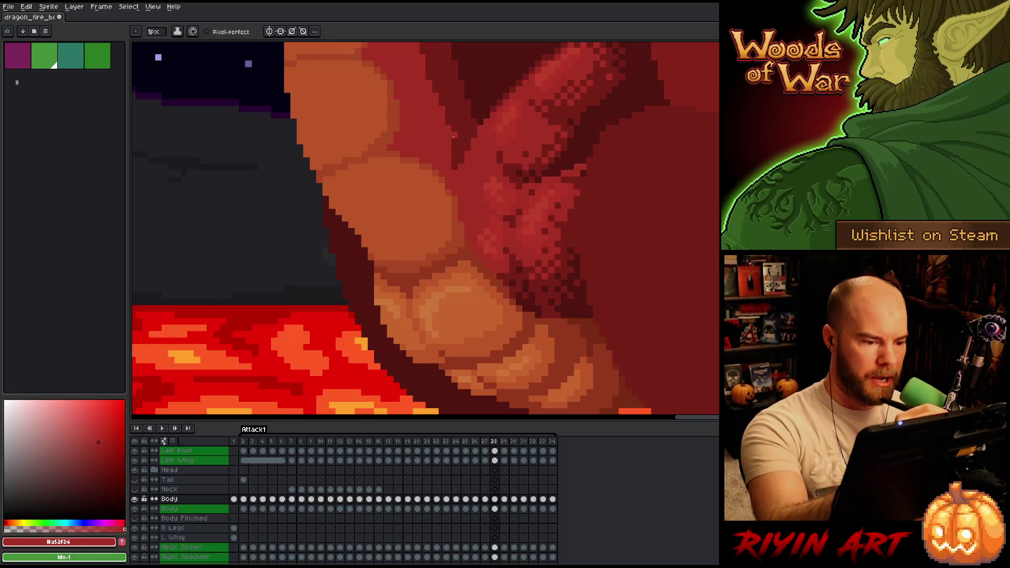
{"action": "left_click", "coordinate": [453, 188], "text": "alt"}
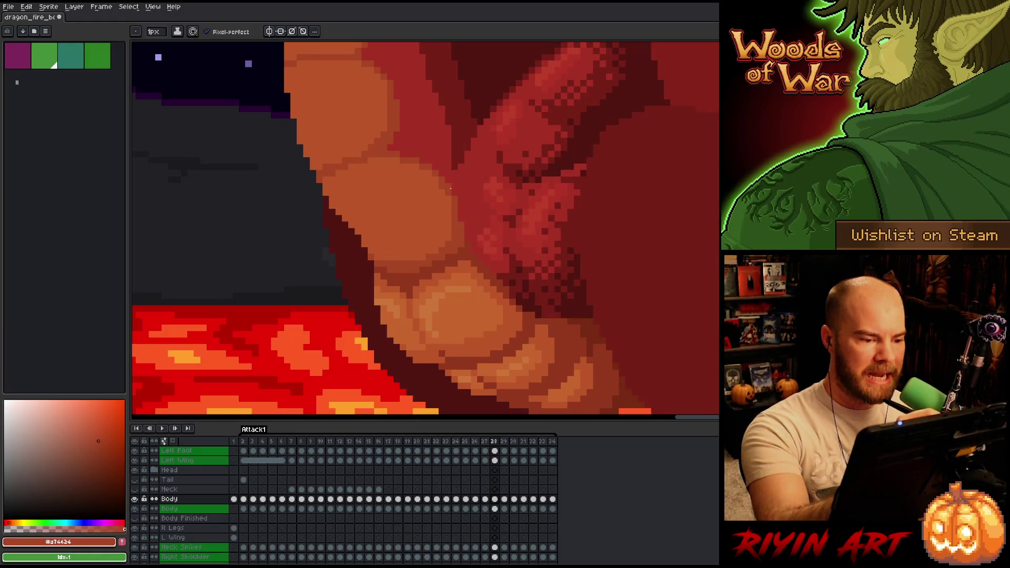
{"action": "key", "text": "ctrl+s"}
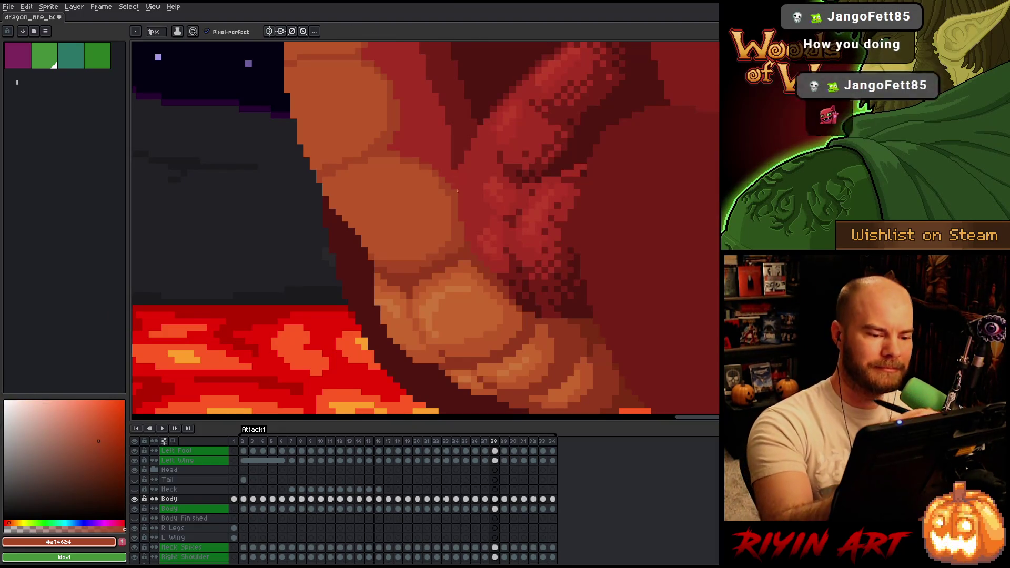
Step: Shade frame 28's belly scales with dark, mid and lighter reds, then advance to frame 29
{"action": "left_click", "coordinate": [480, 209], "text": "alt"}
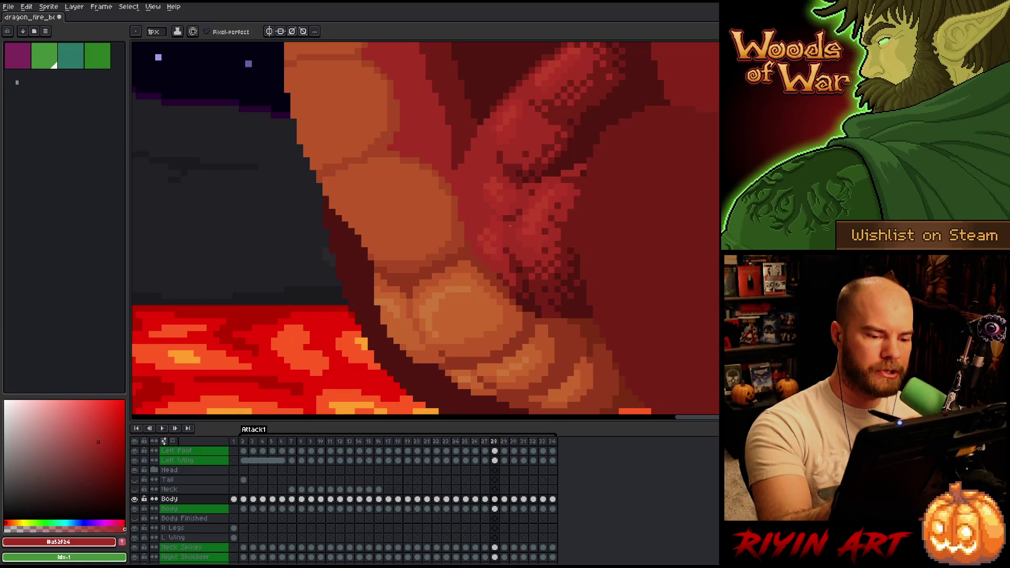
{"action": "left_click", "coordinate": [486, 237], "text": "alt"}
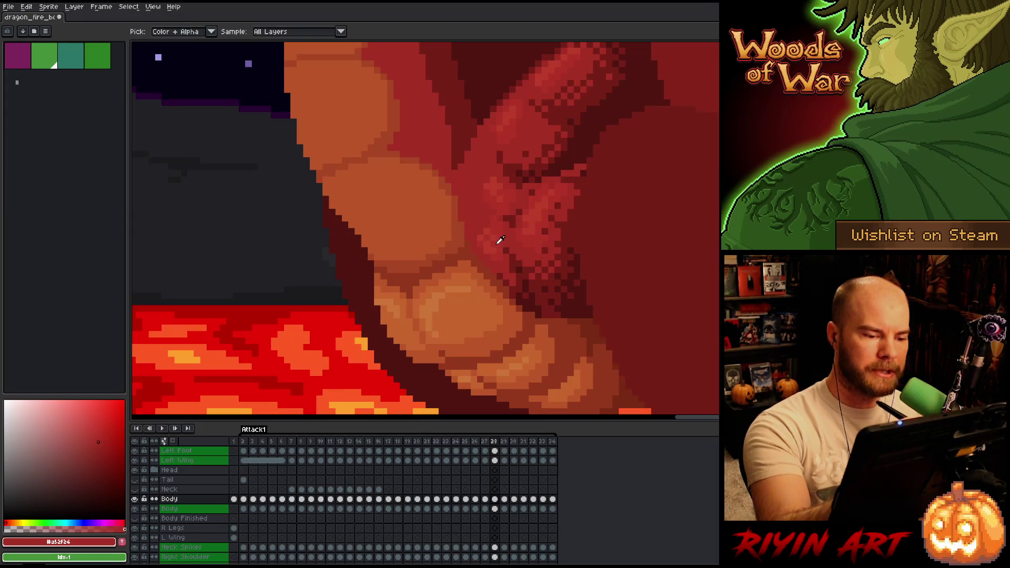
{"action": "left_click", "coordinate": [488, 238], "text": "alt"}
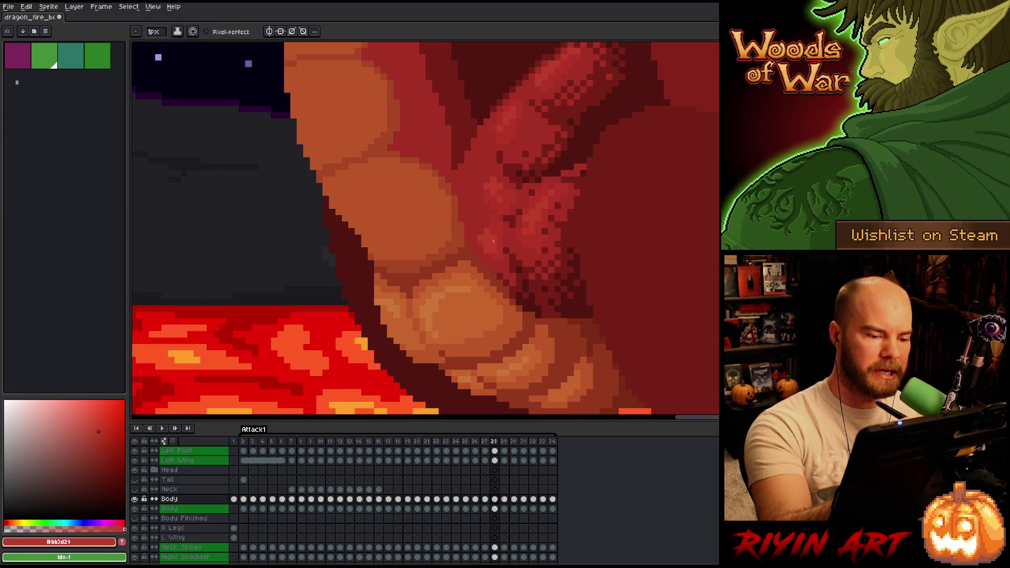
{"action": "left_click", "coordinate": [487, 247], "text": "alt"}
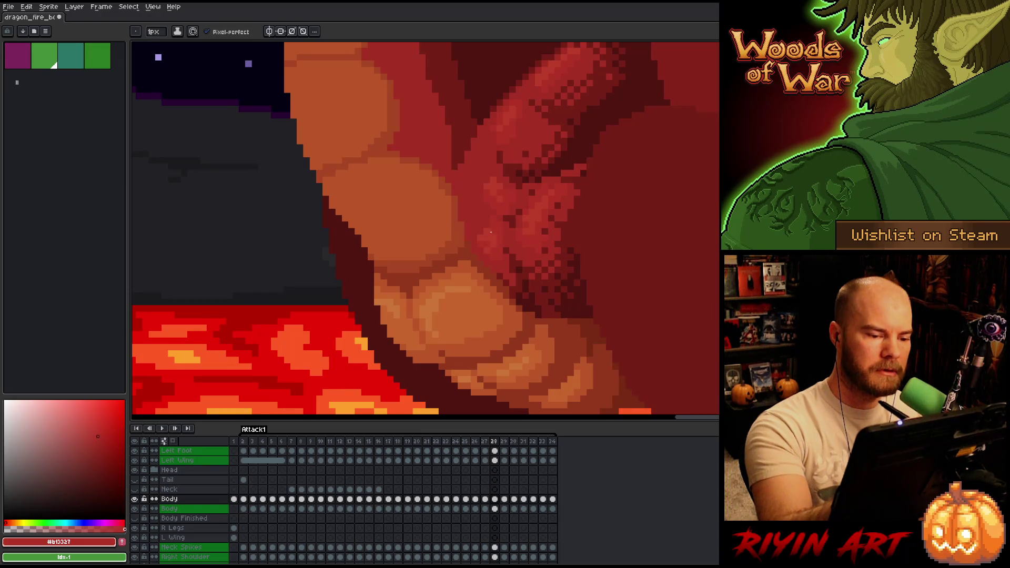
{"action": "left_click", "coordinate": [500, 220], "text": "alt"}
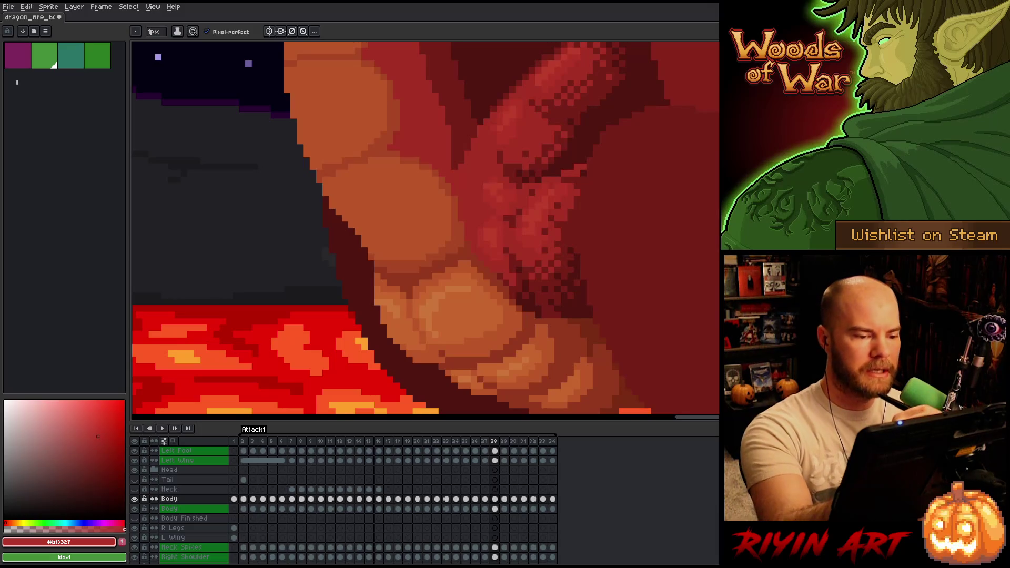
{"action": "left_click", "coordinate": [492, 184], "text": "alt"}
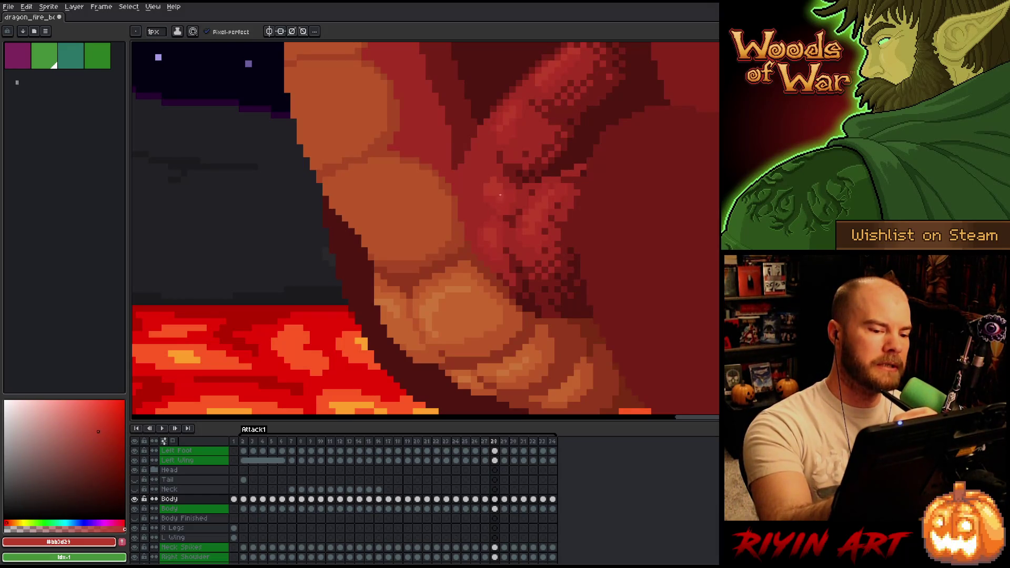
{"action": "left_click", "coordinate": [487, 203], "text": "alt"}
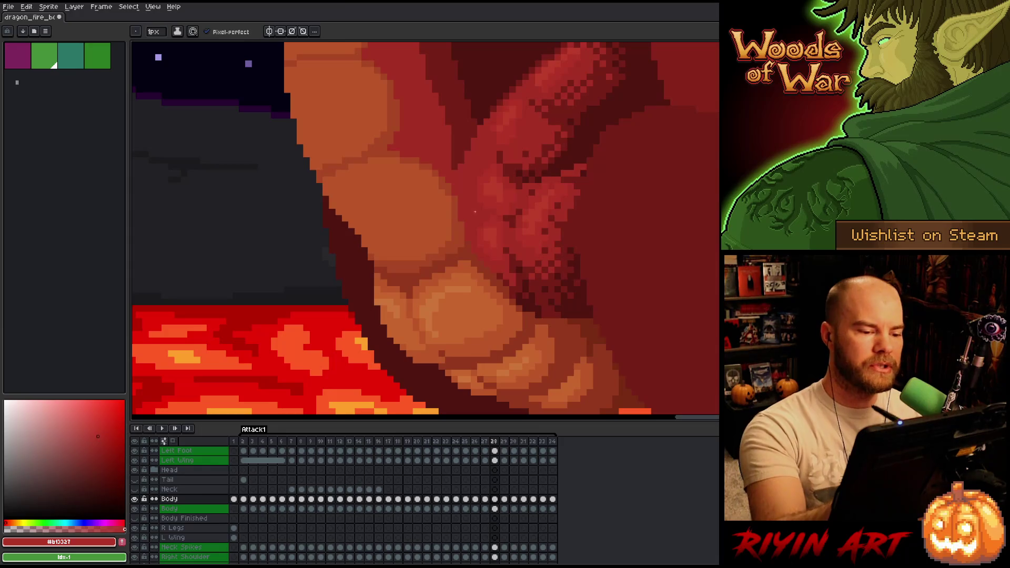
{"action": "left_click", "coordinate": [590, 340], "text": "alt"}
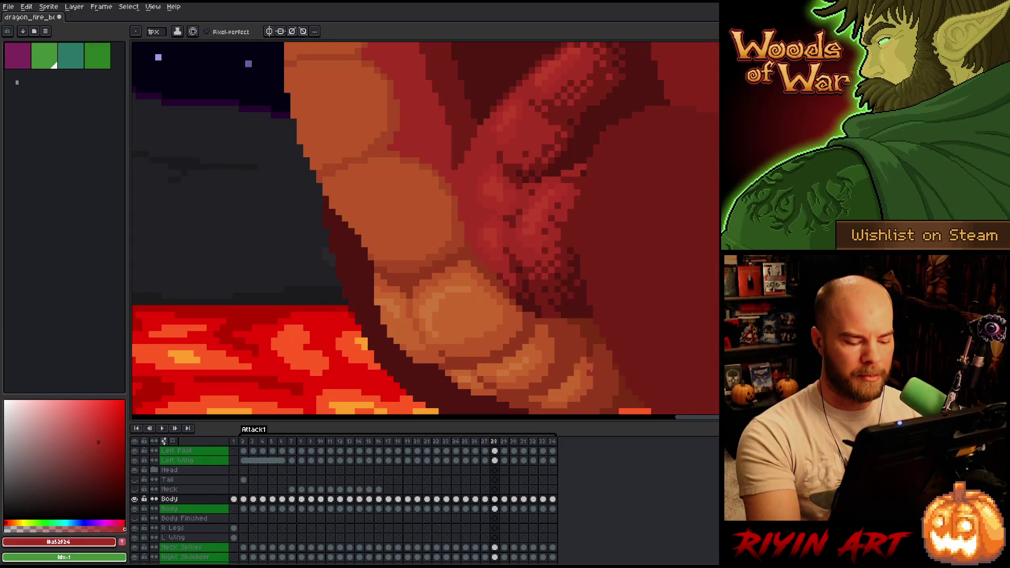
{"action": "key", "text": "period"}
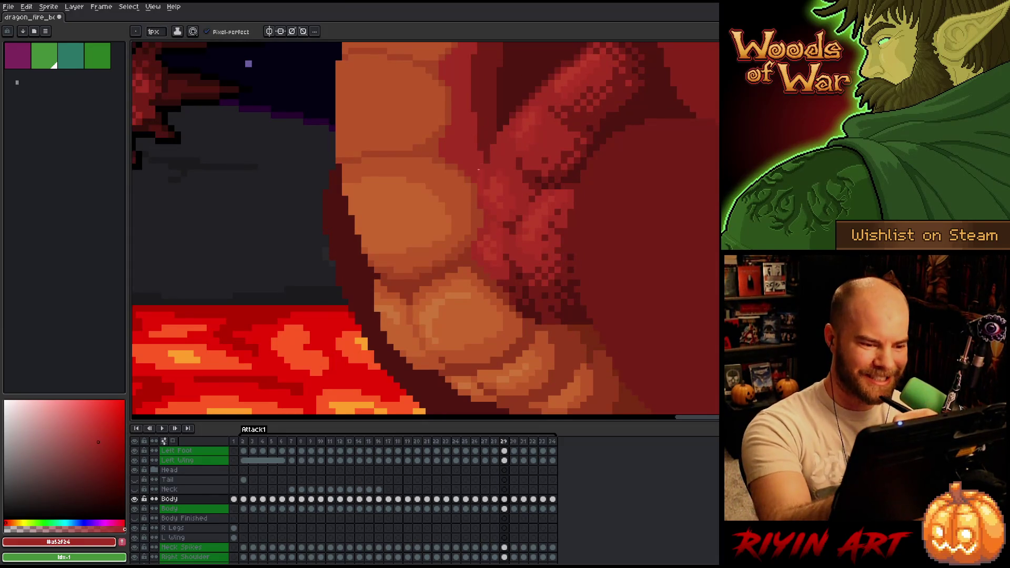
Step: Touch up frame 29's belly scales with the lighter, mid and dark scale reds
{"action": "left_click", "coordinate": [488, 214], "text": "alt"}
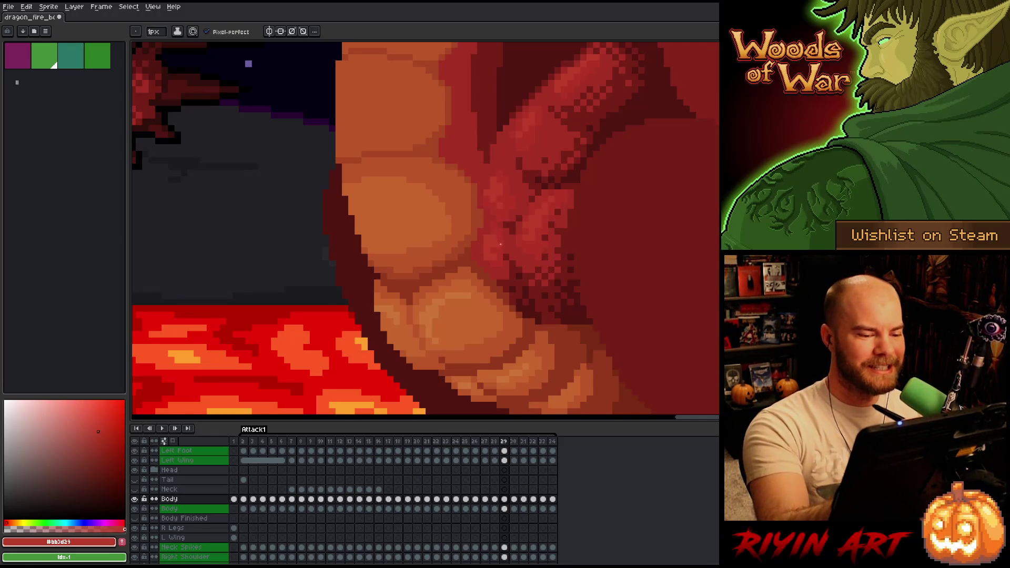
{"action": "left_click", "coordinate": [497, 240], "text": "alt"}
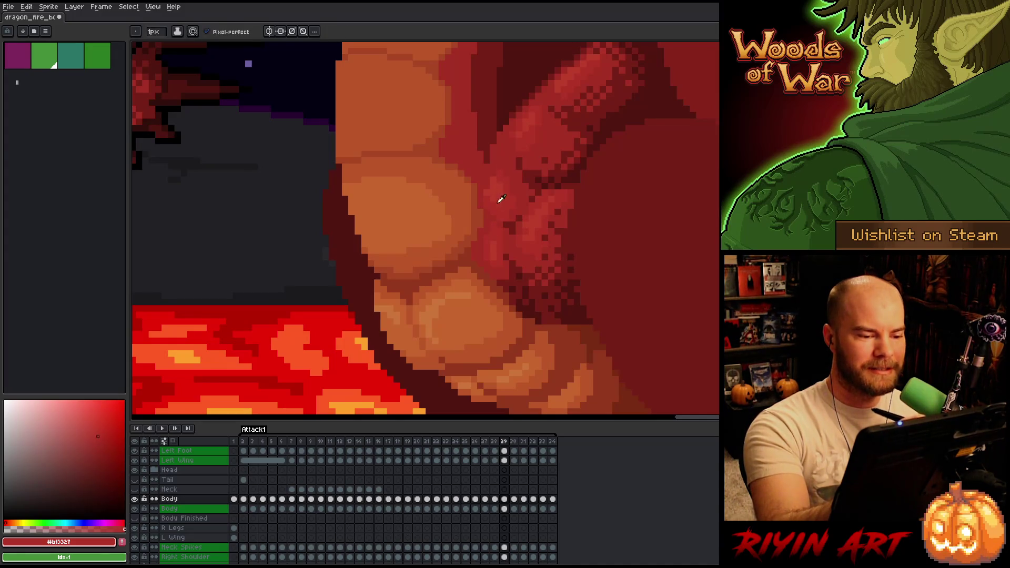
{"action": "left_click", "coordinate": [504, 208], "text": "alt"}
{"action": "left_click", "coordinate": [491, 205], "text": "alt"}
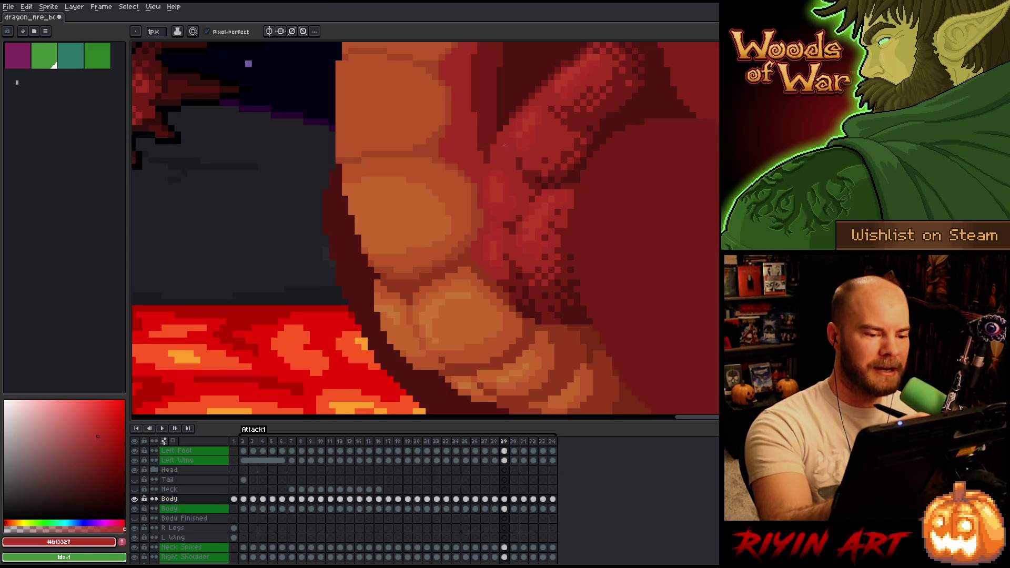
{"action": "left_click", "coordinate": [482, 162], "text": "alt"}
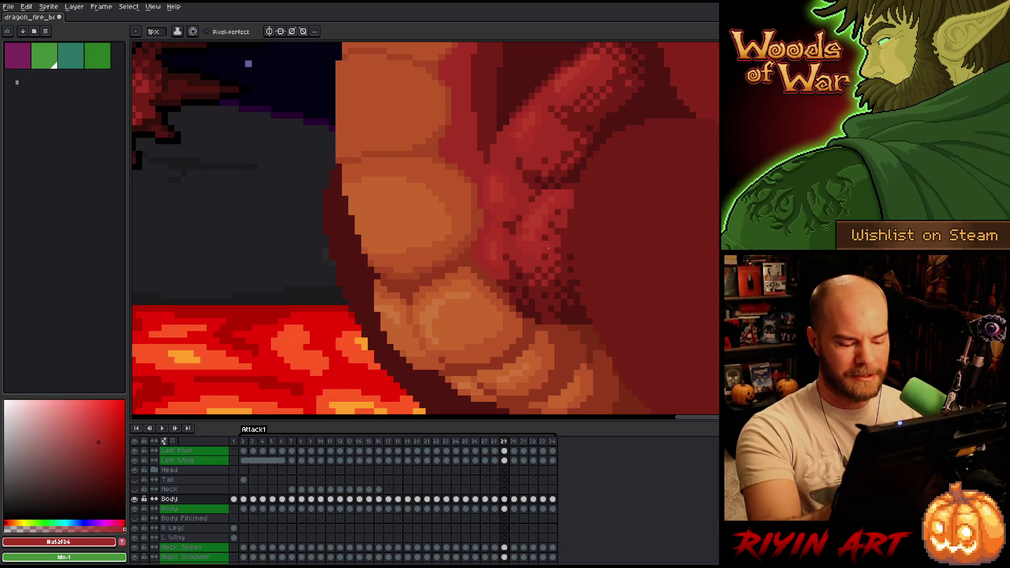
Step: Step to frame 30 and play the animation to review the shading
{"action": "key", "text": "period"}
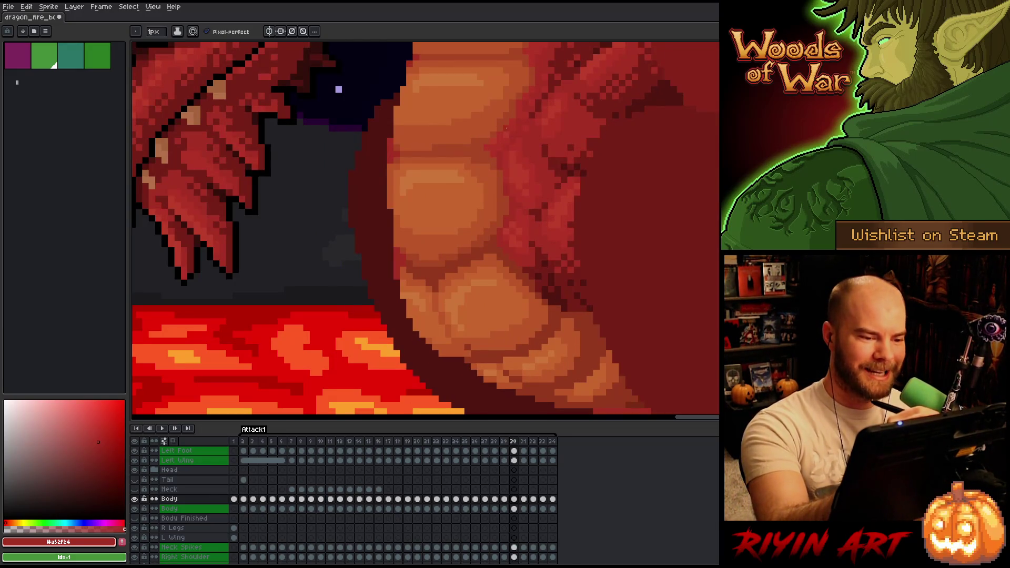
{"action": "key", "text": "comma"}
{"action": "key", "text": "period"}
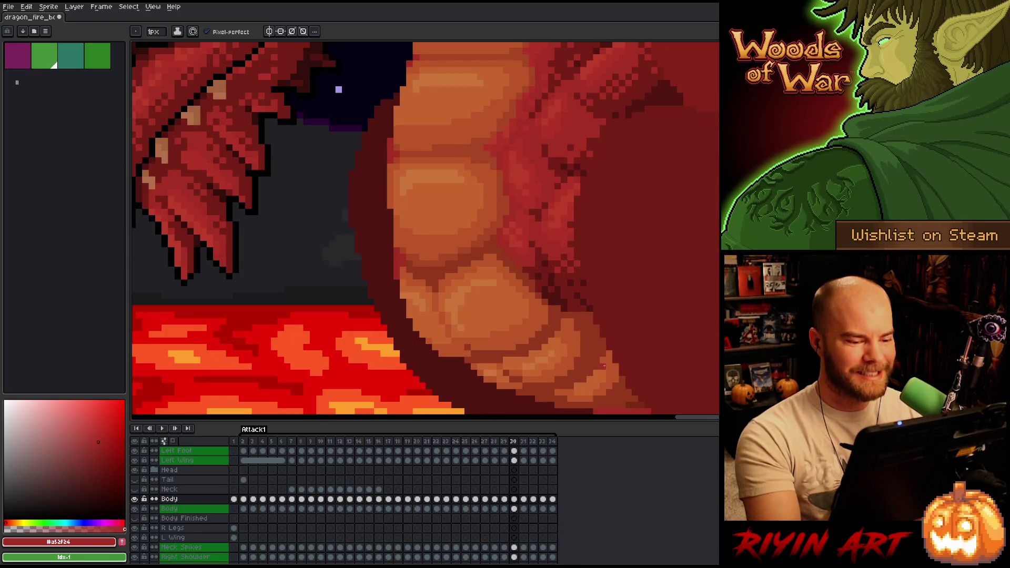
{"action": "key", "text": "Return"}
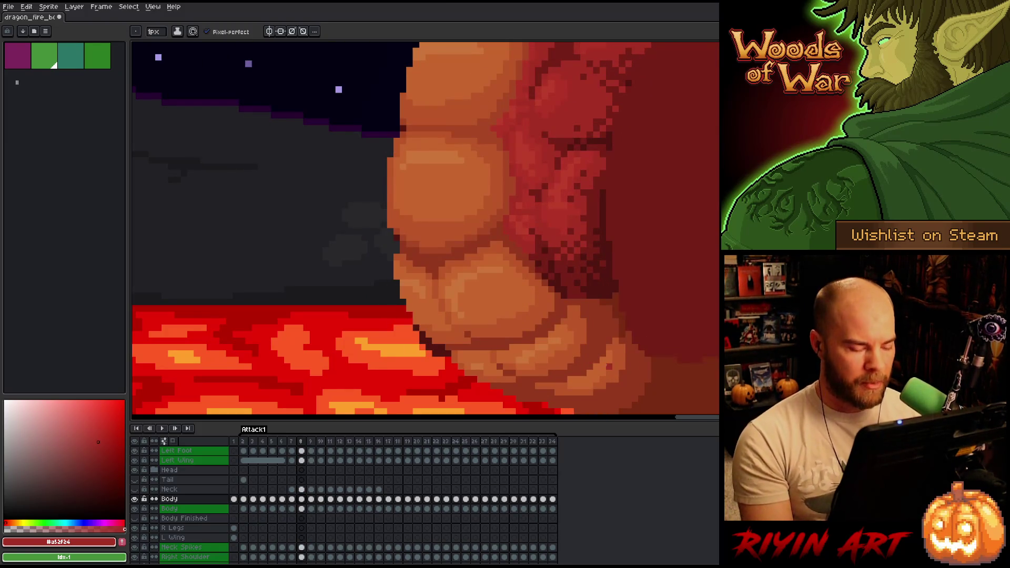
Step: Flip between frames 9, 10 and 11, panning toward the belly to compare the scales
{"action": "key", "text": "Right"}
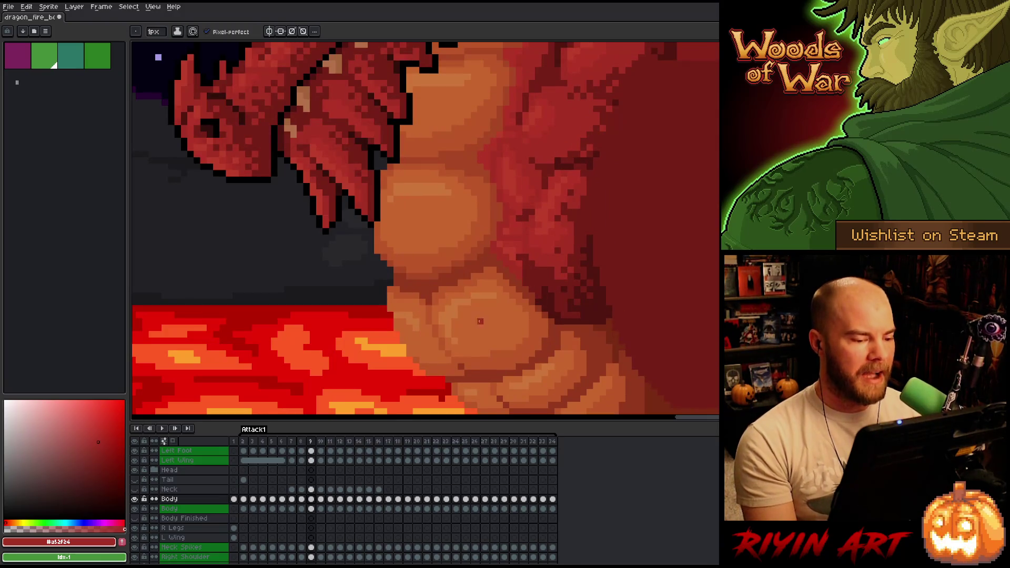
{"action": "mouse_move", "coordinate": [421, 335]}
{"action": "left_mouse_down"}
{"action": "mouse_move", "coordinate": [438, 267]}
{"action": "mouse_move", "coordinate": [426, 260]}
{"action": "left_mouse_up"}
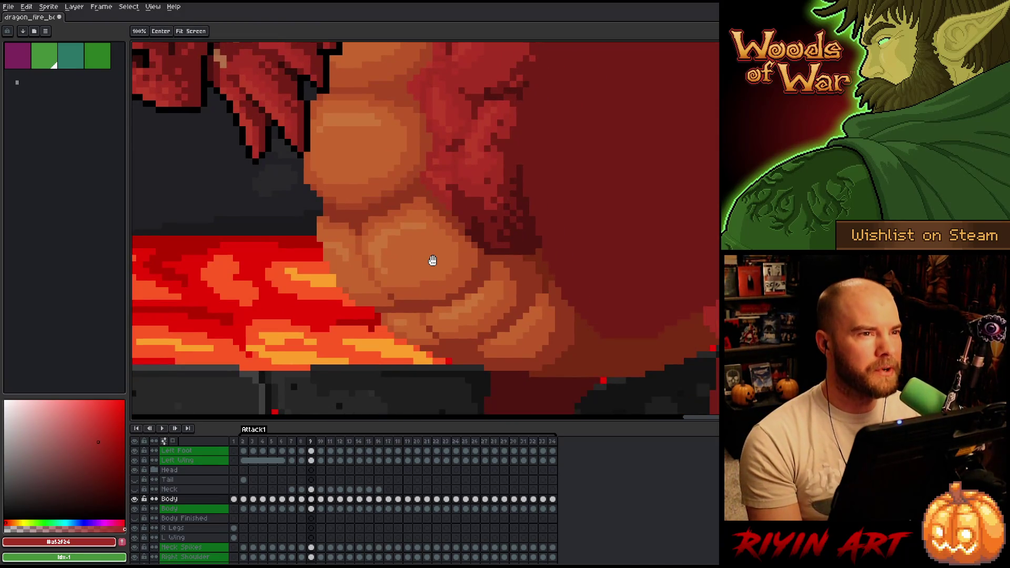
{"action": "key", "text": "b"}
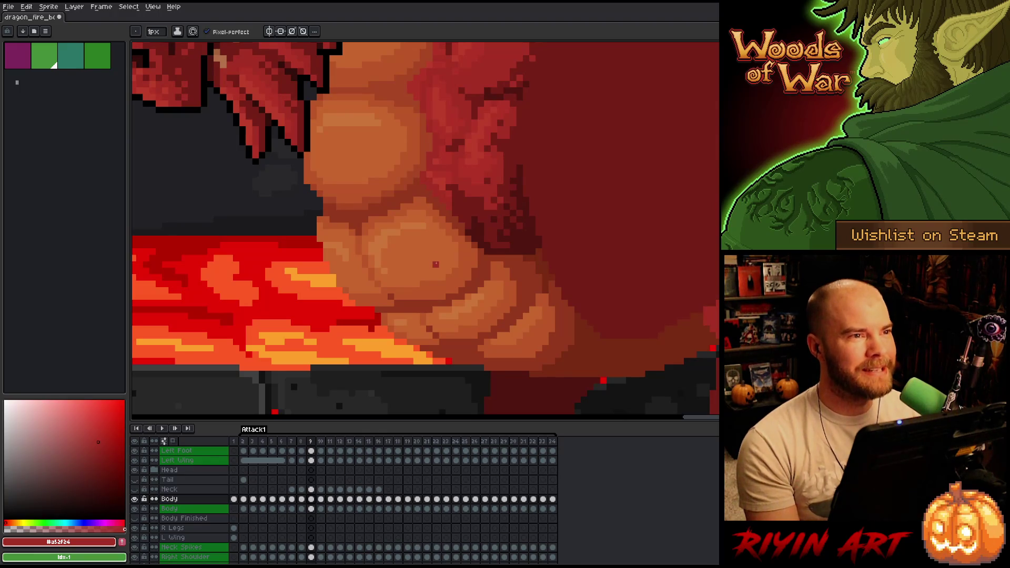
{"action": "key", "text": "Right"}
{"action": "key", "text": "Left"}
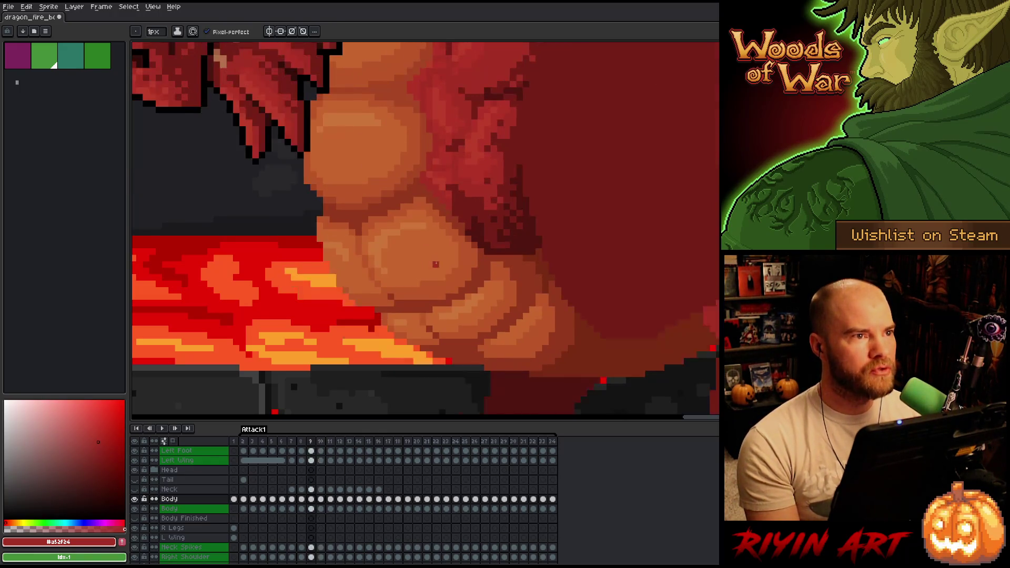
{"action": "key", "text": "Right"}
{"action": "key", "text": "Right"}
{"action": "key", "text": "Left"}
{"action": "key", "text": "Right"}
{"action": "key", "text": "Left"}
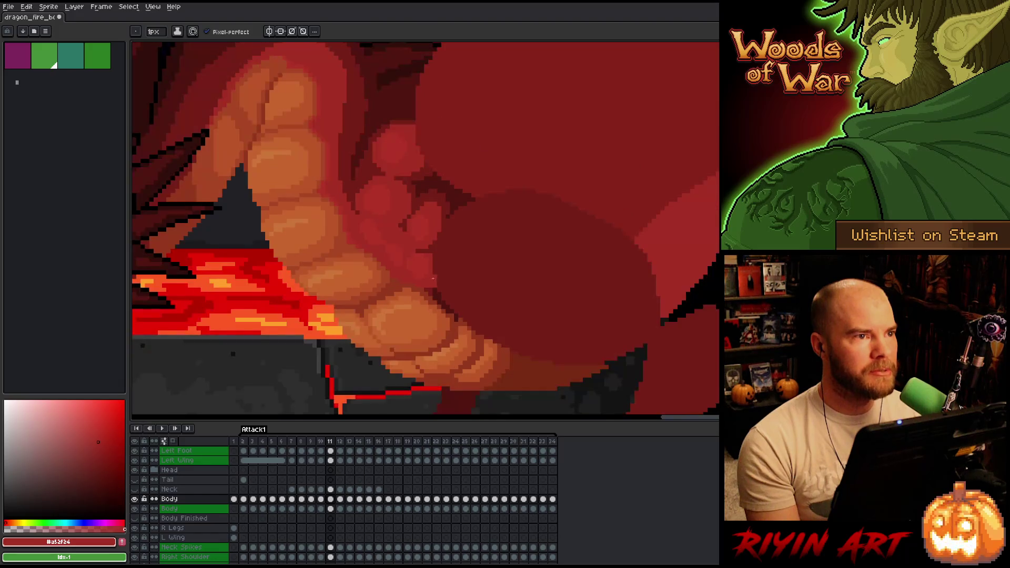
{"action": "key", "text": "Right"}
{"action": "key", "text": "space"}
{"action": "left_click_drag", "start_coordinate": [424, 316], "coordinate": [429, 226]}
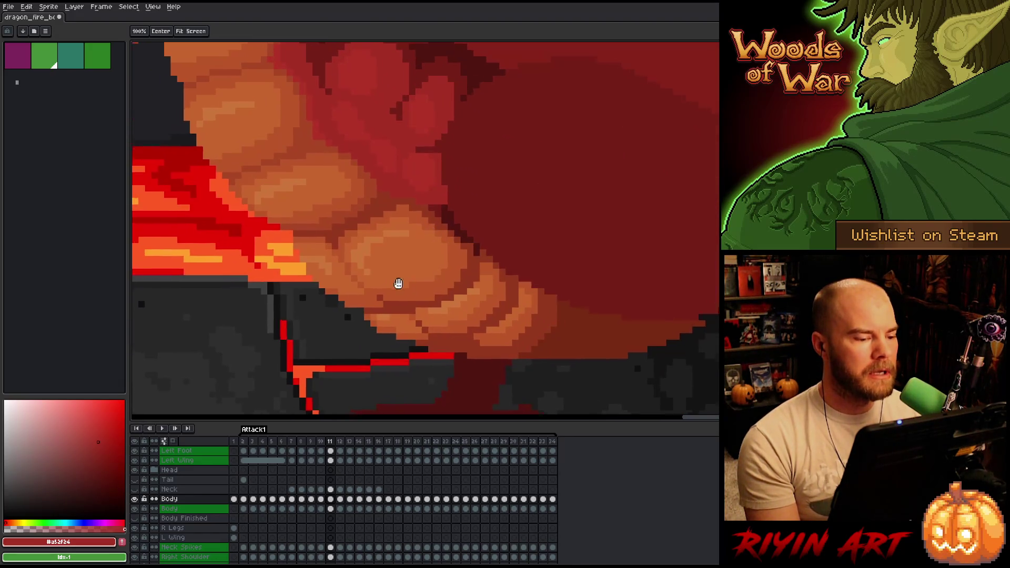
{"action": "left_click_drag", "start_coordinate": [397, 284], "coordinate": [427, 305]}
Step: Toggle repeatedly between frames 10 and 11 to compare the belly scale shading
{"action": "key", "text": "Right"}
{"action": "key", "text": "Left"}
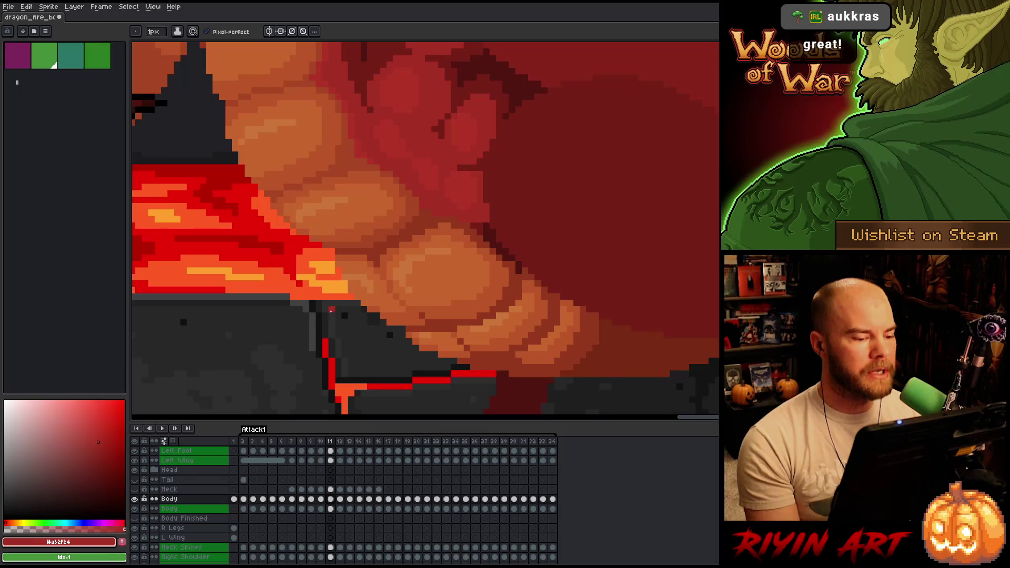
{"action": "key", "text": "Right"}
{"action": "key", "text": "Left"}
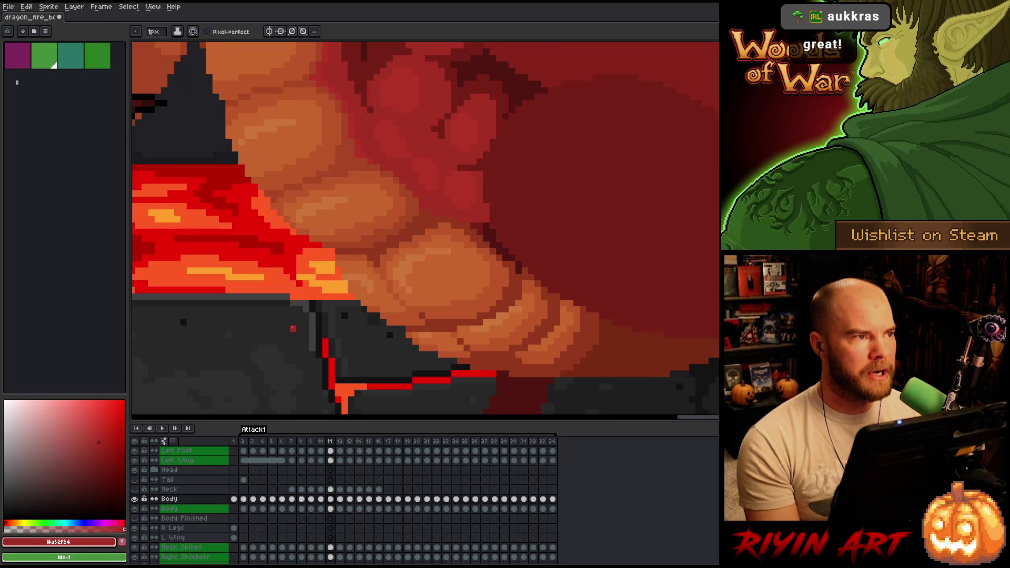
{"action": "key", "text": "Right"}
{"action": "key", "text": "Left"}
{"action": "key", "text": "Right"}
{"action": "key", "text": "Left"}
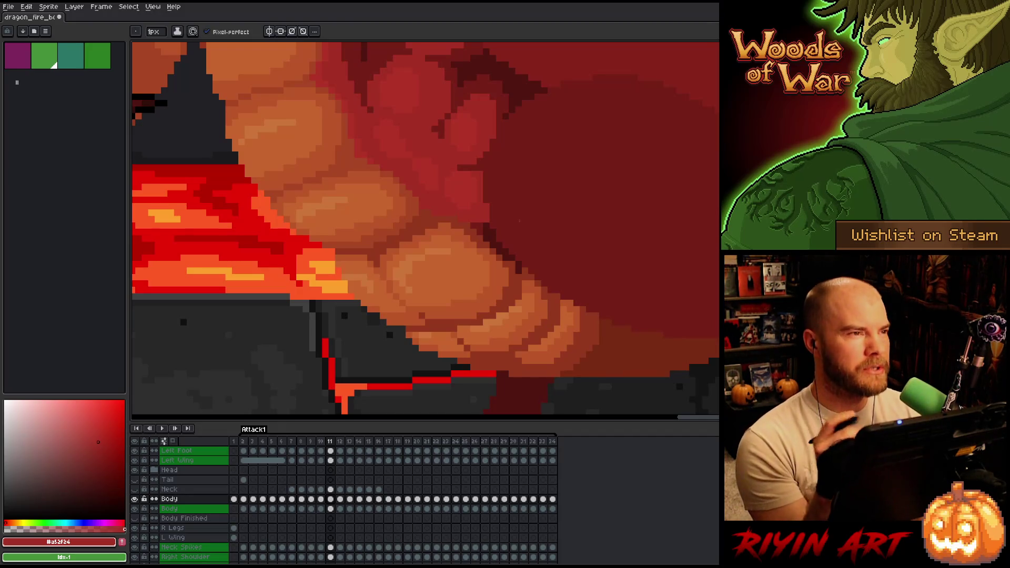
{"action": "key", "text": "Left"}
{"action": "key", "text": "Left"}
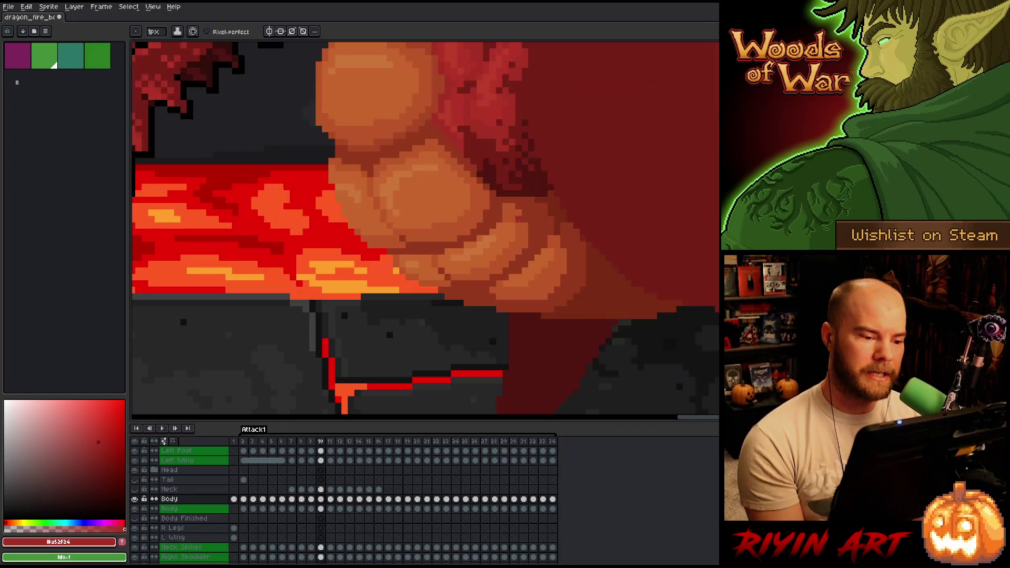
{"action": "key", "text": "Right"}
{"action": "key", "text": "Right"}
{"action": "key", "text": "Left"}
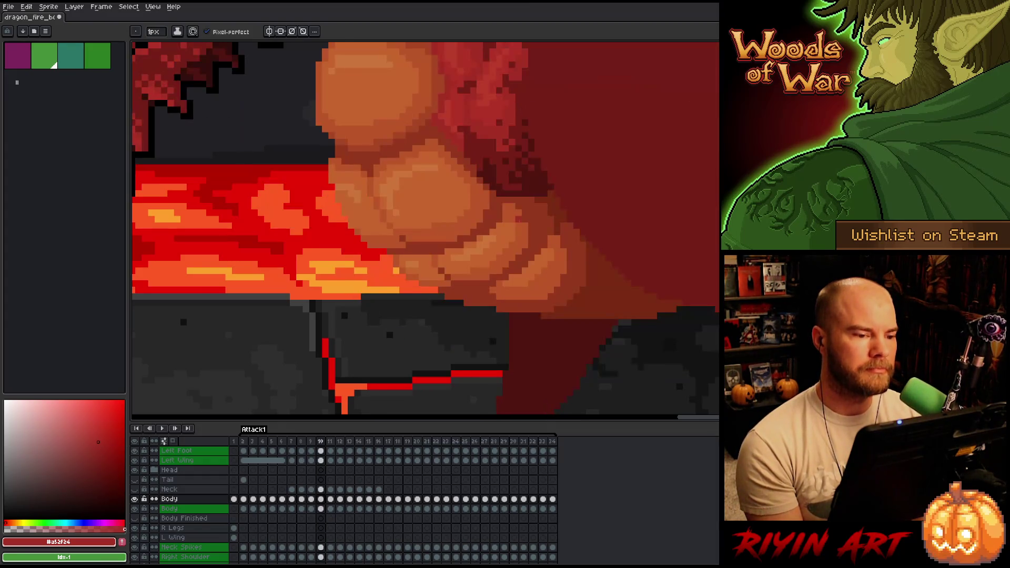
{"action": "key", "text": "Right"}
{"action": "key", "text": "Left"}
{"action": "key", "text": "Right"}
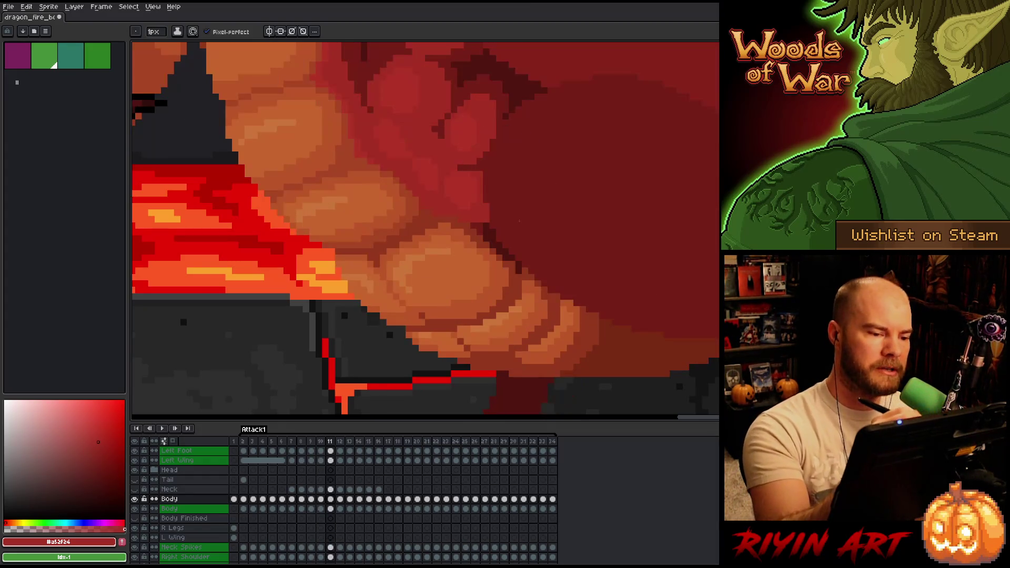
{"action": "key", "text": "Left"}
{"action": "key", "text": "Right"}
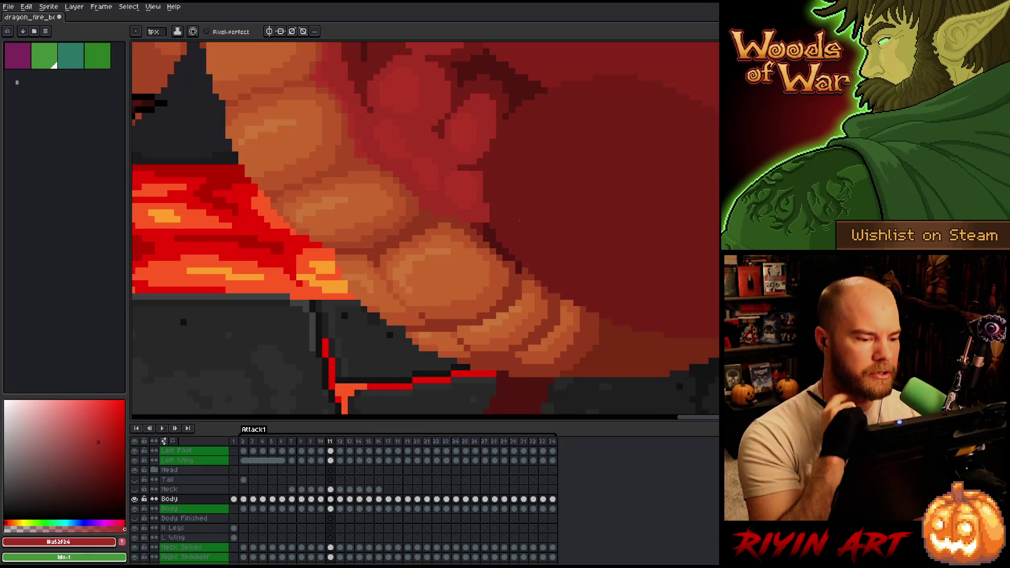
{"action": "key", "text": "Left"}
{"action": "key", "text": "Right"}
{"action": "key", "text": "Left"}
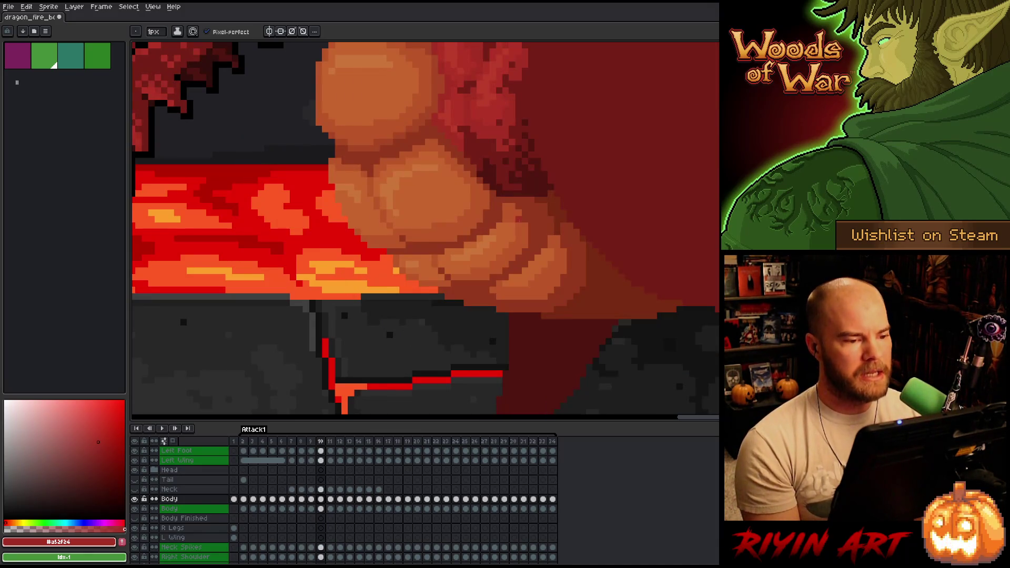
{"action": "key", "text": "Right"}
Step: Bring the lower belly scales into view and settle on frame 10
{"action": "mouse_move", "coordinate": [519, 219]}
{"action": "left_mouse_down"}
{"action": "mouse_move", "coordinate": [543, 276]}
{"action": "mouse_move", "coordinate": [512, 313]}
{"action": "mouse_move", "coordinate": [496, 288]}
{"action": "left_mouse_up"}
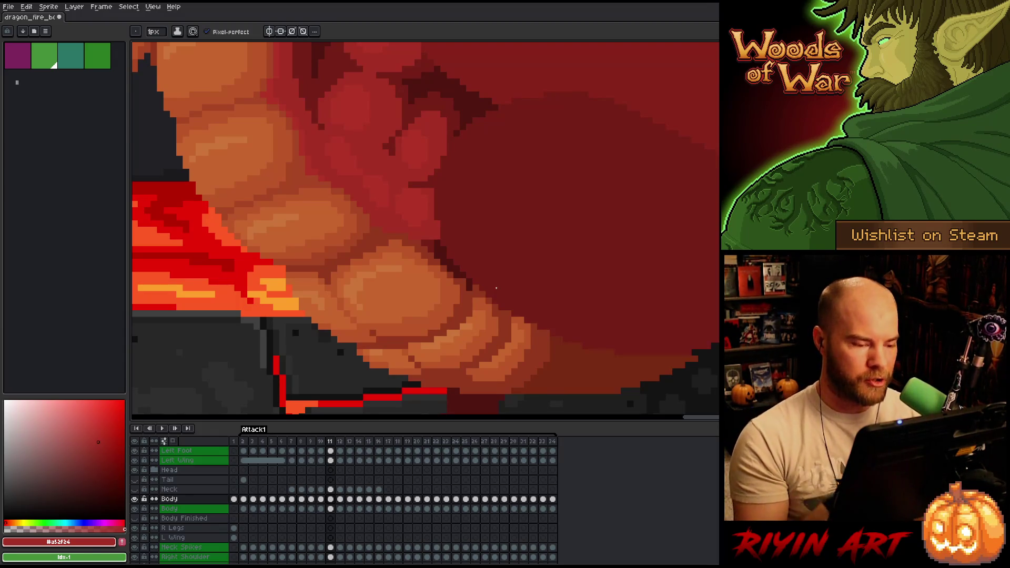
{"action": "key", "text": "Left"}
{"action": "key", "text": "Right"}
{"action": "key", "text": "Left"}
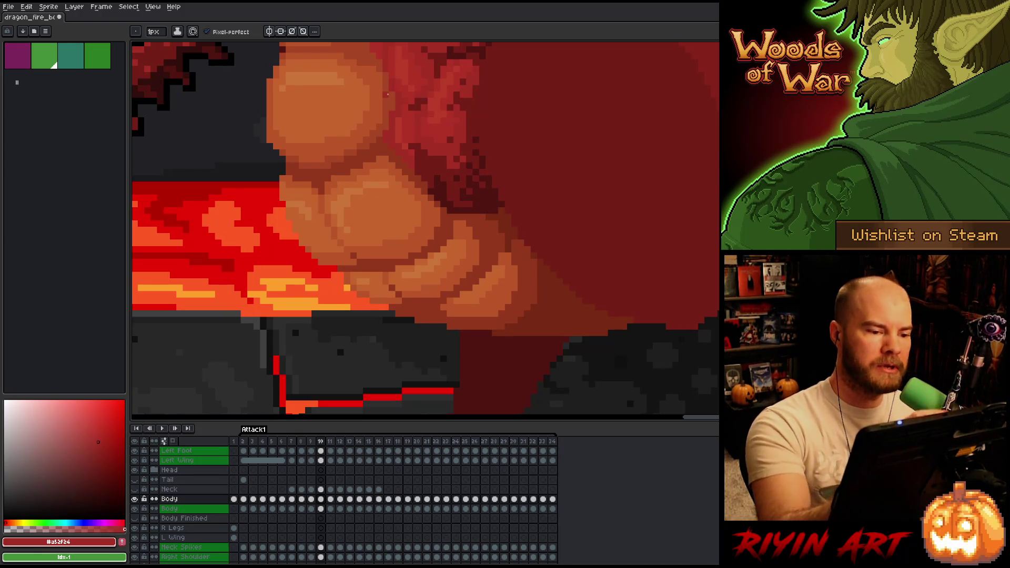
{"action": "key", "text": "space"}
{"action": "left_click_drag", "start_coordinate": [574, 315], "coordinate": [571, 356]}
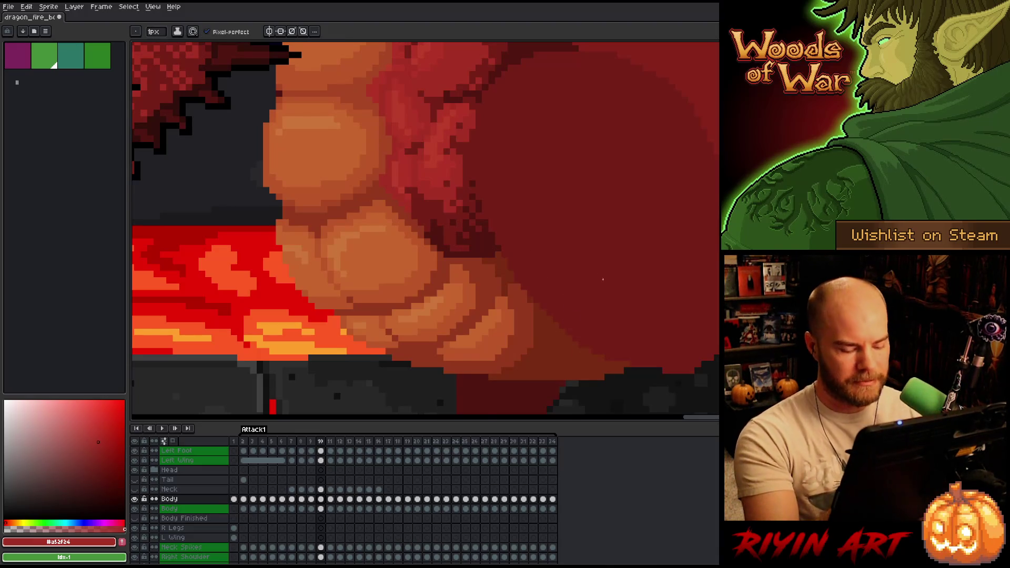
Step: Save the dragon sprite while previewing frame 10
{"action": "key", "text": "Return"}
{"action": "key", "text": "Return"}
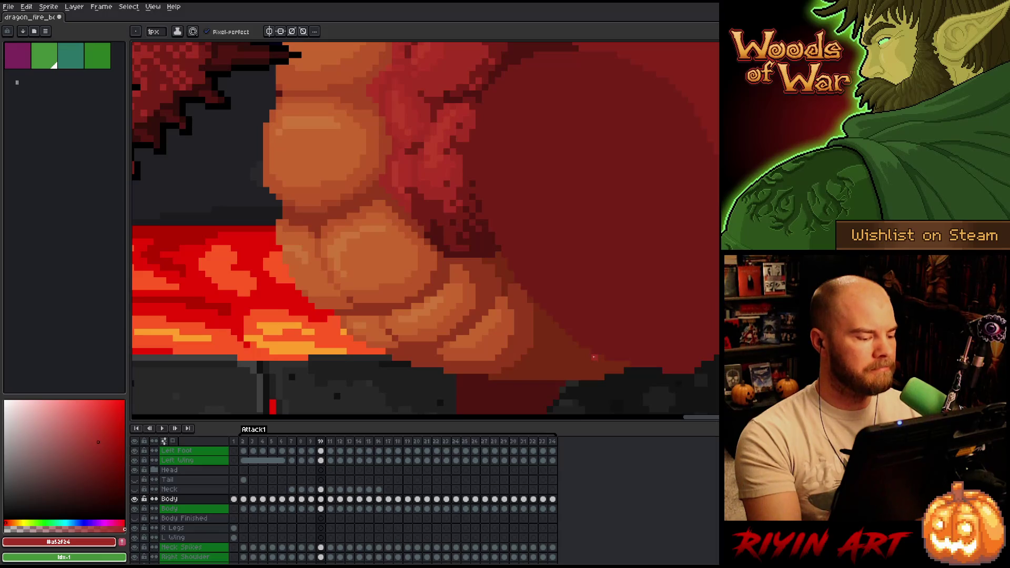
{"action": "key", "text": "ctrl+s"}
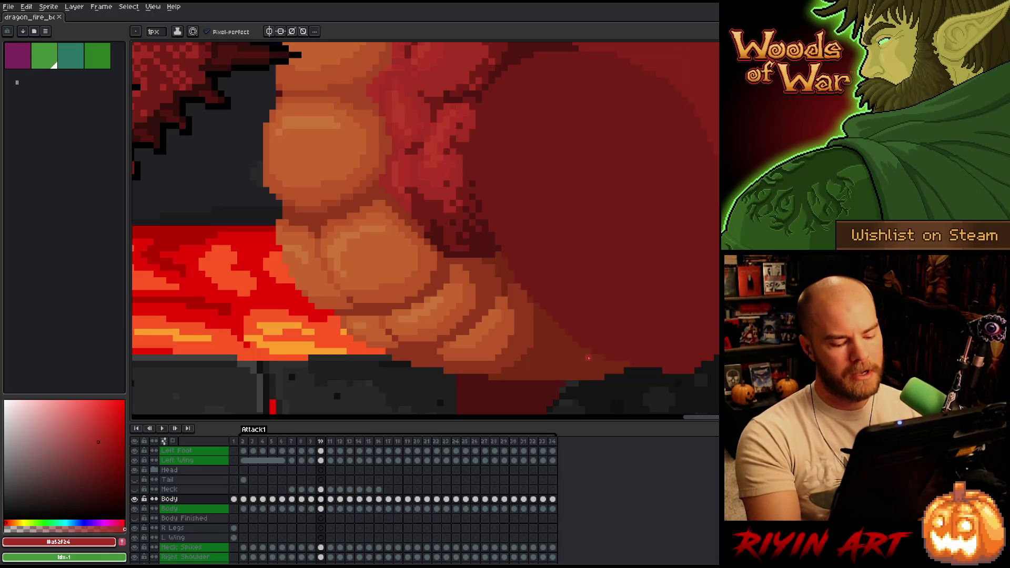
{"action": "key", "text": "Return"}
{"action": "key", "text": "Return"}
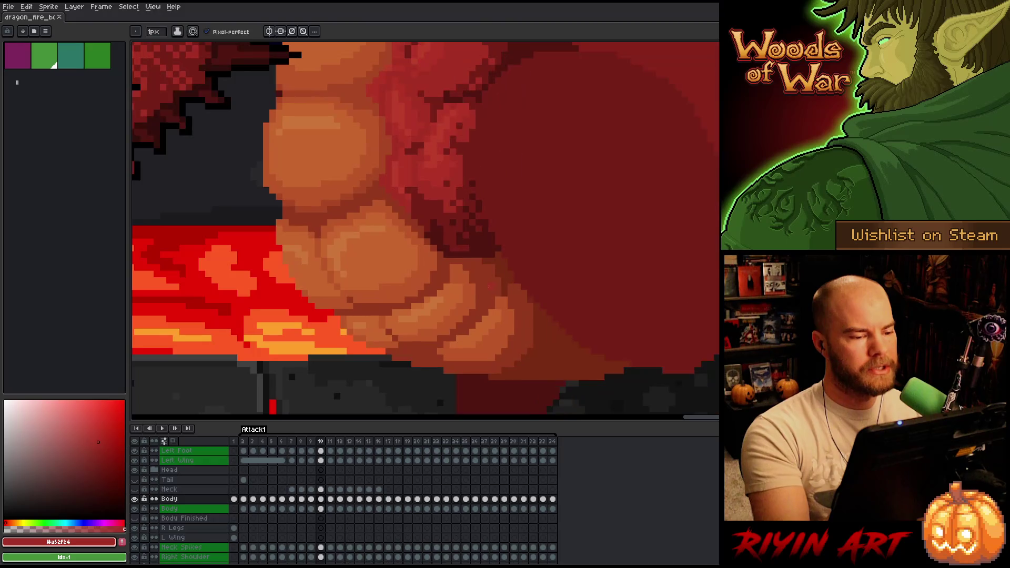
Step: Flip between frames 9 and 10 to compare the belly scale shading
{"action": "key", "text": "comma"}
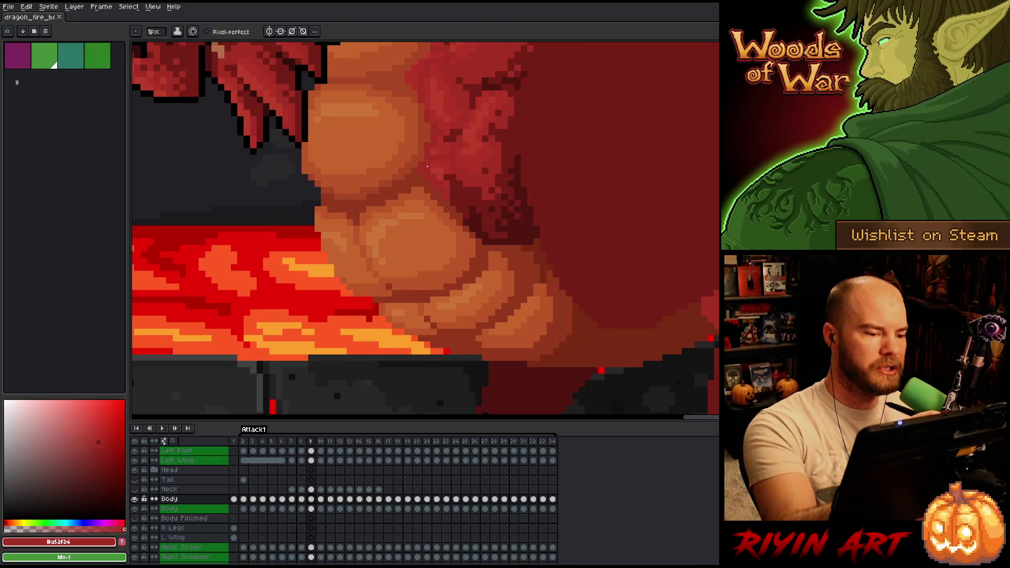
{"action": "key", "text": "period"}
{"action": "key", "text": "comma"}
{"action": "key", "text": "period"}
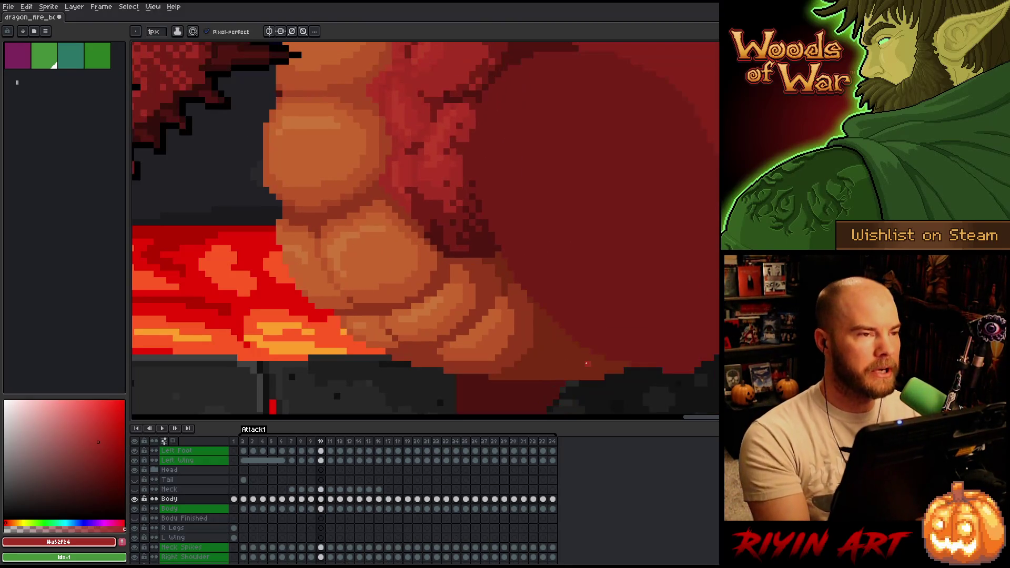
{"action": "scroll", "coordinate": [519, 293], "scroll_direction": "up", "scroll_amount": 3}
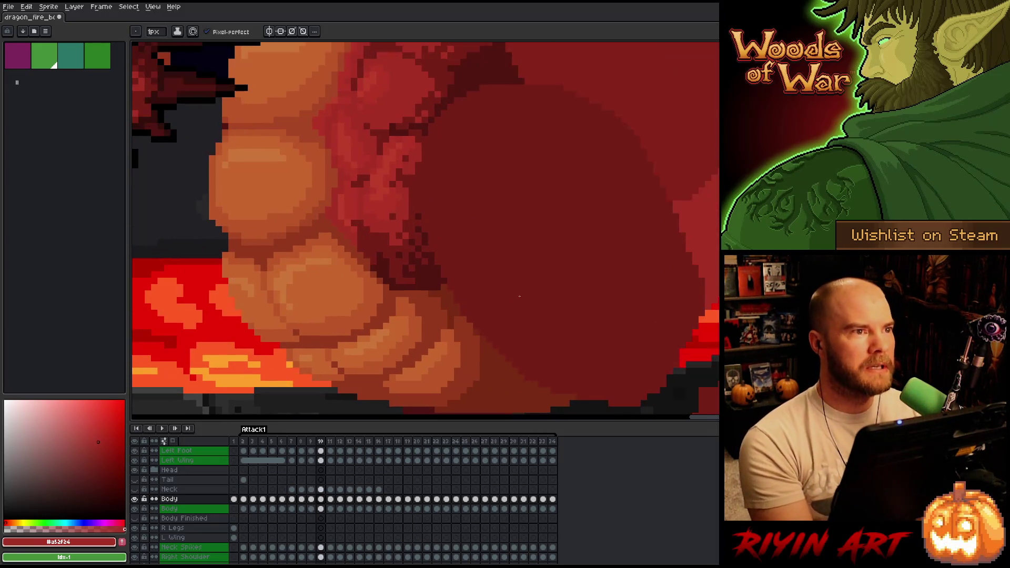
{"action": "key", "text": "comma"}
{"action": "key", "text": "comma"}
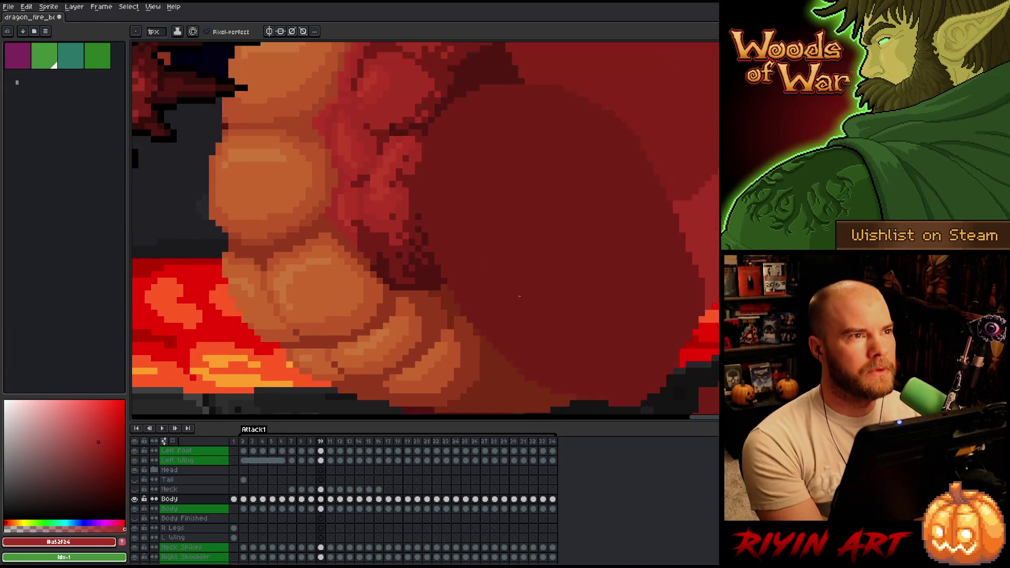
{"action": "key", "text": "period"}
{"action": "key", "text": "period"}
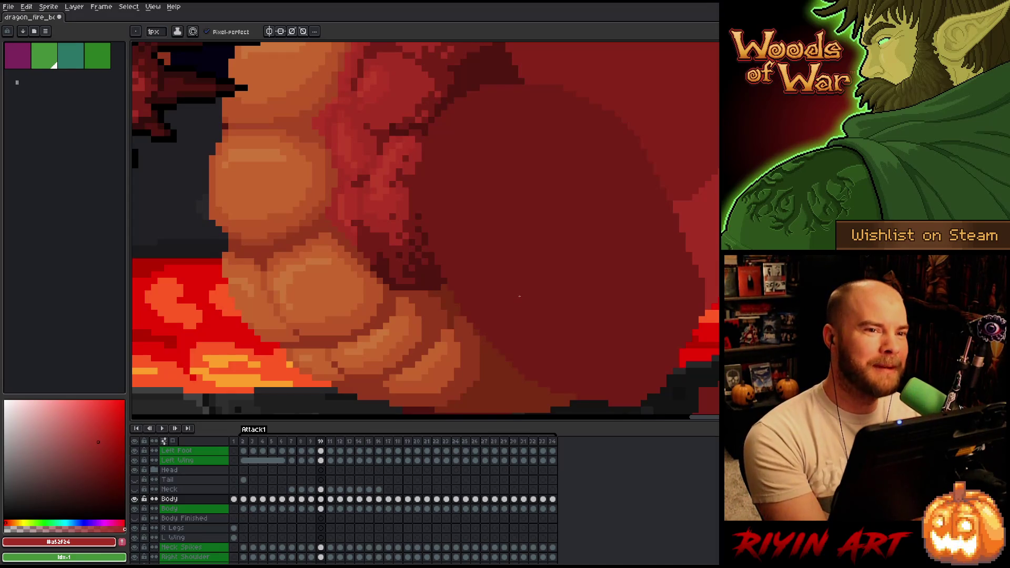
{"action": "key", "text": "comma"}
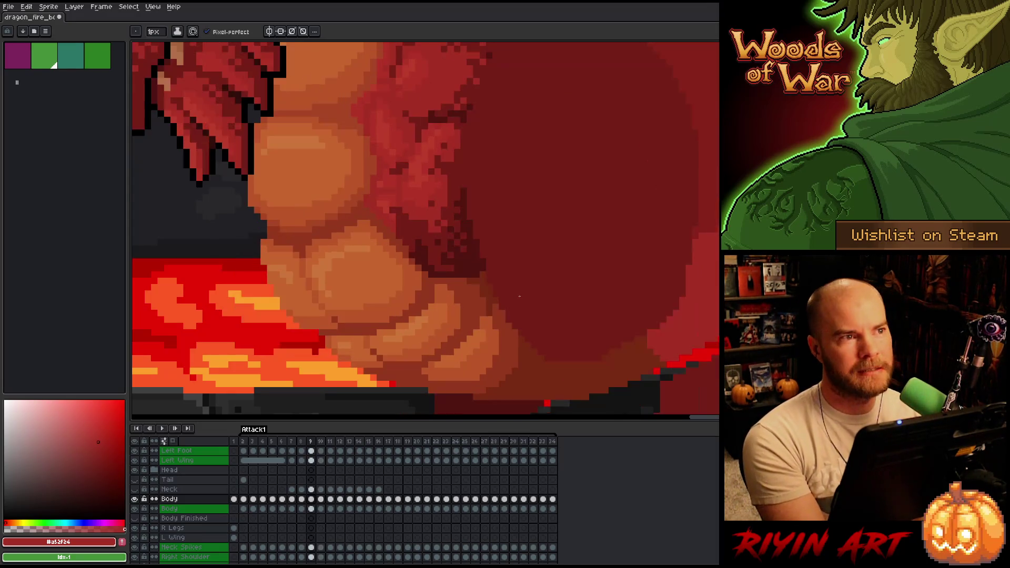
{"action": "key", "text": "period"}
{"action": "key", "text": "comma"}
{"action": "key", "text": "period"}
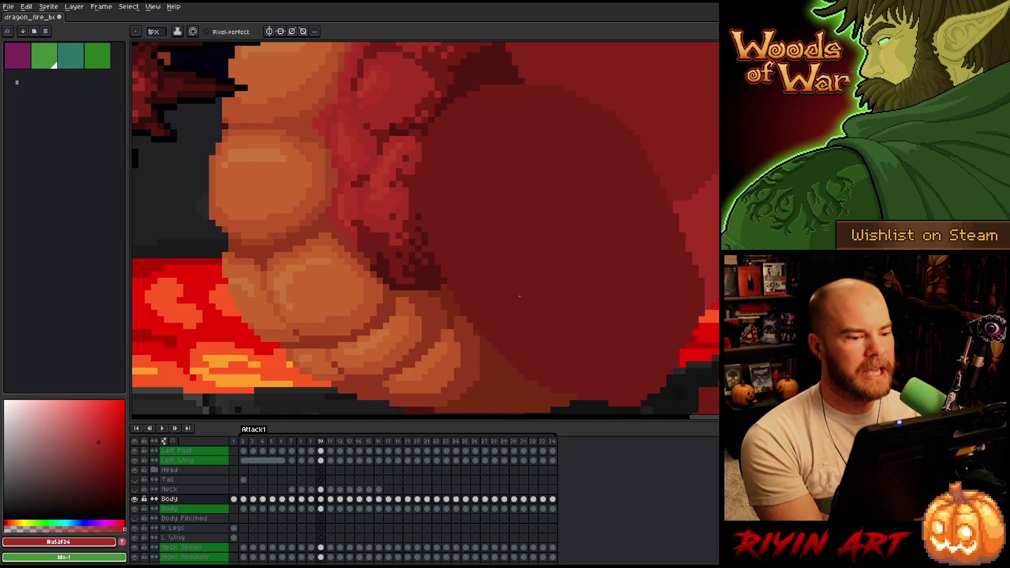
{"action": "key", "text": "comma"}
{"action": "key", "text": "period"}
{"action": "key", "text": "comma"}
{"action": "key", "text": "period"}
{"action": "key", "text": "comma"}
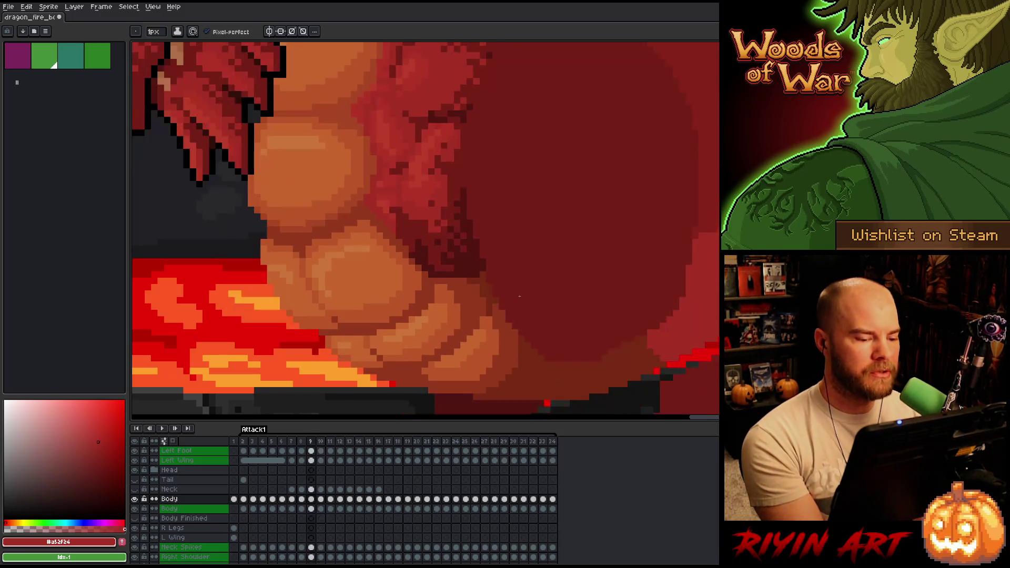
{"action": "key", "text": "period"}
{"action": "key", "text": "comma"}
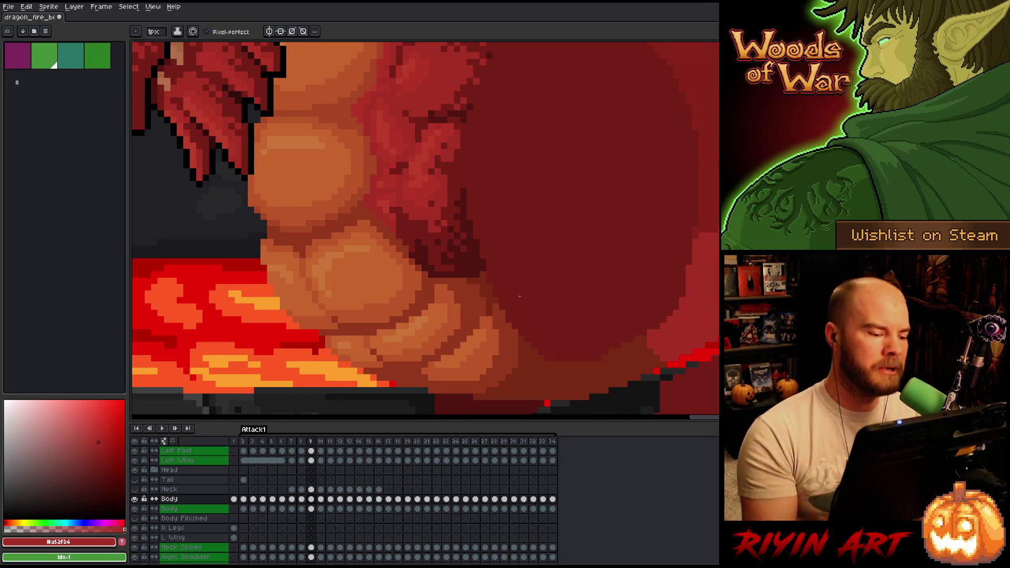
Step: Recentre the belly scales and compare frames 8 and 9, stopping on frame 8
{"action": "left_click_drag", "start_coordinate": [520, 296], "coordinate": [553, 305]}
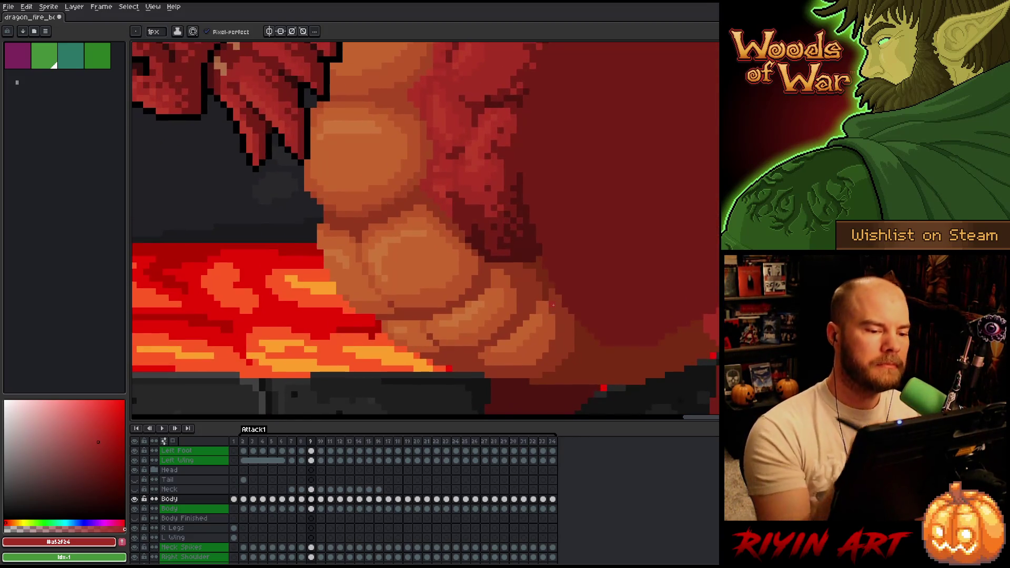
{"action": "key", "text": "comma"}
{"action": "key", "text": "period"}
{"action": "key", "text": "comma"}
{"action": "key", "text": "period"}
{"action": "key", "text": "comma"}
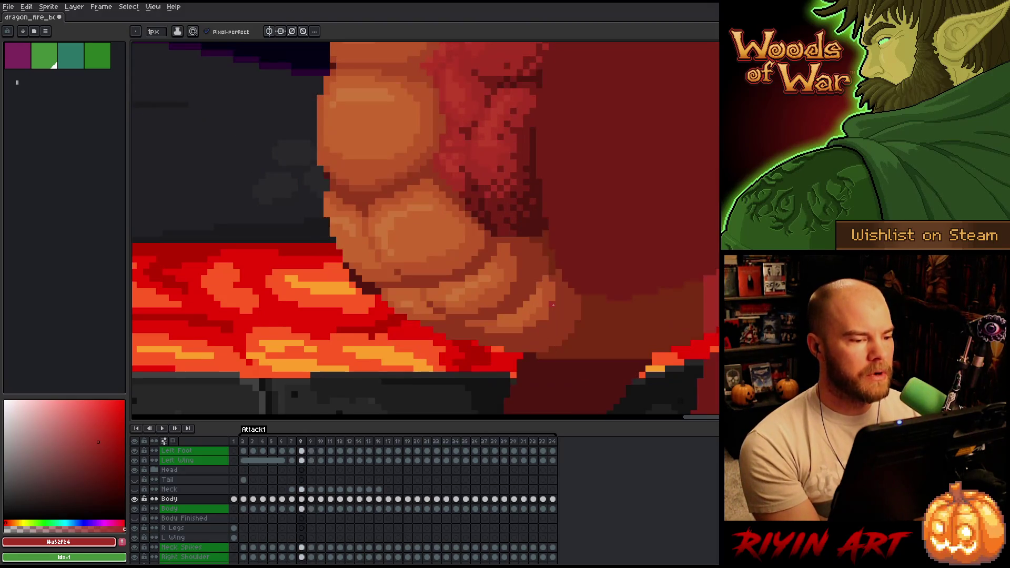
{"action": "key", "text": "period"}
{"action": "key", "text": "comma"}
{"action": "key", "text": "period"}
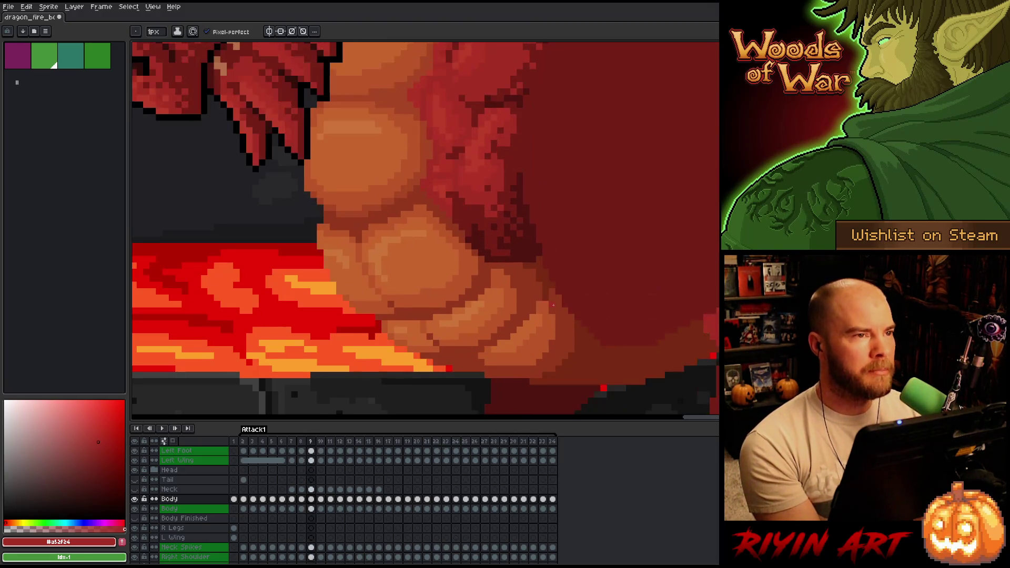
{"action": "key", "text": "comma"}
{"action": "key", "text": "period"}
{"action": "key", "text": "comma"}
{"action": "key", "text": "period"}
{"action": "key", "text": "comma"}
{"action": "key", "text": "period"}
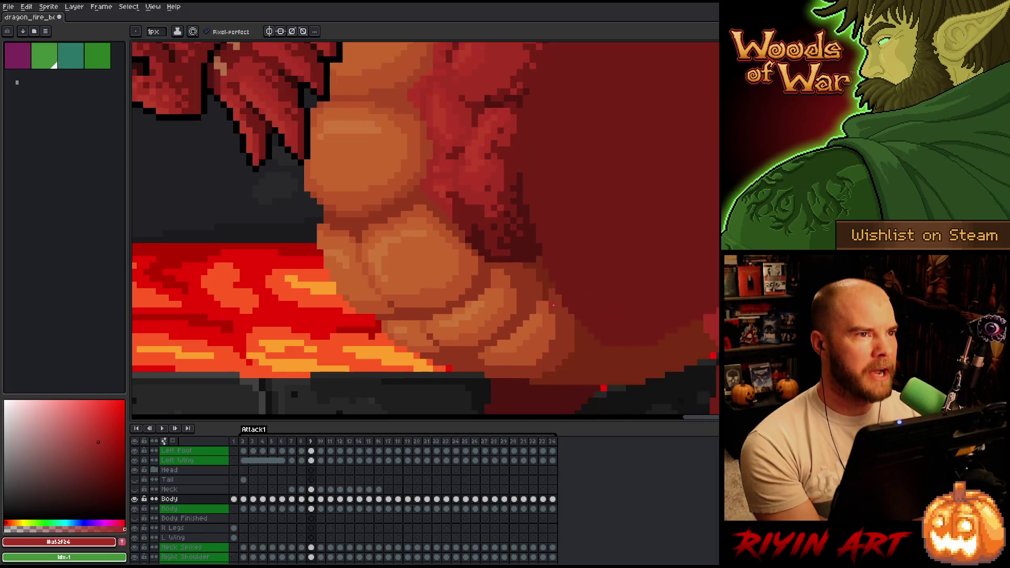
{"action": "key", "text": "comma"}
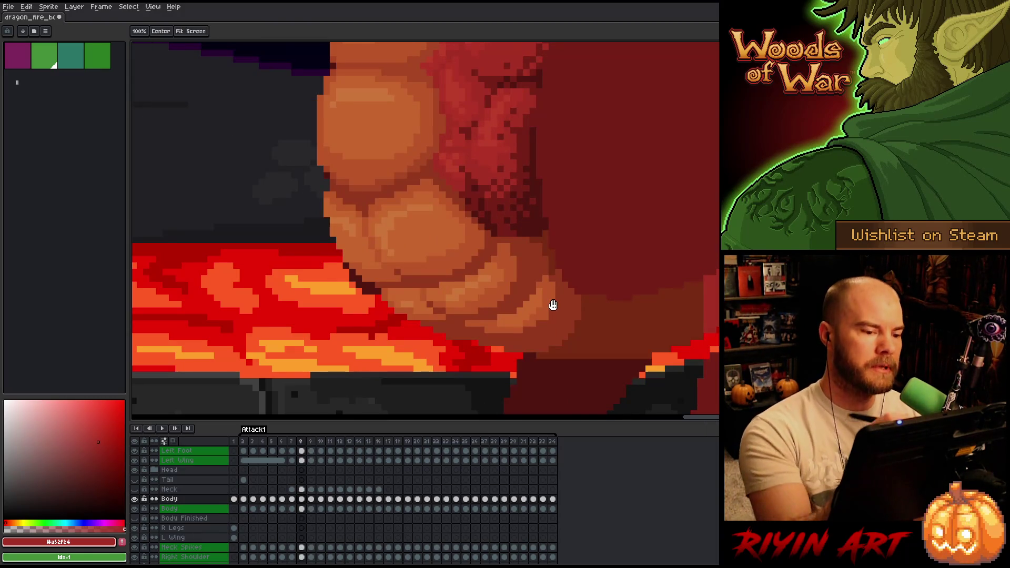
Step: Sample the #92381c dark red from the dragon on frame 8
{"action": "left_click_drag", "start_coordinate": [550, 300], "coordinate": [493, 350]}
{"action": "key", "text": "i"}
{"action": "left_click", "coordinate": [409, 233], "text": "alt"}
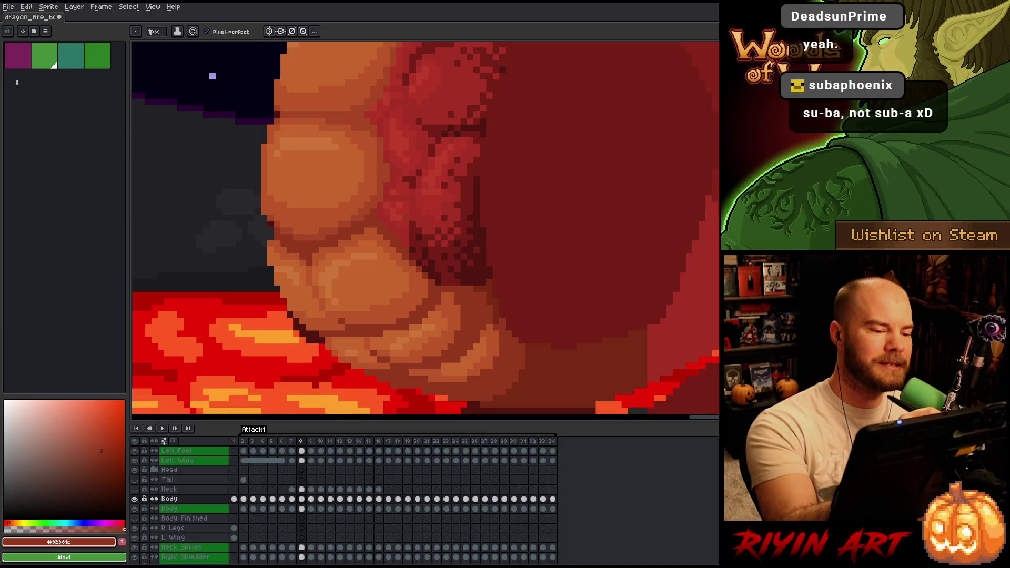
Step: Sample the #a52f24 body red, recentre on the belly and lava, and return to the pencil
{"action": "left_click", "coordinate": [413, 246], "text": "alt"}
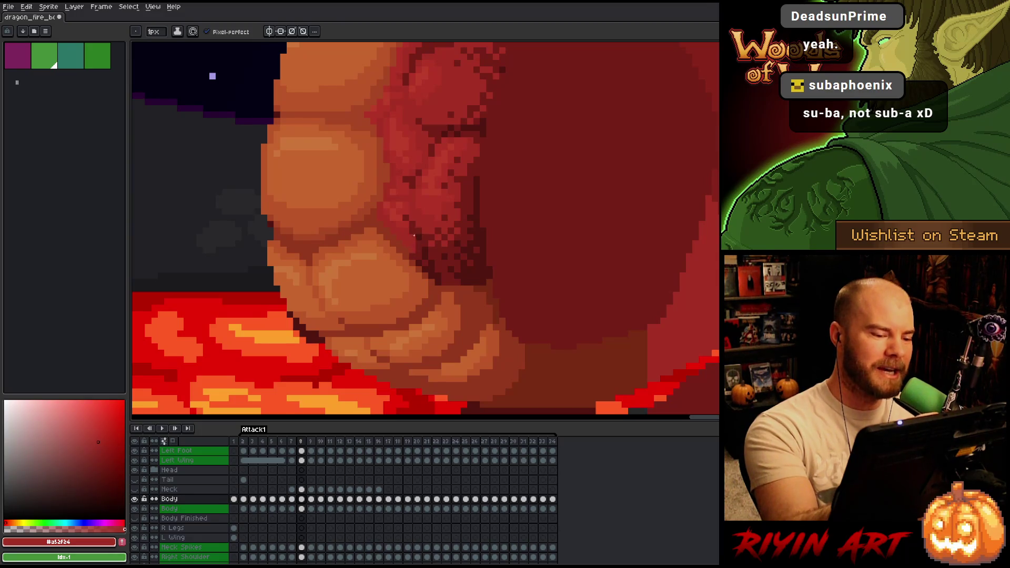
{"action": "left_click_drag", "start_coordinate": [524, 254], "coordinate": [654, 354]}
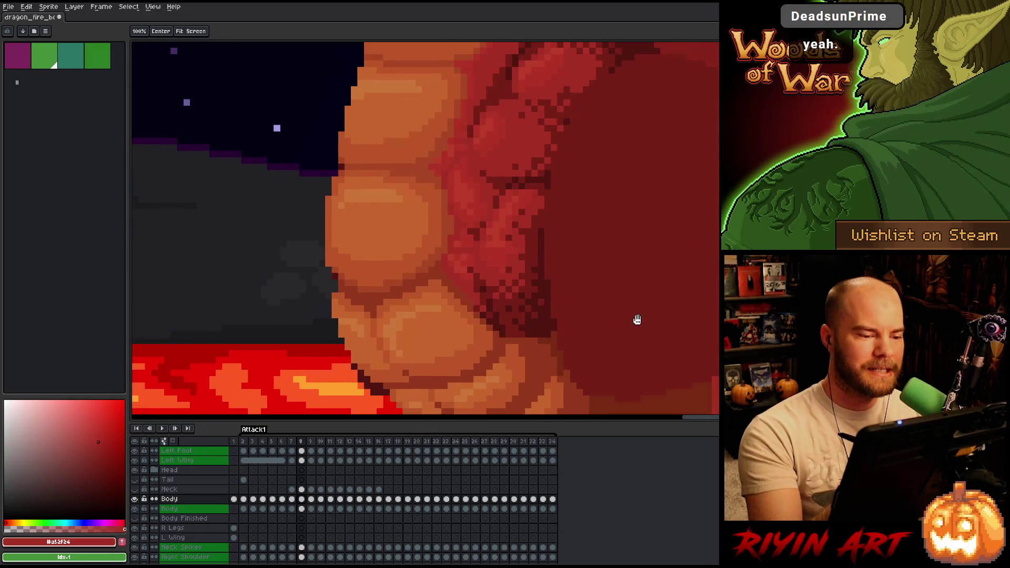
{"action": "mouse_move", "coordinate": [534, 264]}
{"action": "left_mouse_down"}
{"action": "mouse_move", "coordinate": [649, 258]}
{"action": "mouse_move", "coordinate": [624, 281]}
{"action": "left_mouse_up"}
{"action": "left_click_drag", "start_coordinate": [636, 318], "coordinate": [591, 249]}
{"action": "key", "text": "b"}
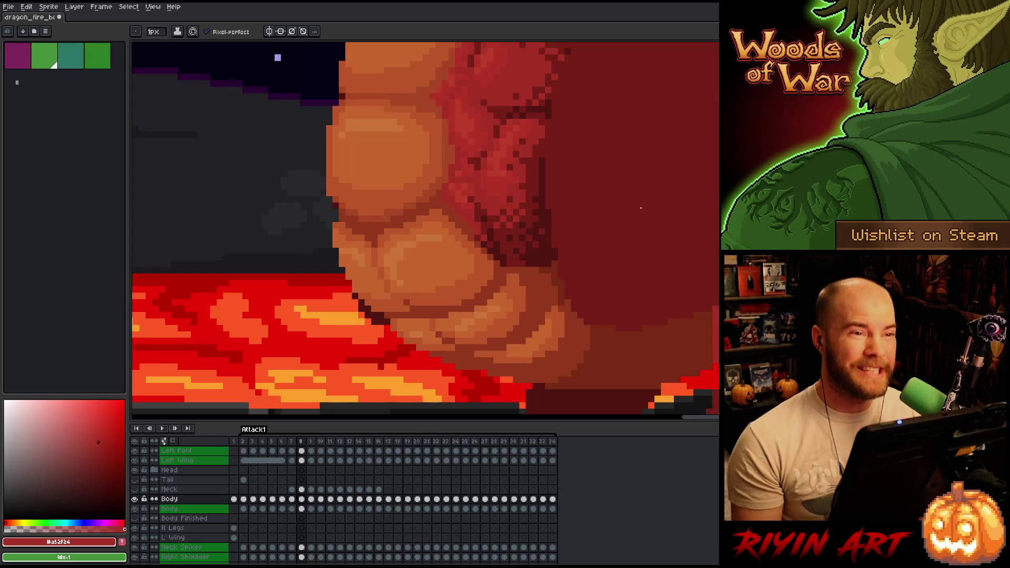
Step: Save the sprite and compare the belly in frames 7 and 8
{"action": "key", "text": "ctrl+s"}
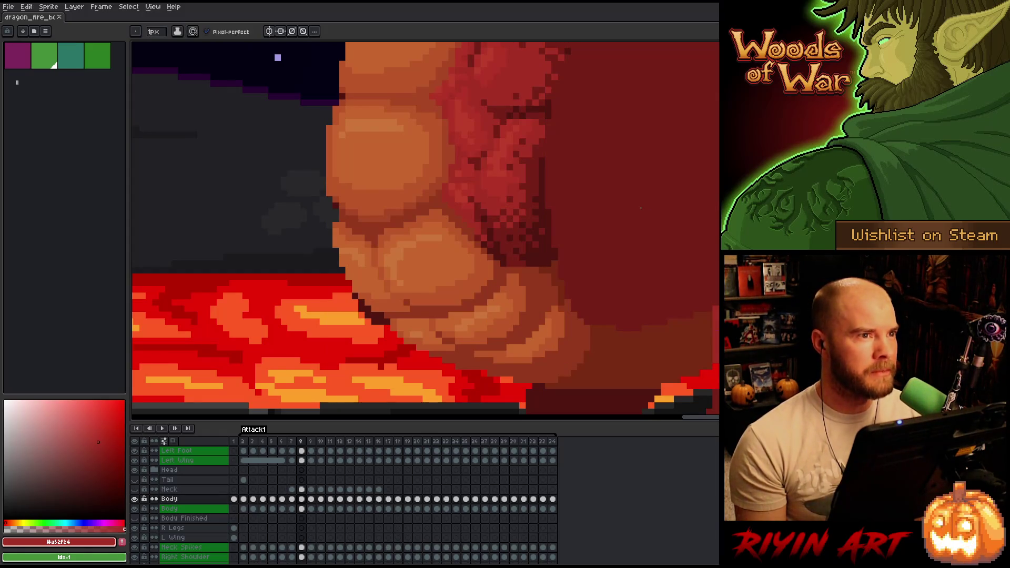
{"action": "key", "text": "Left"}
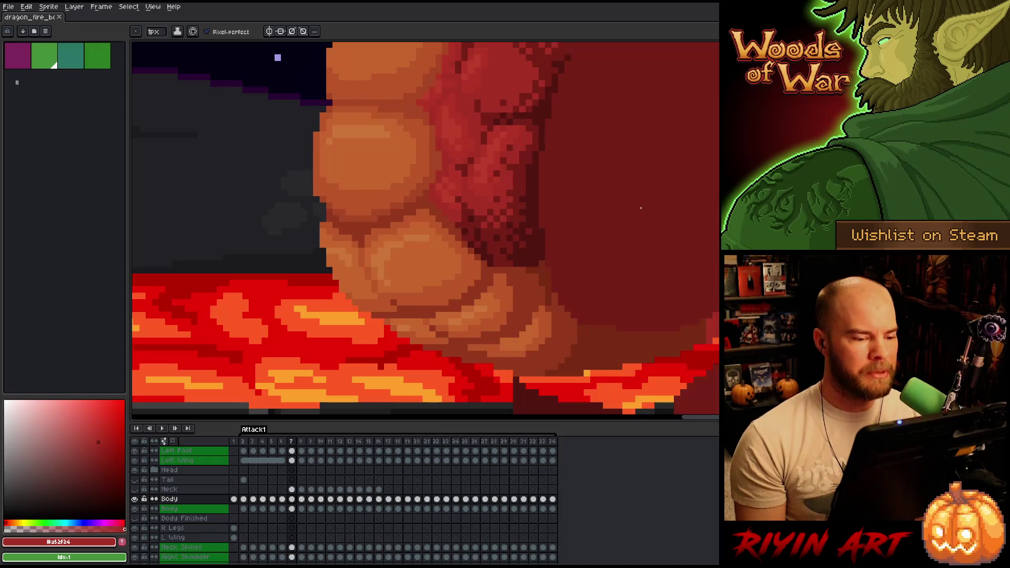
{"action": "key", "text": "Right"}
{"action": "key", "text": "Left"}
{"action": "key", "text": "Right"}
{"action": "key", "text": "Left"}
{"action": "key", "text": "Right"}
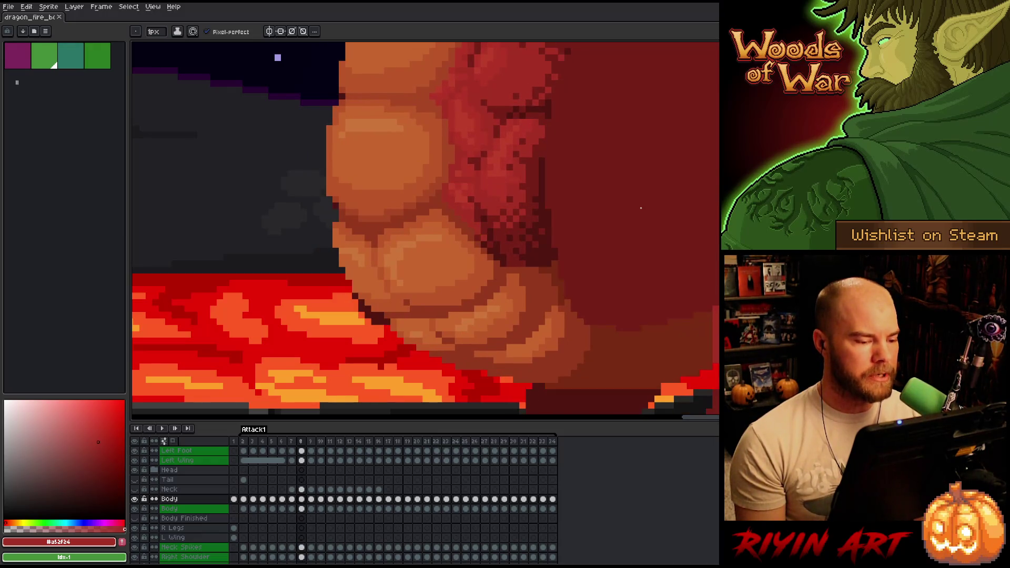
{"action": "key", "text": "Left"}
{"action": "key", "text": "Right"}
{"action": "key", "text": "Left"}
Step: Step back through frames 6 and 4 to compare the dragon's poses
{"action": "key", "text": "Right"}
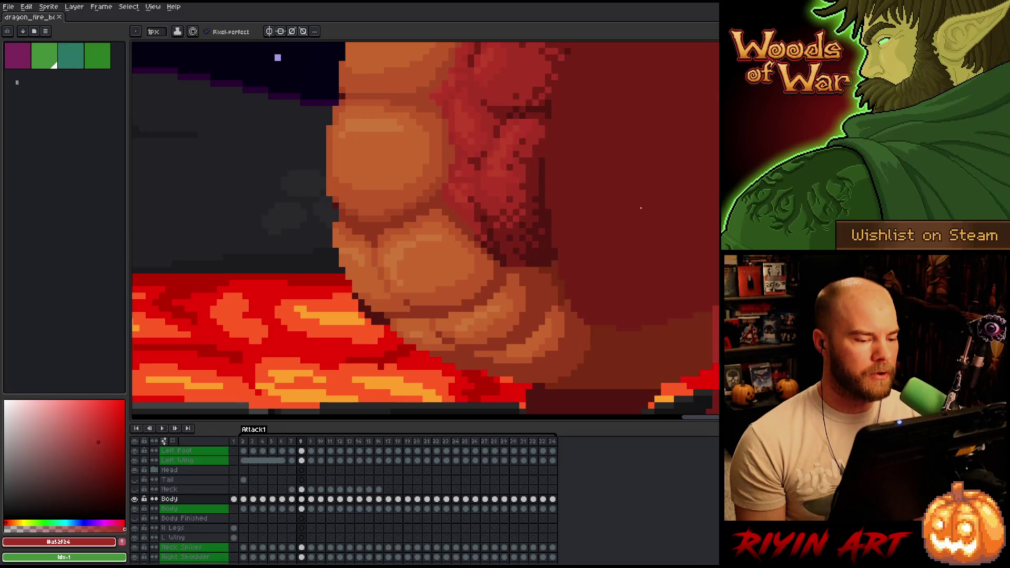
{"action": "key", "text": "Left"}
{"action": "key", "text": "Right"}
{"action": "key", "text": "Left"}
{"action": "key", "text": "Left"}
{"action": "key", "text": "Left"}
{"action": "key", "text": "Left"}
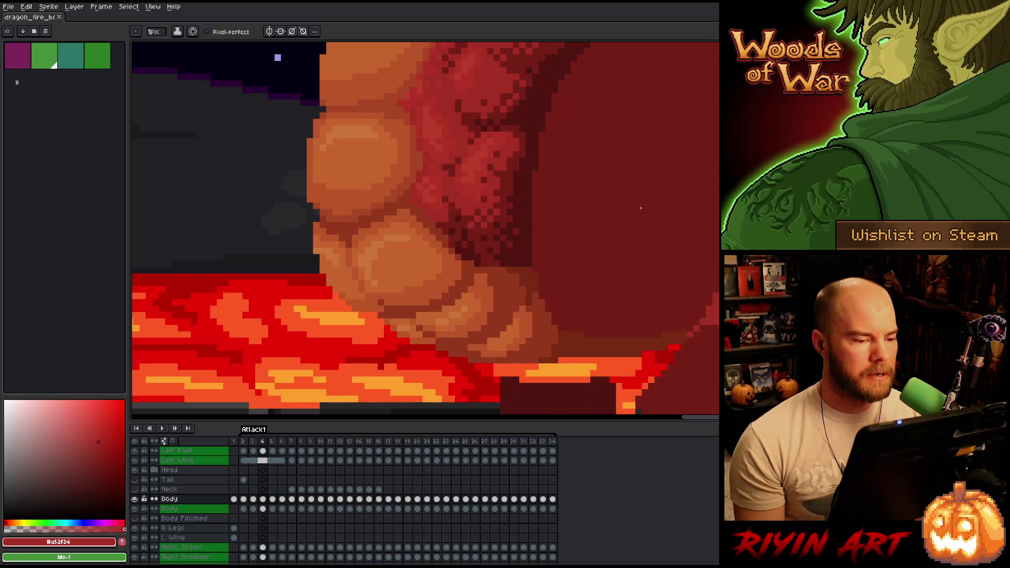
{"action": "key", "text": "Right"}
{"action": "key", "text": "Left"}
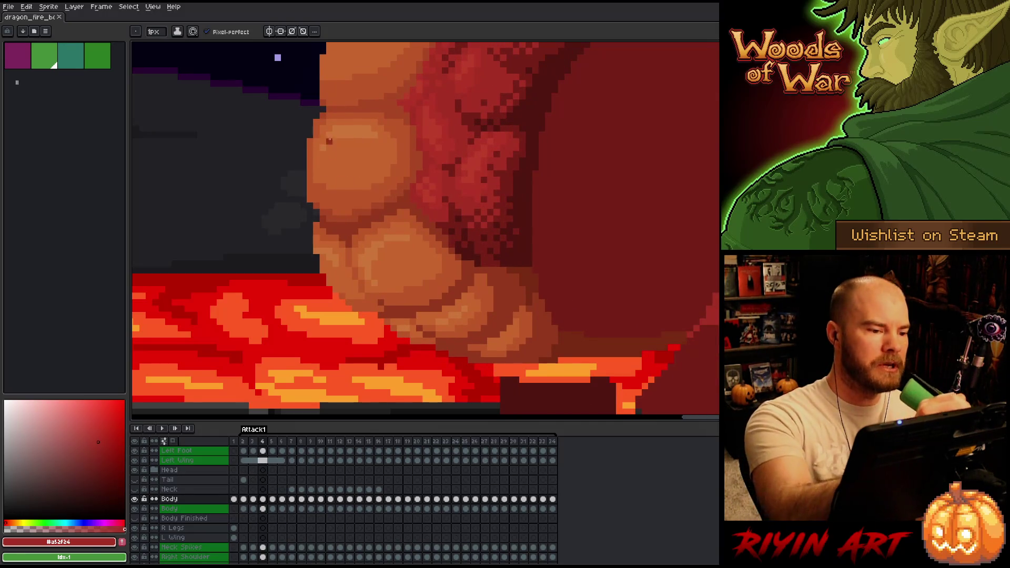
Step: Zoom out to the whole volcano scene and play the attack animation
{"action": "scroll", "coordinate": [641, 209], "scroll_direction": "down", "scroll_amount": 3}
{"action": "left_click_drag", "start_coordinate": [231, 181], "coordinate": [350, 330]}
{"action": "key", "text": "Return"}
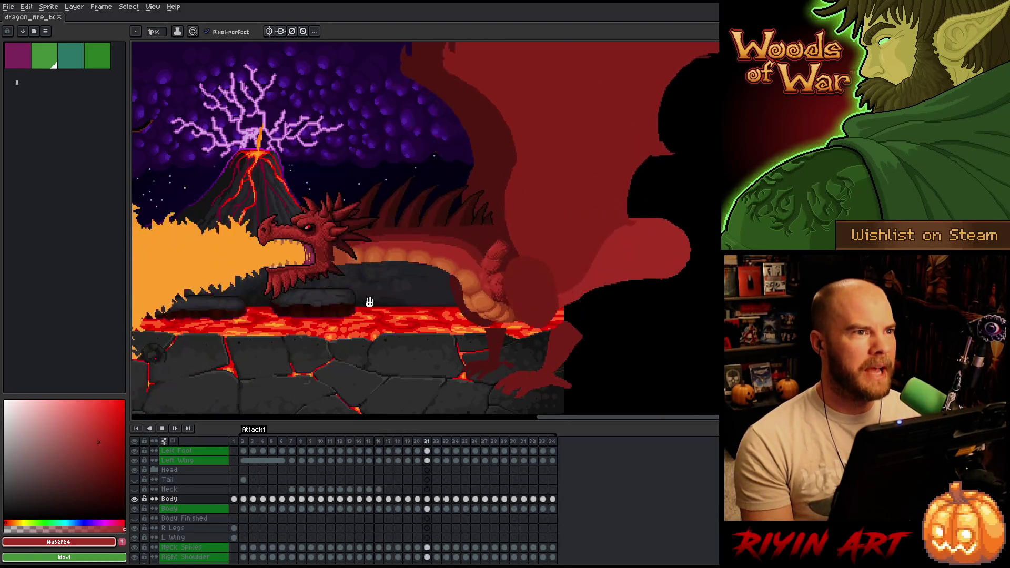
Step: Halt the animation on frame 8 and zoom in close on the dragon's belly
{"action": "key", "text": "Return"}
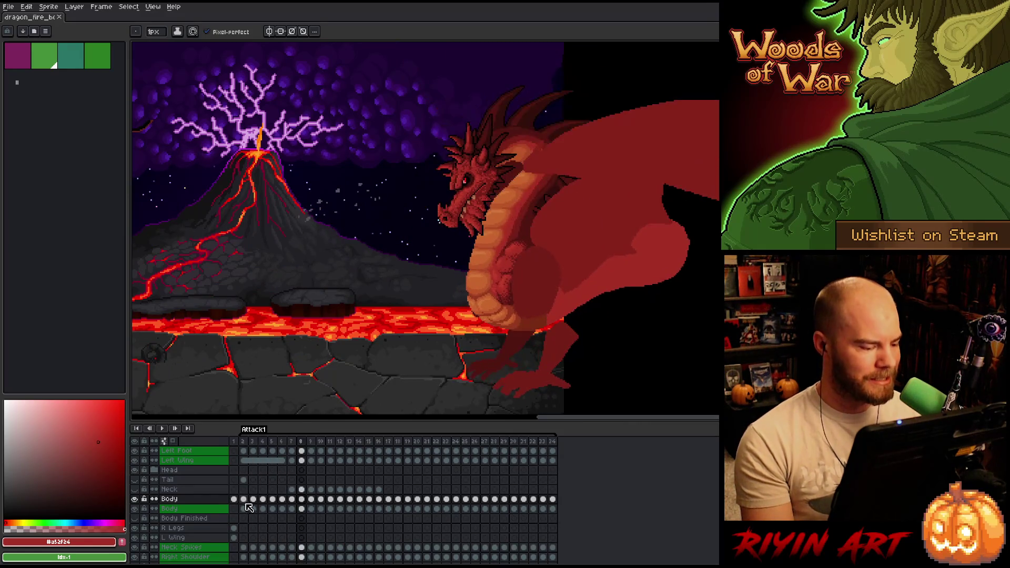
{"action": "scroll", "coordinate": [500, 292], "scroll_direction": "up", "scroll_amount": 4}
{"action": "mouse_move", "coordinate": [500, 292]}
{"action": "left_mouse_down"}
{"action": "mouse_move", "coordinate": [568, 284]}
{"action": "mouse_move", "coordinate": [361, 234]}
{"action": "mouse_move", "coordinate": [394, 252]}
{"action": "left_mouse_up"}
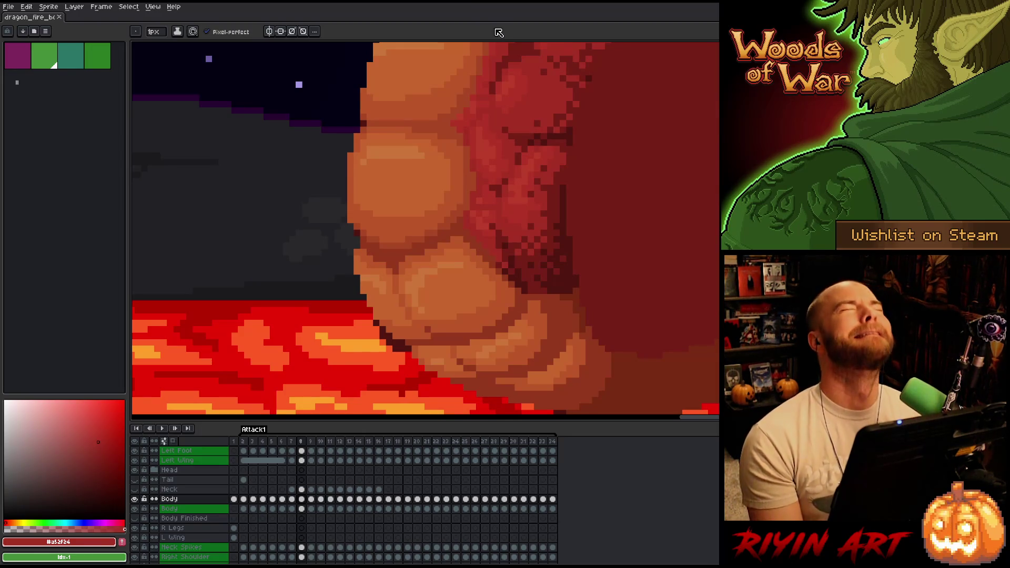
Step: Paint two dark-red shading pixels on frame 8's belly, pick a lighter red, and save
{"action": "scroll", "coordinate": [460, 226], "scroll_direction": "up", "scroll_amount": 2}
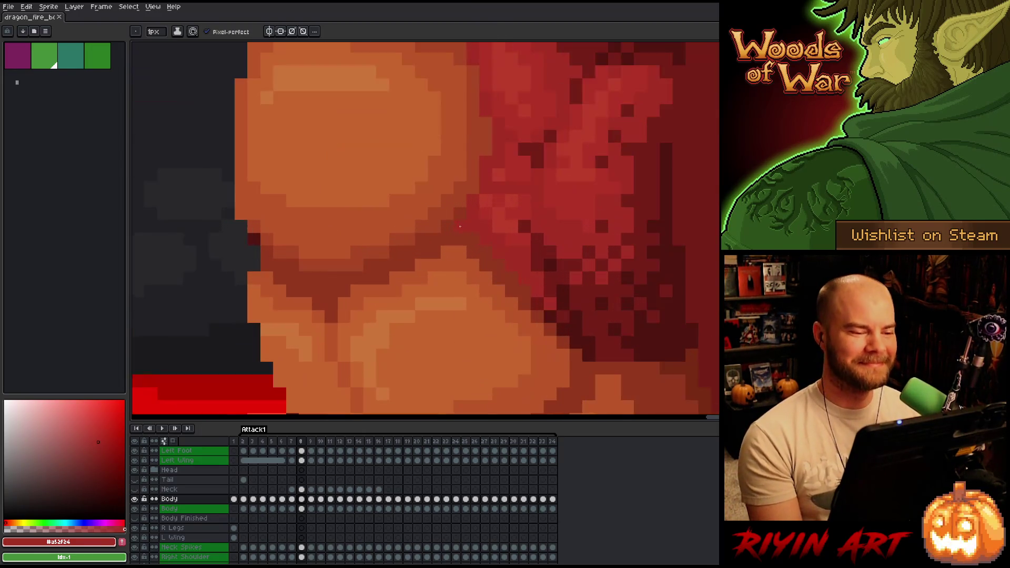
{"action": "scroll", "coordinate": [460, 226], "scroll_direction": "down", "scroll_amount": 1}
{"action": "left_click", "coordinate": [461, 269]}
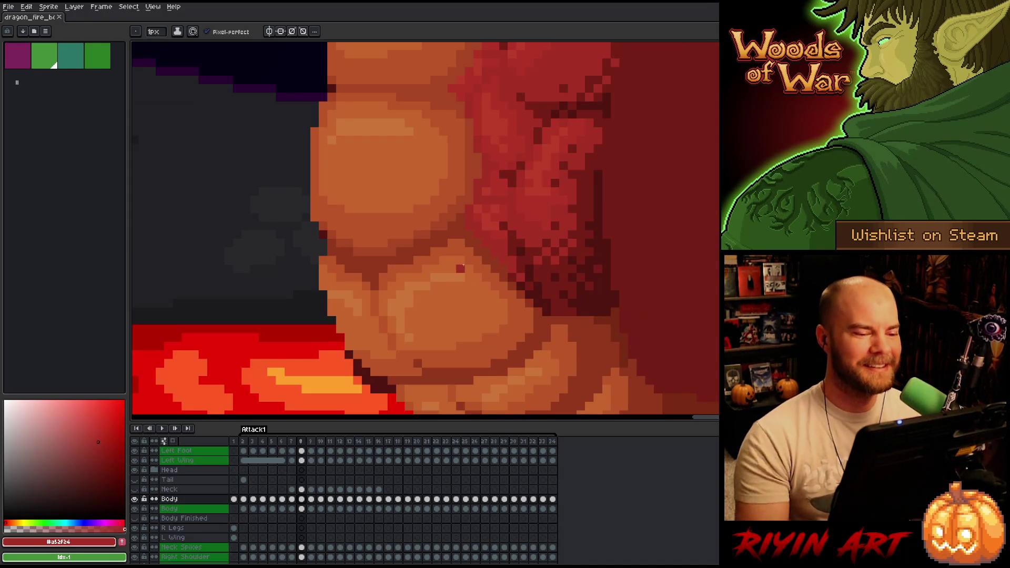
{"action": "left_click", "coordinate": [501, 214], "text": "alt"}
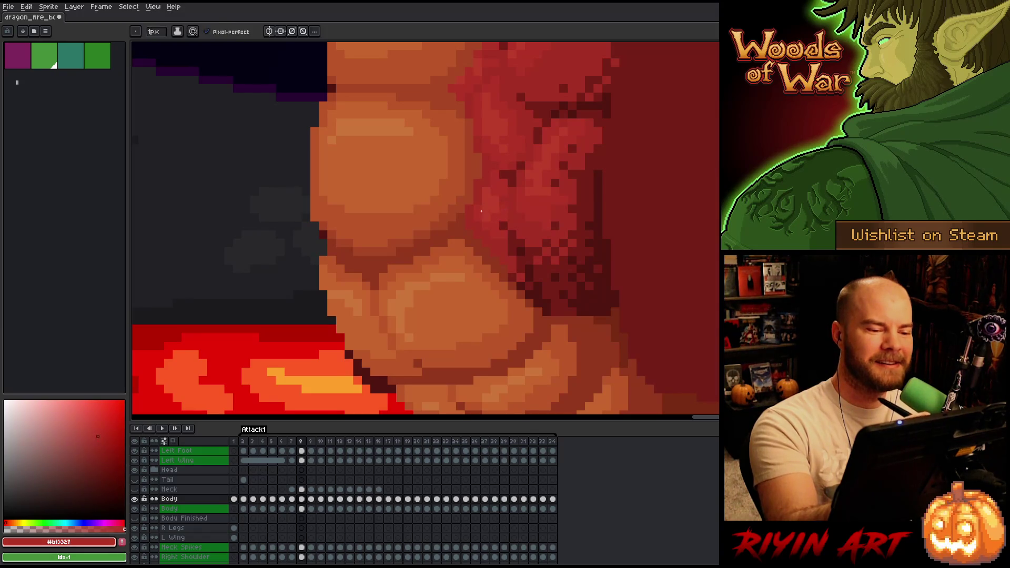
{"action": "left_click", "coordinate": [498, 196], "text": "alt"}
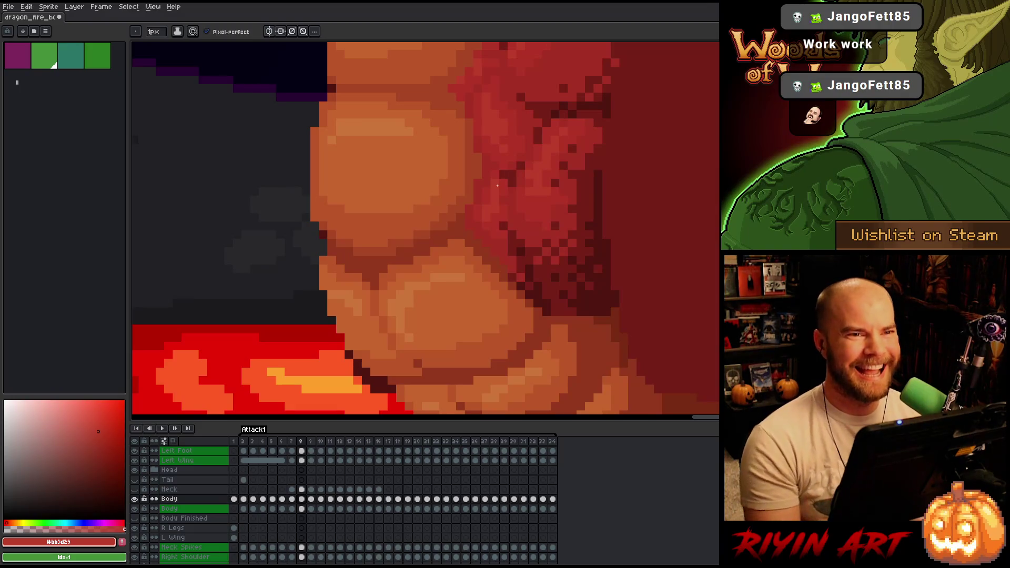
{"action": "key", "text": "v"}
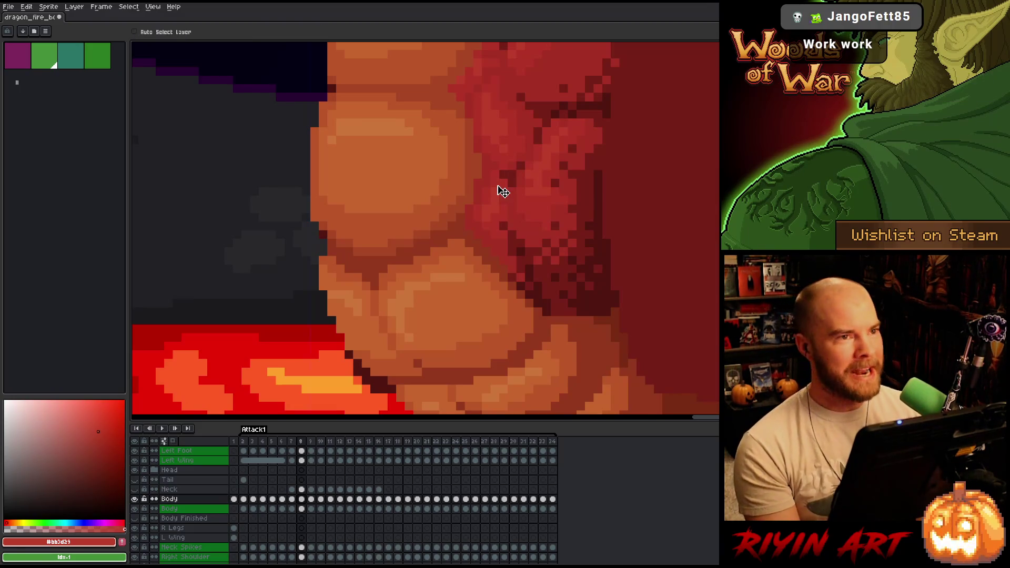
{"action": "key", "text": "ctrl+s"}
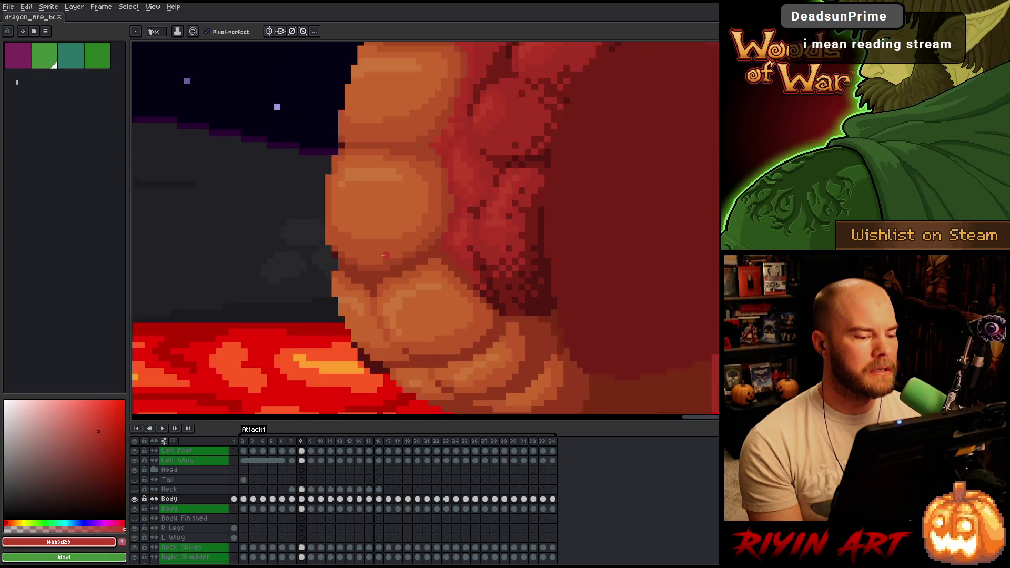
Step: Compare frame 8 with frame 9, then repaint a belly pixel in the darker red
{"action": "left_click_drag", "start_coordinate": [357, 181], "coordinate": [402, 227]}
{"action": "key", "text": "Left"}
{"action": "key", "text": "Right"}
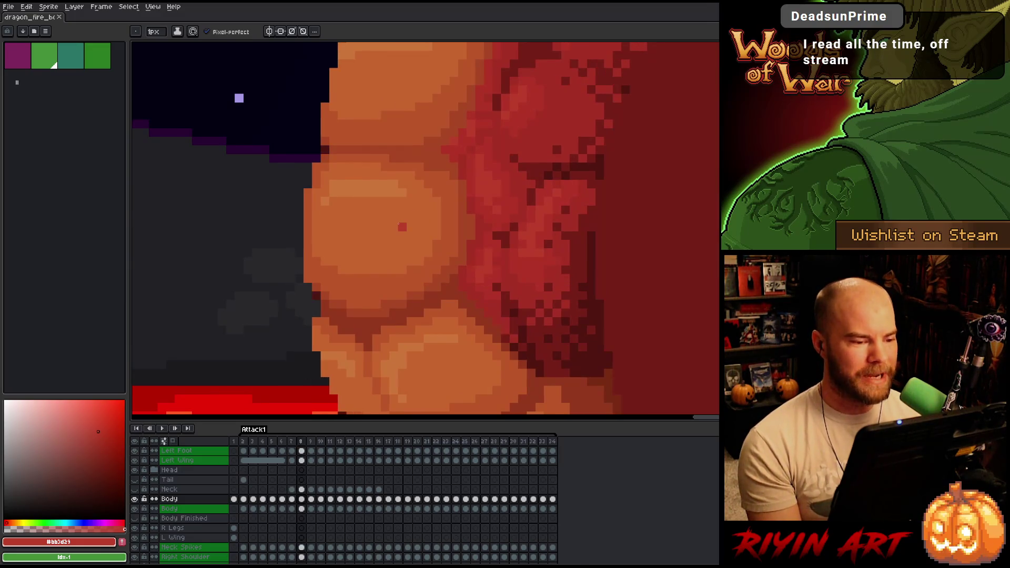
{"action": "key", "text": "Right"}
{"action": "key", "text": "Left"}
{"action": "key", "text": "Right"}
{"action": "key", "text": "Left"}
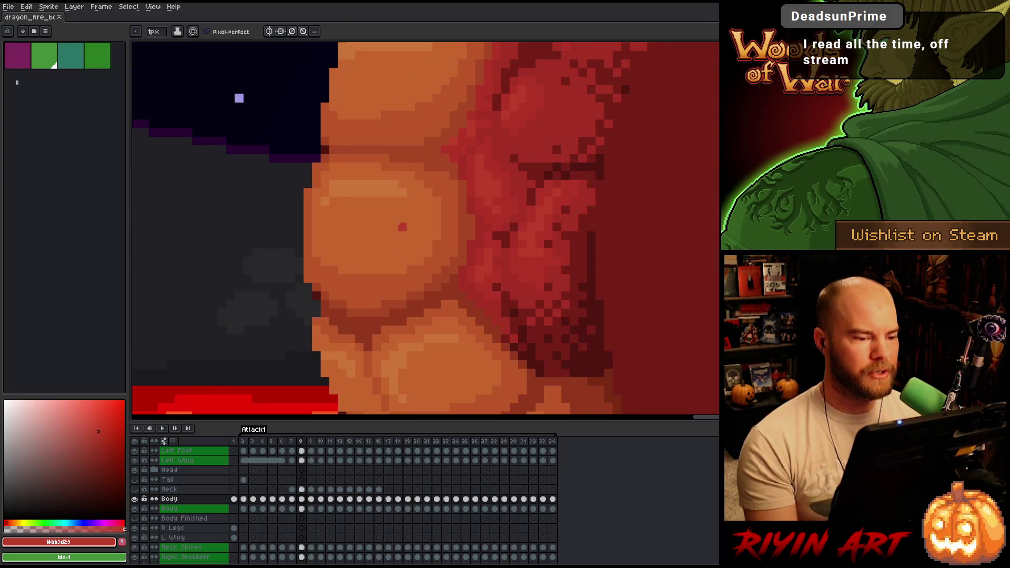
{"action": "left_click", "coordinate": [451, 142], "text": "alt"}
{"action": "left_click", "coordinate": [453, 138]}
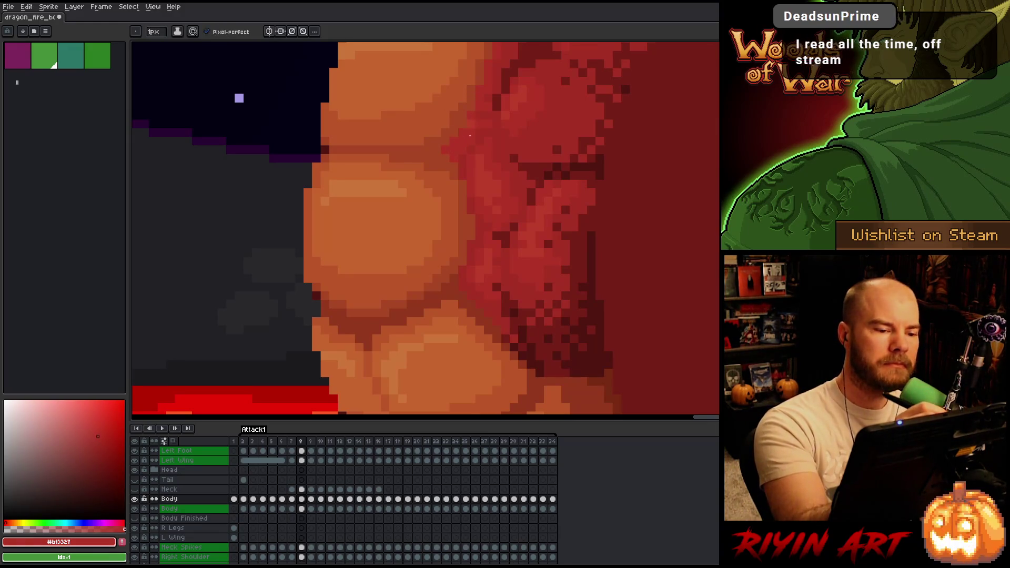
Step: Step back through frames 7 to 5, sampling the belly red on frame 5
{"action": "key", "text": "Left"}
{"action": "key", "text": "Right"}
{"action": "key", "text": "Left"}
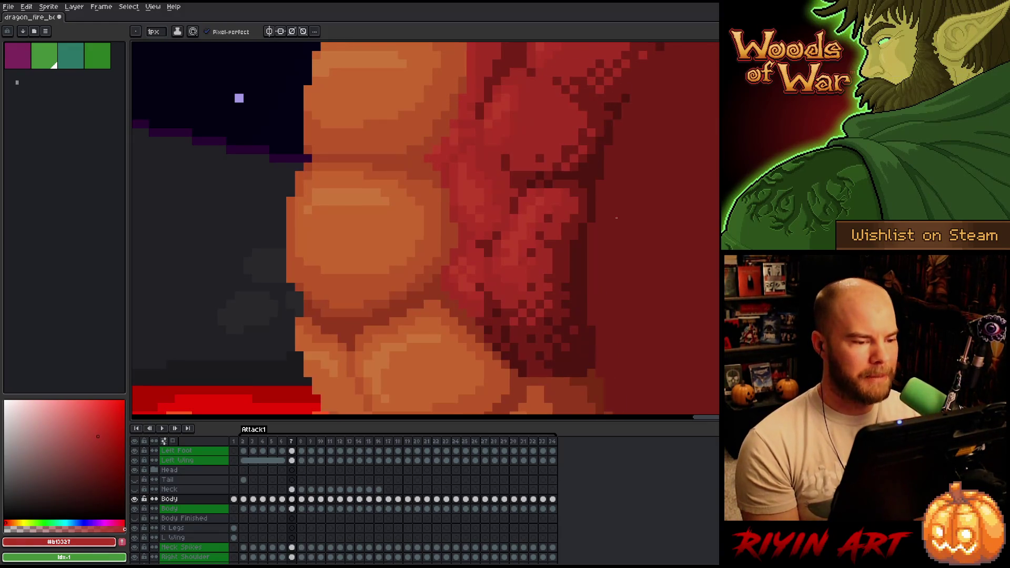
{"action": "key", "text": "Left"}
{"action": "key", "text": "Left"}
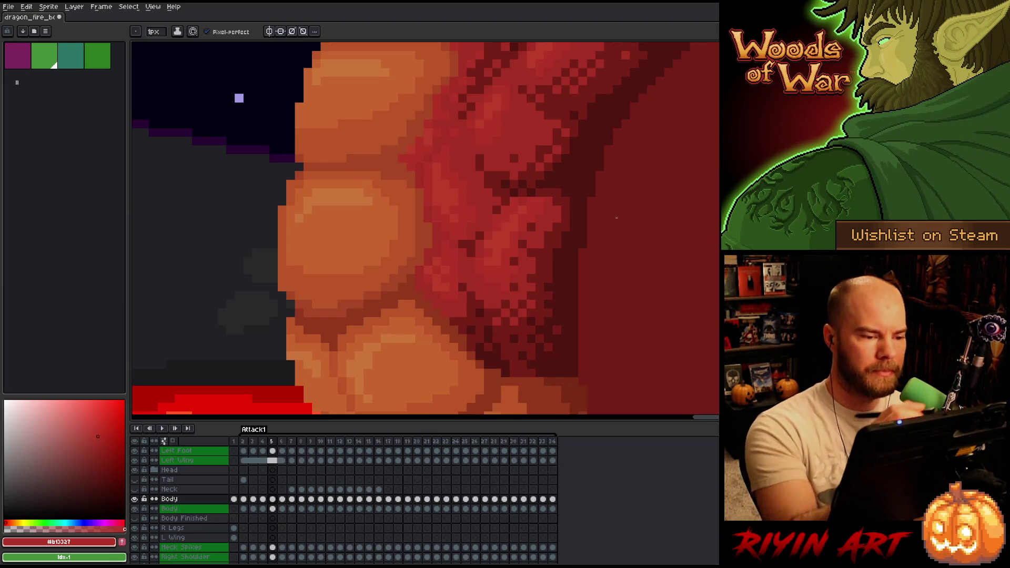
{"action": "left_click", "coordinate": [433, 133], "text": "alt"}
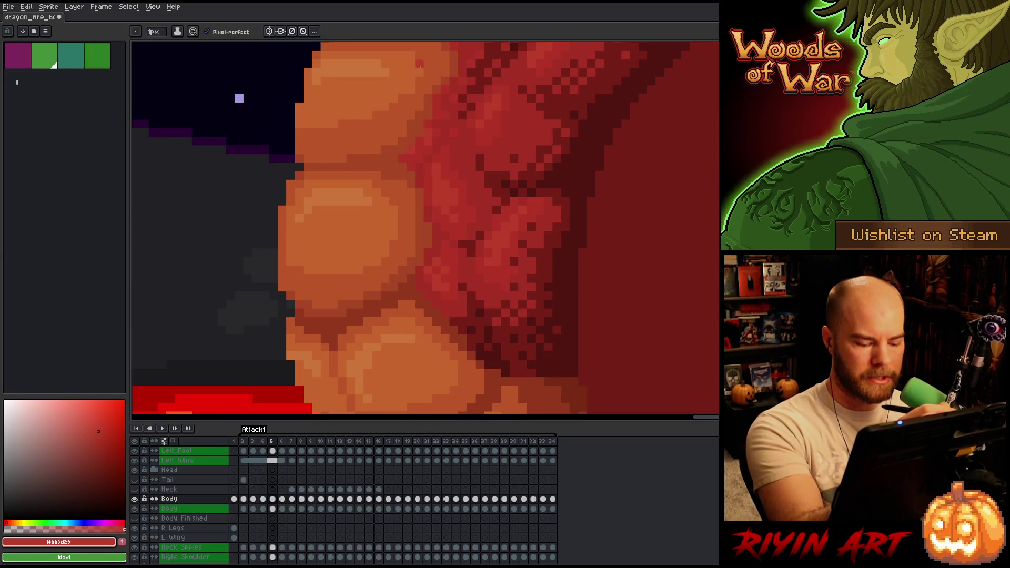
{"action": "key", "text": "Right"}
{"action": "key", "text": "Left"}
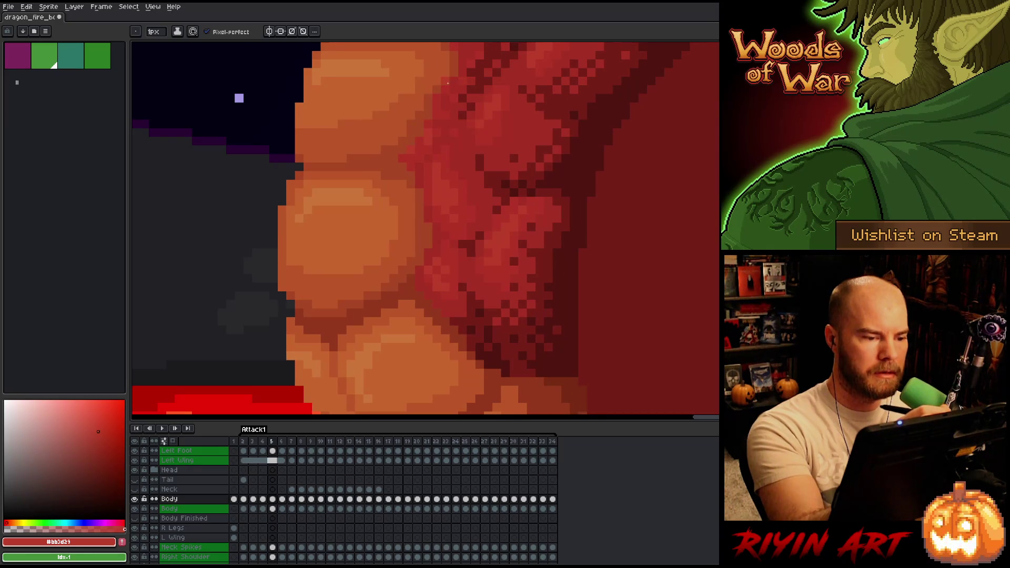
{"action": "key", "text": "Right"}
{"action": "key", "text": "Left"}
{"action": "key", "text": "Right"}
{"action": "key", "text": "Left"}
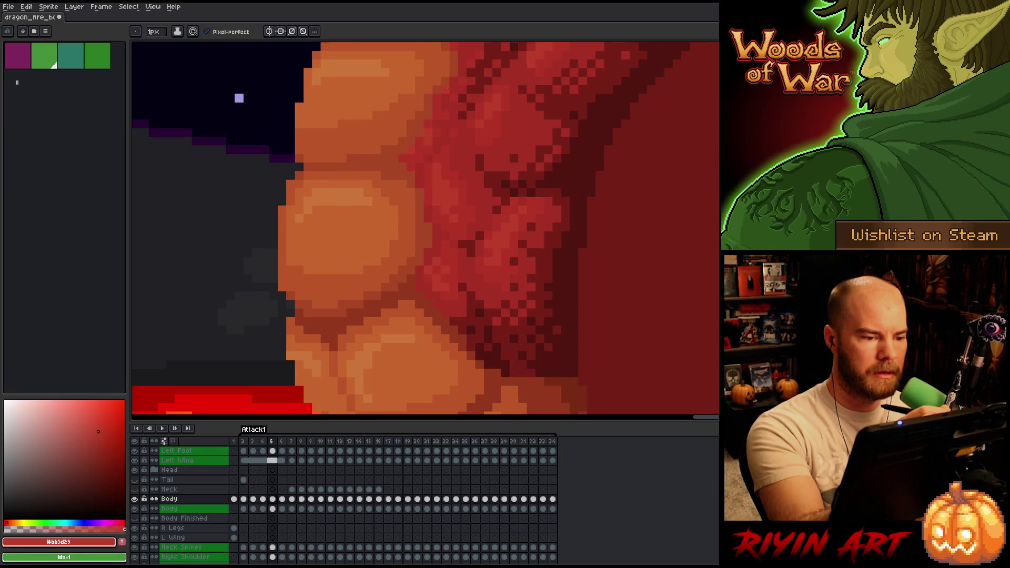
Step: Flip between frames 5, 6 and 7 to compare shading, then advance to frame 10
{"action": "key", "text": "Right"}
{"action": "key", "text": "Left"}
{"action": "key", "text": "Right"}
{"action": "key", "text": "Left"}
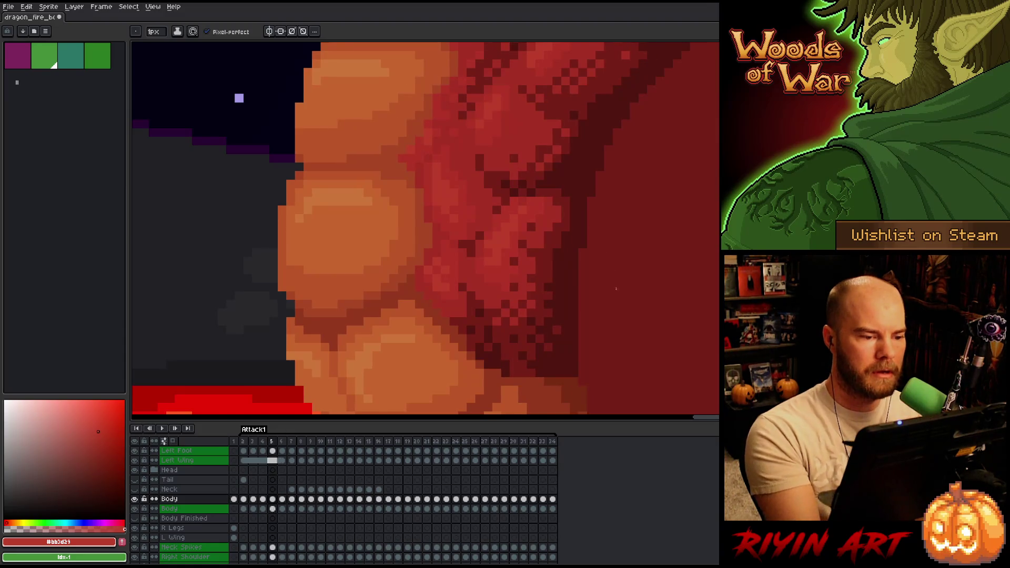
{"action": "key", "text": "Right"}
{"action": "key", "text": "Right"}
{"action": "key", "text": "Left"}
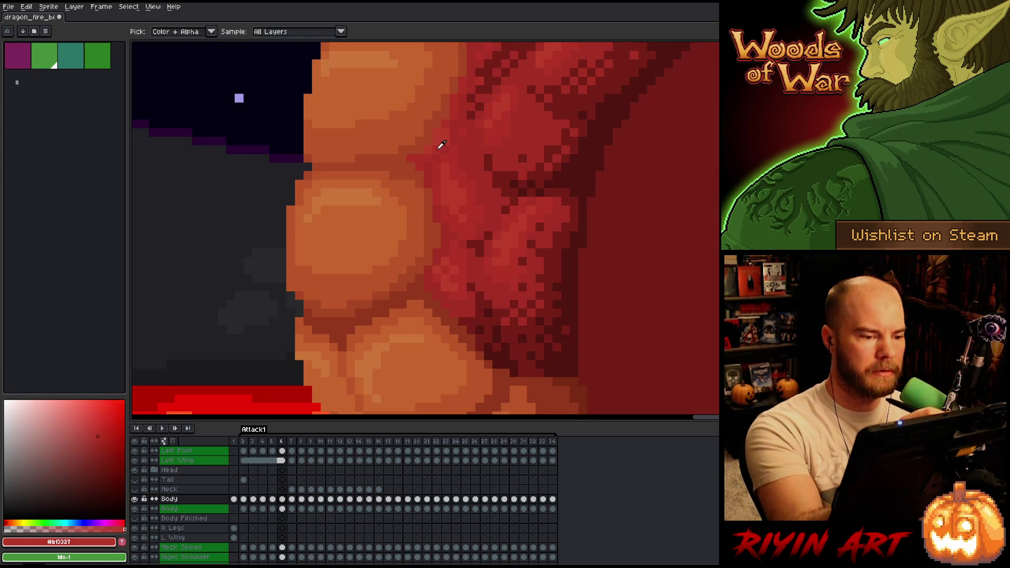
{"action": "key", "text": "Left"}
{"action": "key", "text": "Right"}
{"action": "key", "text": "Left"}
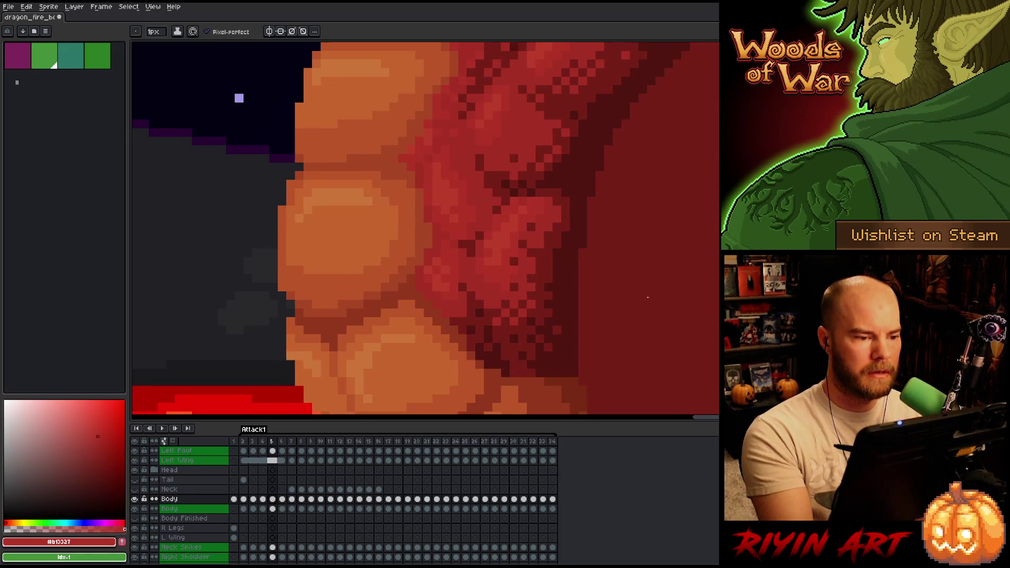
{"action": "key", "text": "Right"}
{"action": "key", "text": "Right"}
{"action": "key", "text": "Left"}
{"action": "key", "text": "Left"}
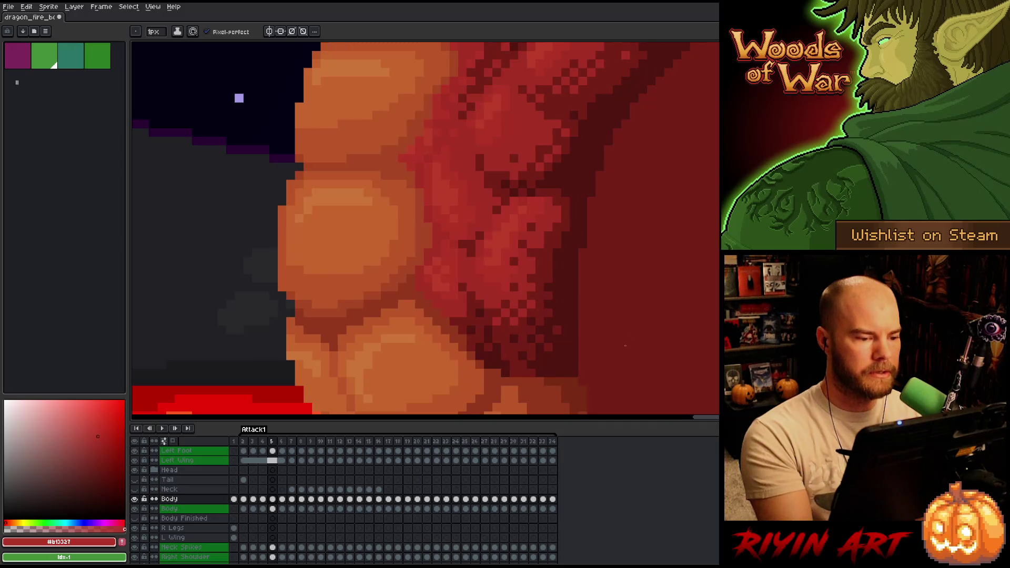
{"action": "key", "text": "Right"}
{"action": "key", "text": "Right"}
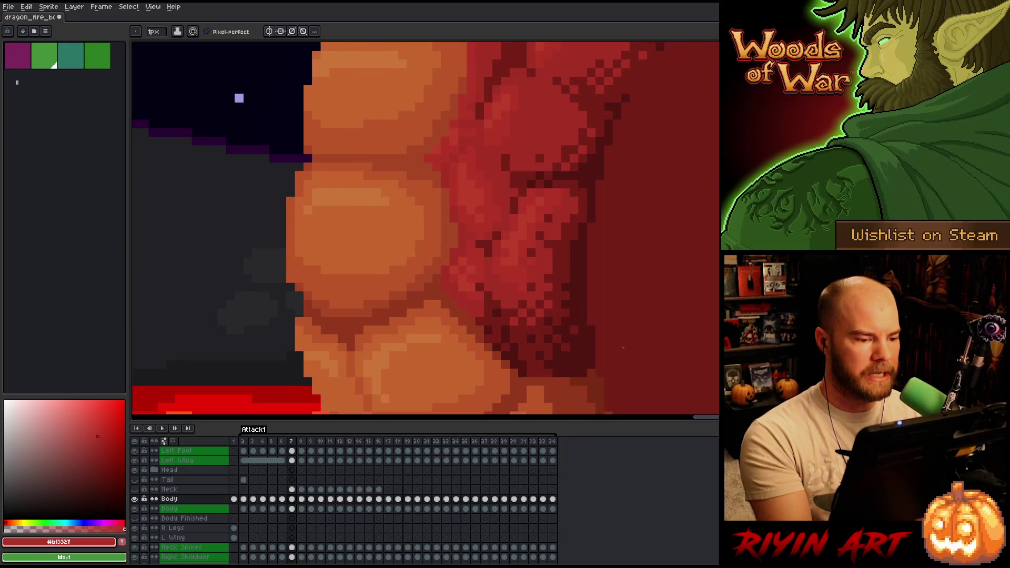
{"action": "key", "text": "Right"}
{"action": "key", "text": "Right"}
{"action": "key", "text": "Right"}
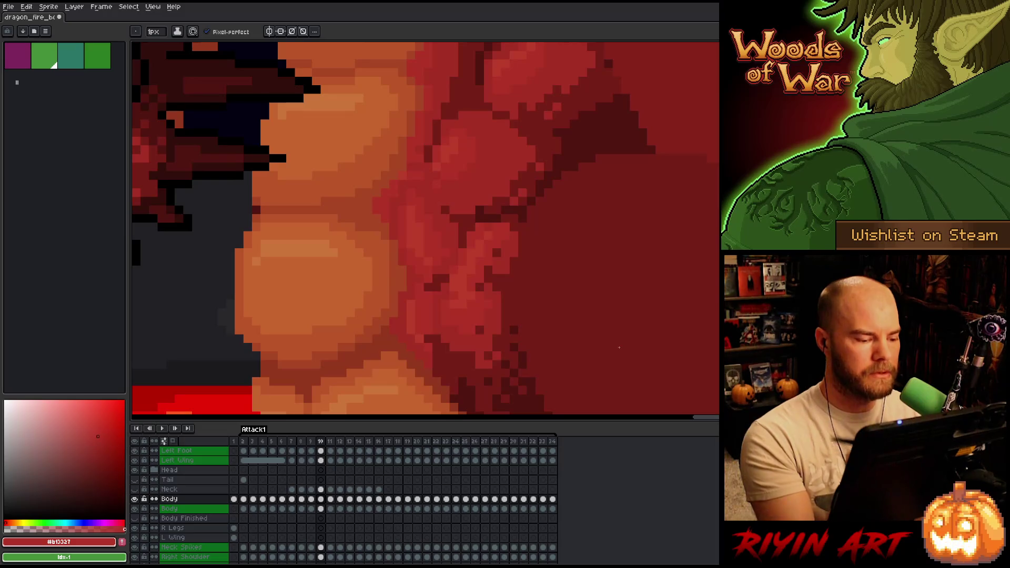
Step: Pan so lava shows below the belly while stepping between frames 10 and 11
{"action": "key", "text": "space"}
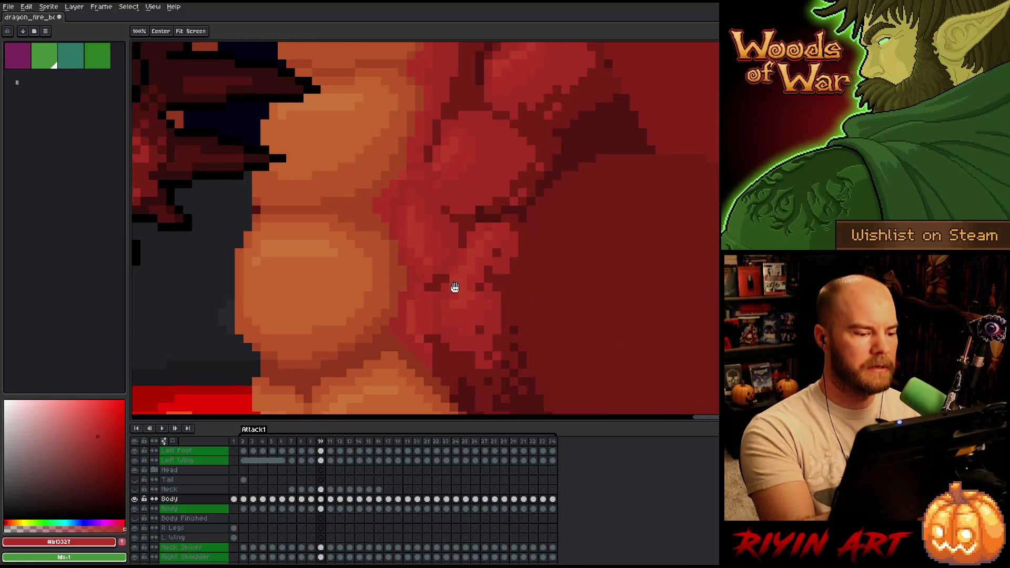
{"action": "mouse_move", "coordinate": [455, 287]}
{"action": "left_mouse_down"}
{"action": "mouse_move", "coordinate": [639, 167]}
{"action": "mouse_move", "coordinate": [507, 174]}
{"action": "mouse_move", "coordinate": [628, 167]}
{"action": "left_mouse_up"}
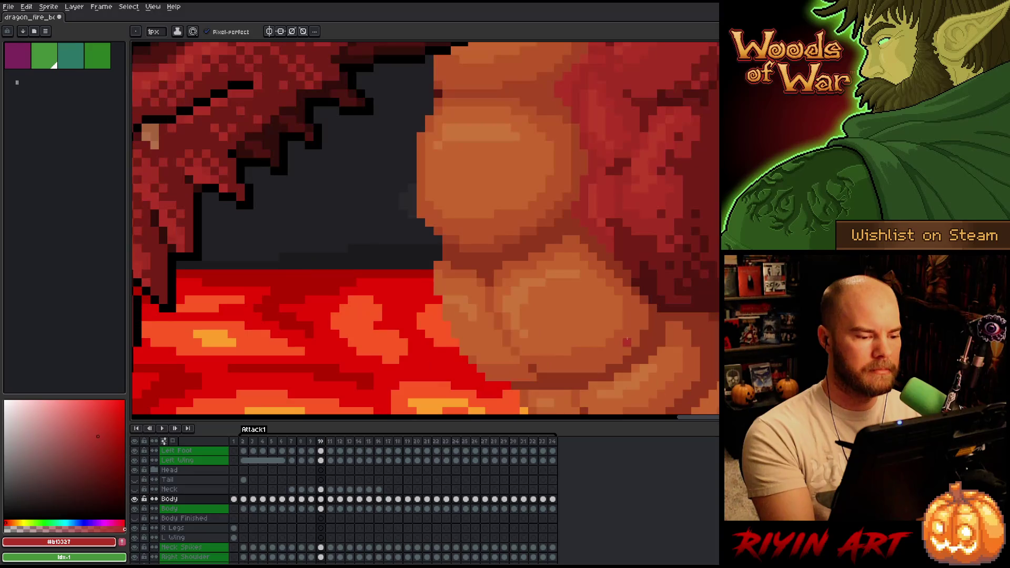
{"action": "key", "text": "Right"}
{"action": "key", "text": "space"}
{"action": "mouse_move", "coordinate": [627, 342]}
{"action": "left_mouse_down"}
{"action": "mouse_move", "coordinate": [584, 199]}
{"action": "mouse_move", "coordinate": [569, 191]}
{"action": "left_mouse_up"}
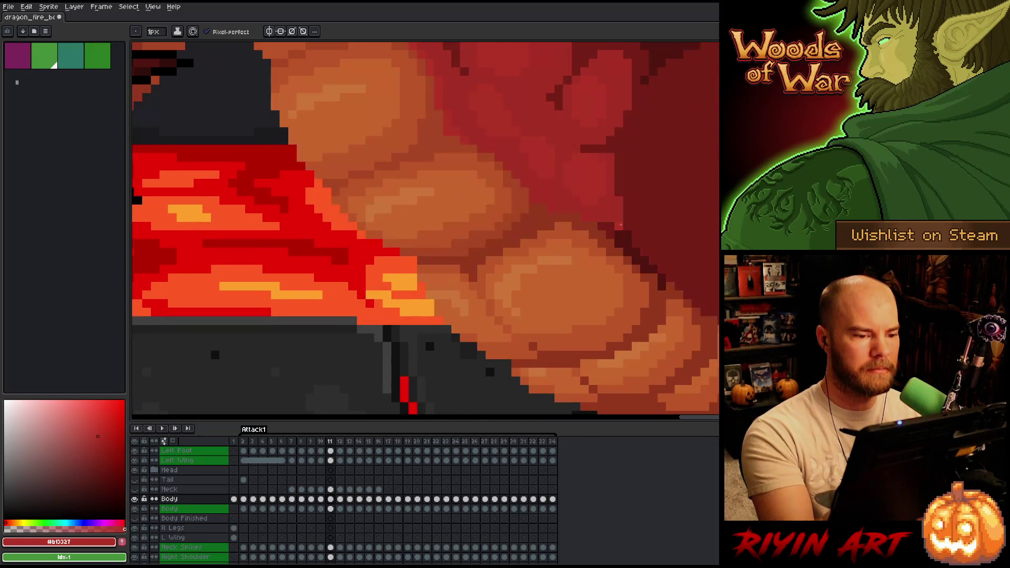
{"action": "key", "text": "Left"}
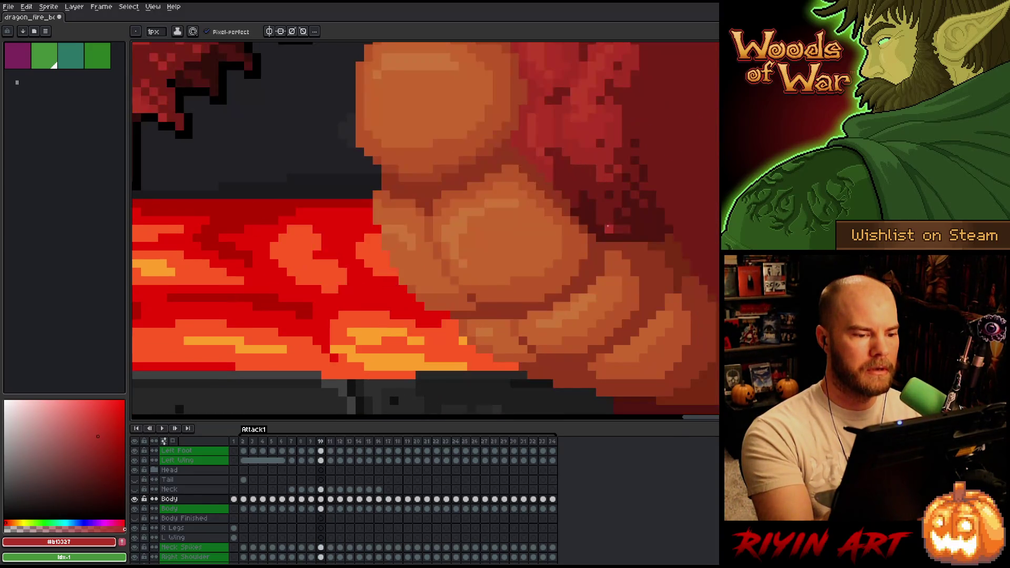
Step: Flip between frames 10 and 11 to compare belly scales, then zoom out on frame 11
{"action": "key", "text": "Right"}
{"action": "key", "text": "Left"}
{"action": "key", "text": "Left"}
{"action": "key", "text": "Right"}
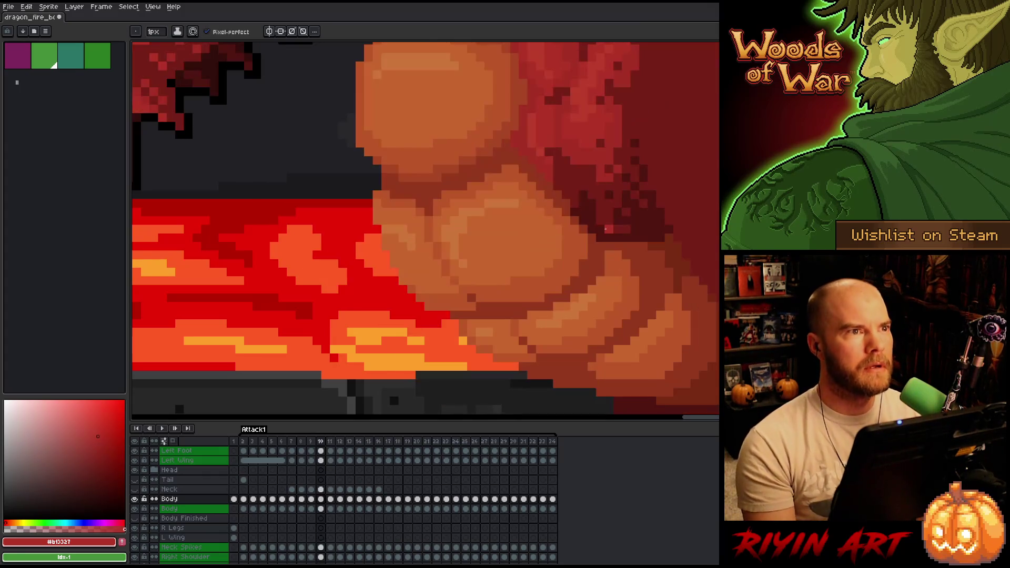
{"action": "key", "text": "Right"}
{"action": "key", "text": "Left"}
{"action": "key", "text": "Right"}
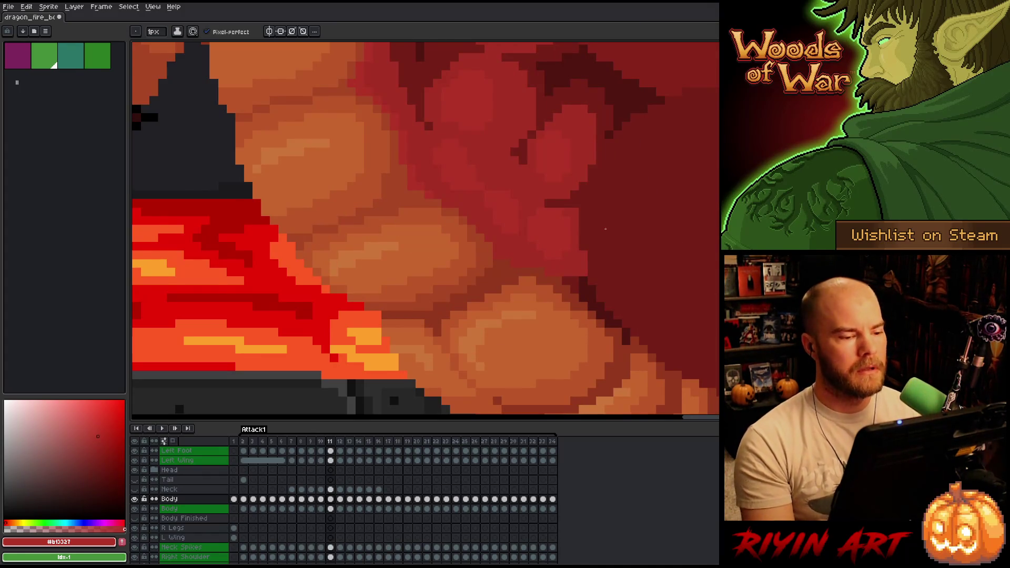
{"action": "scroll", "coordinate": [606, 229], "scroll_direction": "down", "scroll_amount": 3}
{"action": "scroll", "coordinate": [414, 233], "scroll_direction": "up", "scroll_amount": 3}
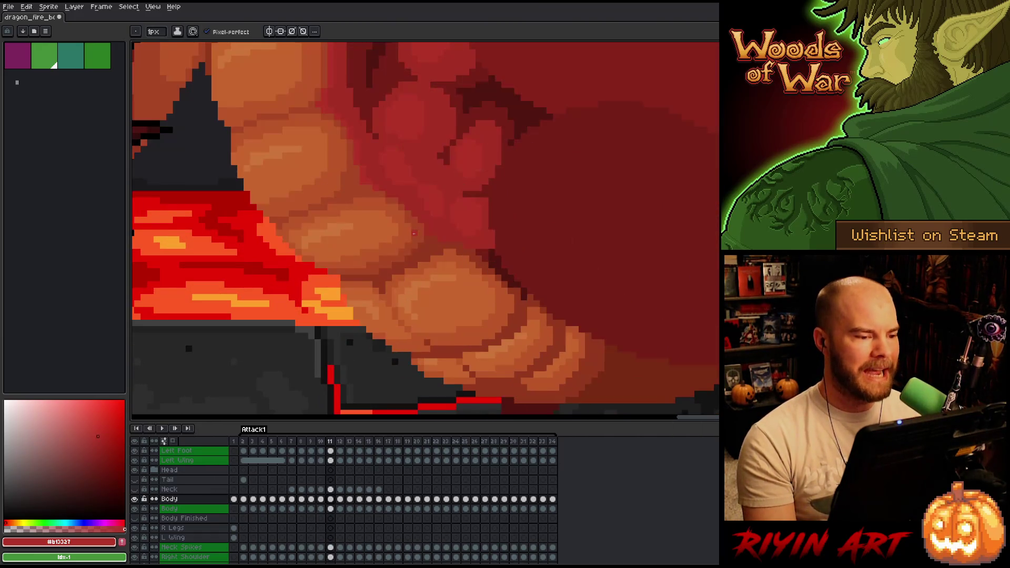
{"action": "key", "text": "Left"}
{"action": "key", "text": "Right"}
{"action": "key", "text": "Left"}
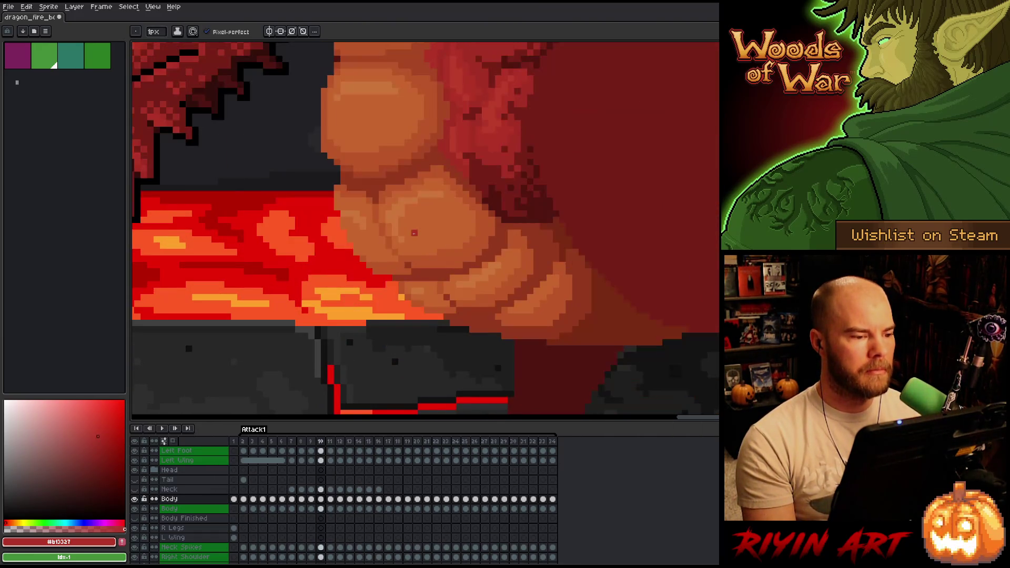
{"action": "key", "text": "Right"}
{"action": "scroll", "coordinate": [300, 199], "scroll_direction": "down", "scroll_amount": 3}
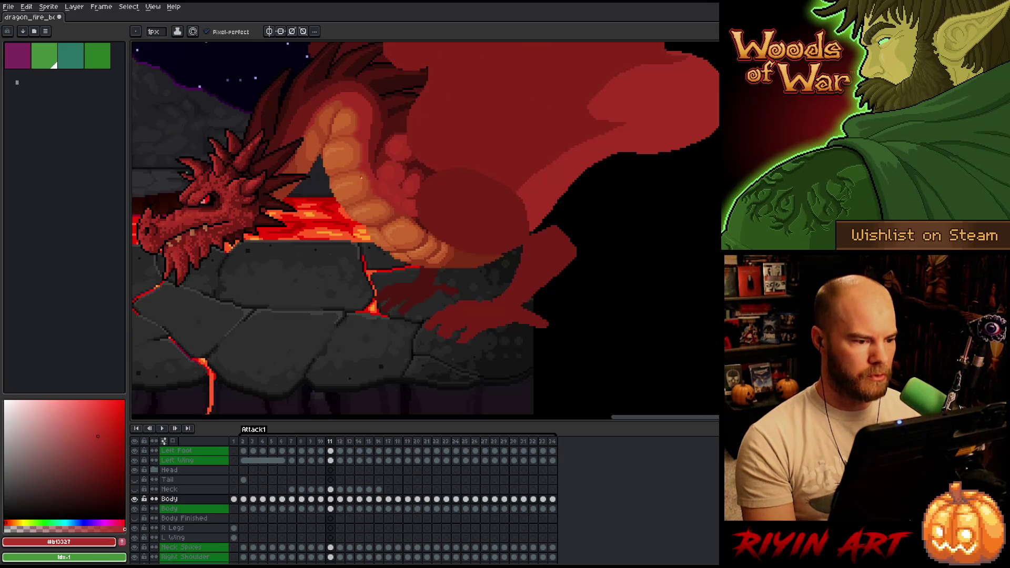
{"action": "key", "text": "Left"}
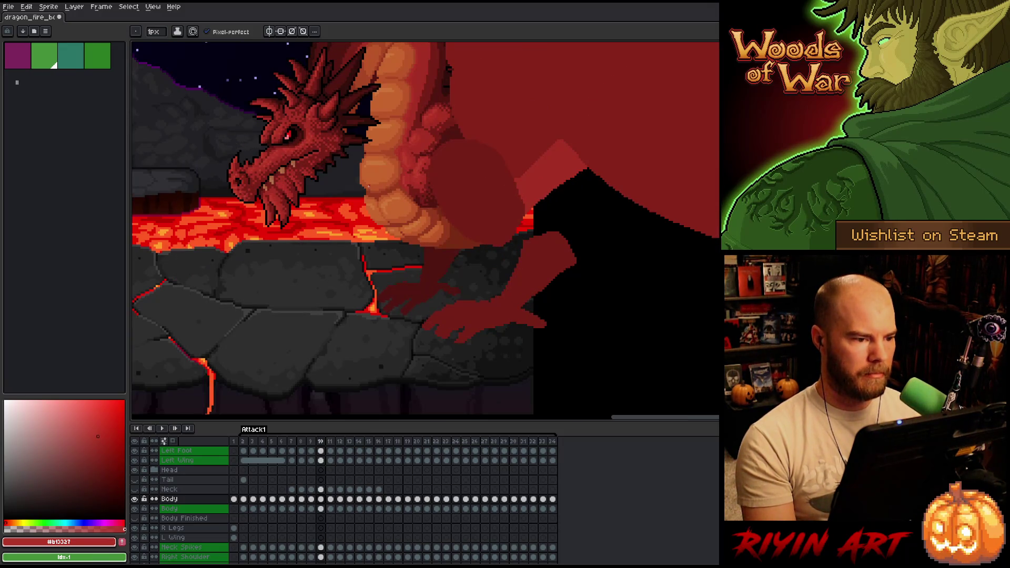
{"action": "key", "text": "Right"}
{"action": "key", "text": "Left"}
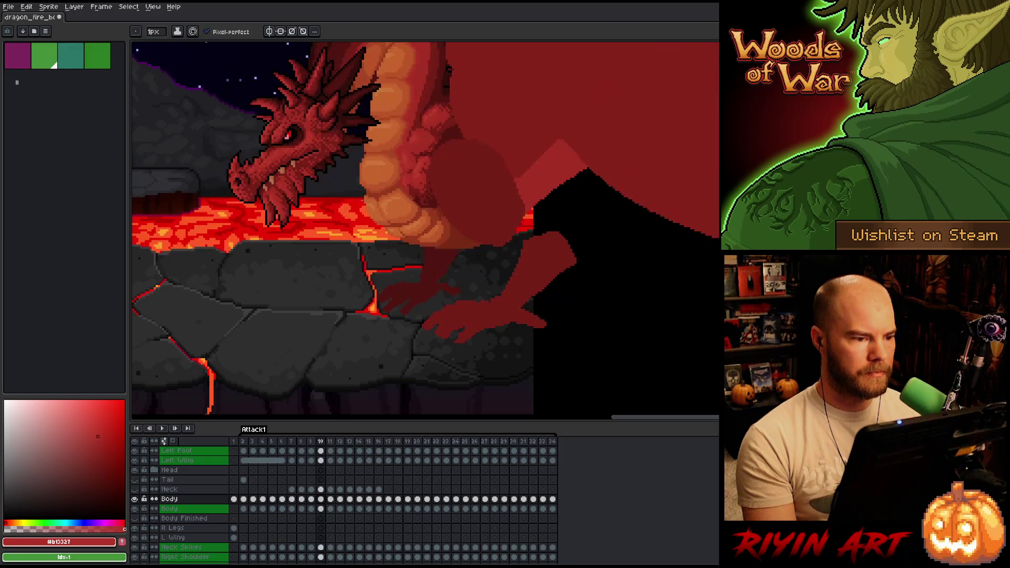
{"action": "key", "text": "Right"}
{"action": "scroll", "coordinate": [363, 205], "scroll_direction": "up", "scroll_amount": 3}
{"action": "key", "text": "Left"}
{"action": "key", "text": "Right"}
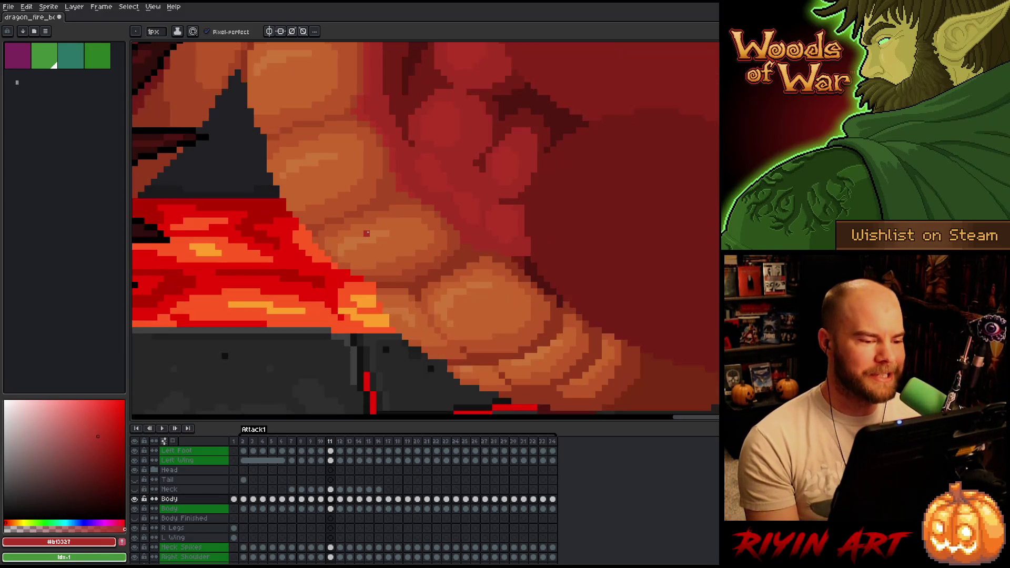
Step: Flip between frames 10 and 11 to compare the dragon's belly scales
{"action": "key", "text": "Left"}
{"action": "key", "text": "Right"}
{"action": "key", "text": "Left"}
{"action": "key", "text": "Right"}
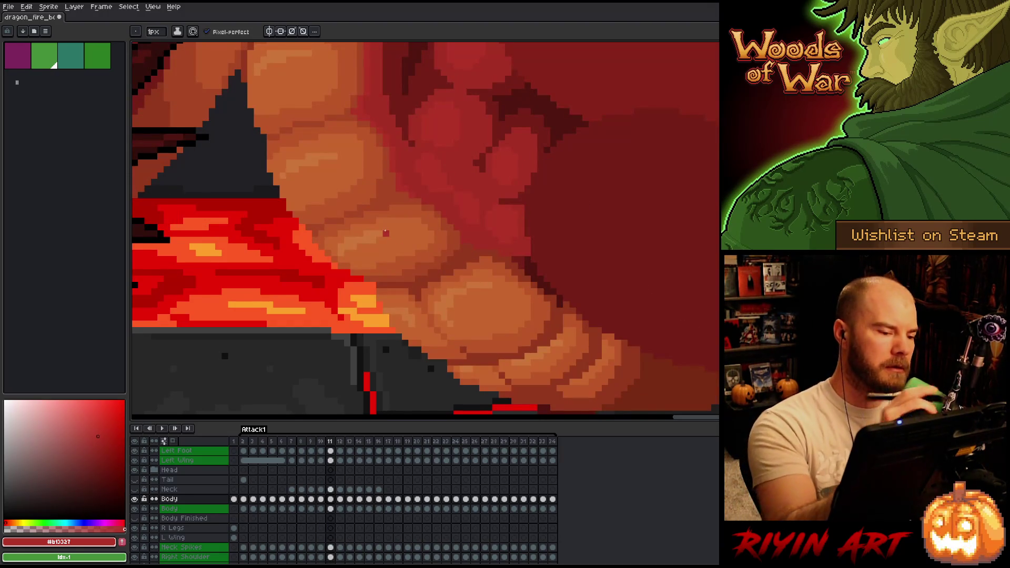
Step: Return to the Pencil and sample a light orange belly tone, #bb5421, as the drawing colour
{"action": "key", "text": "e"}
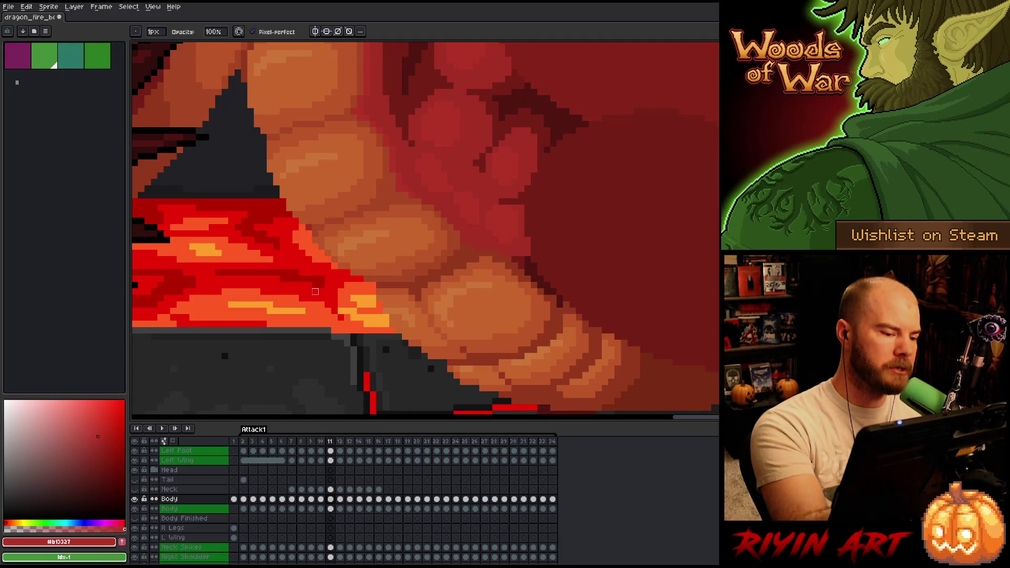
{"action": "key", "text": "b"}
{"action": "left_click", "coordinate": [318, 215], "text": "alt"}
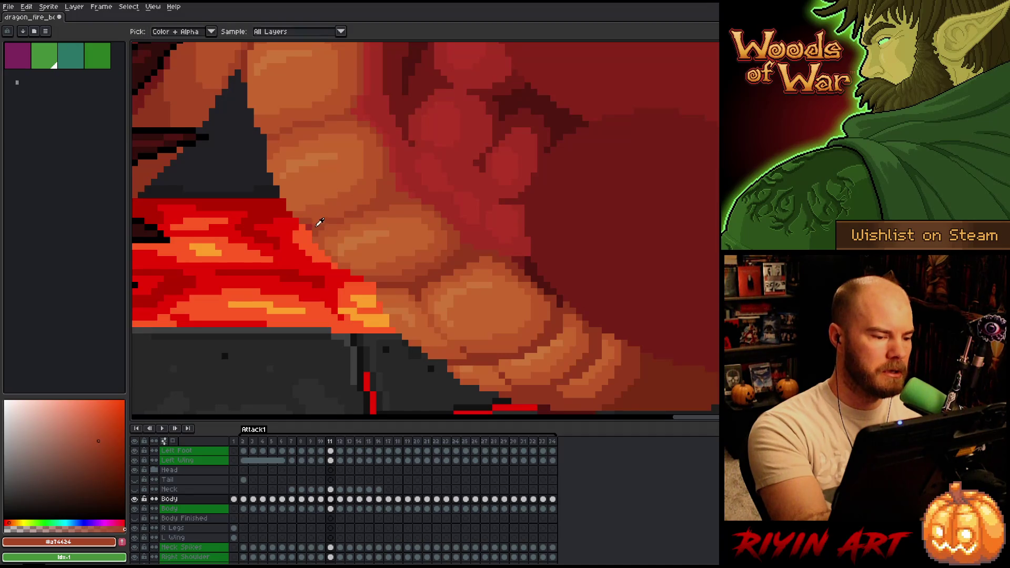
{"action": "left_click", "coordinate": [310, 221], "text": "alt"}
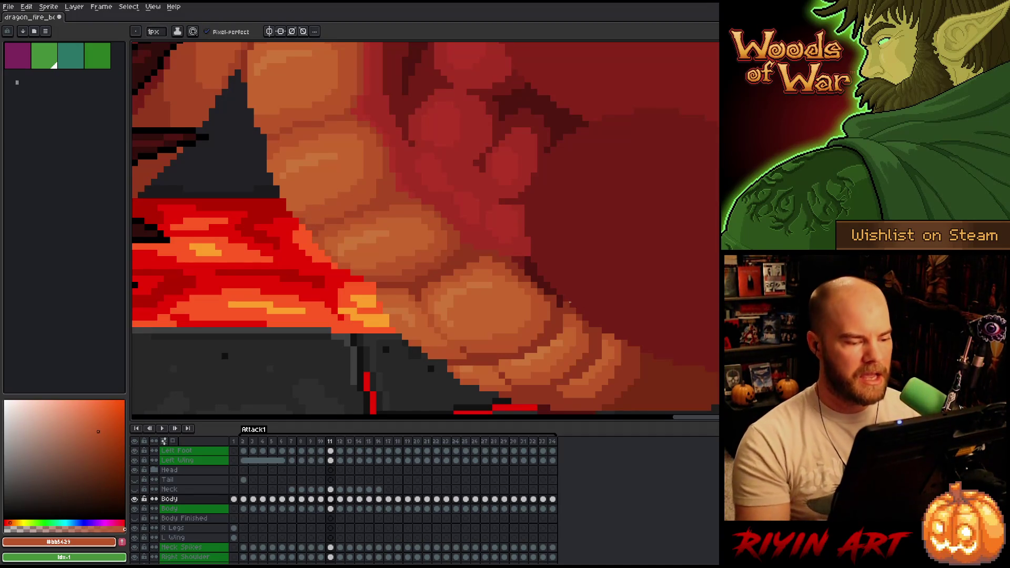
Step: Compare the belly on frames 10 and 11 again and save the dragon animation
{"action": "key", "text": "comma"}
{"action": "key", "text": "period"}
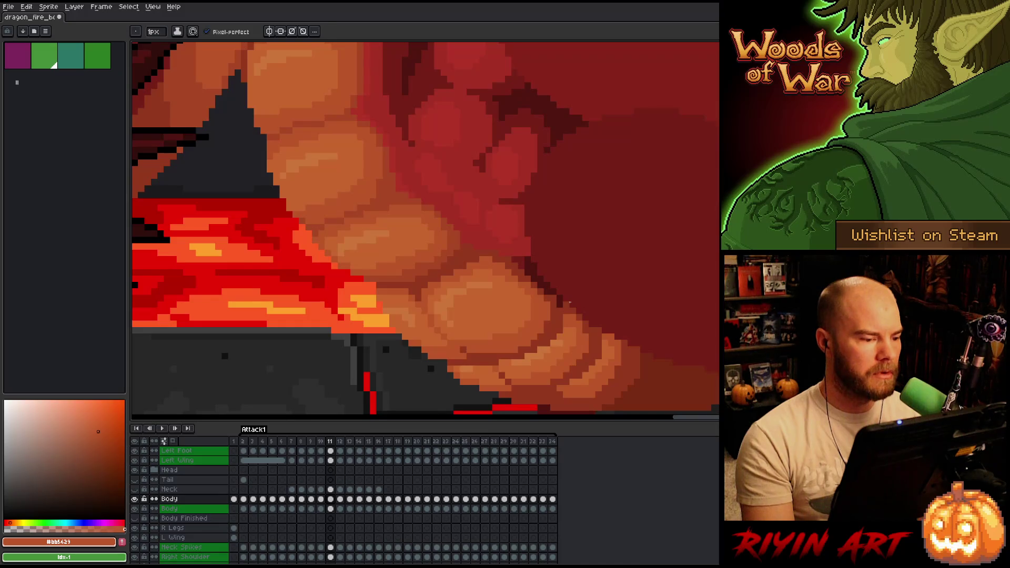
{"action": "key", "text": "comma"}
{"action": "key", "text": "period"}
{"action": "key", "text": "ctrl+s"}
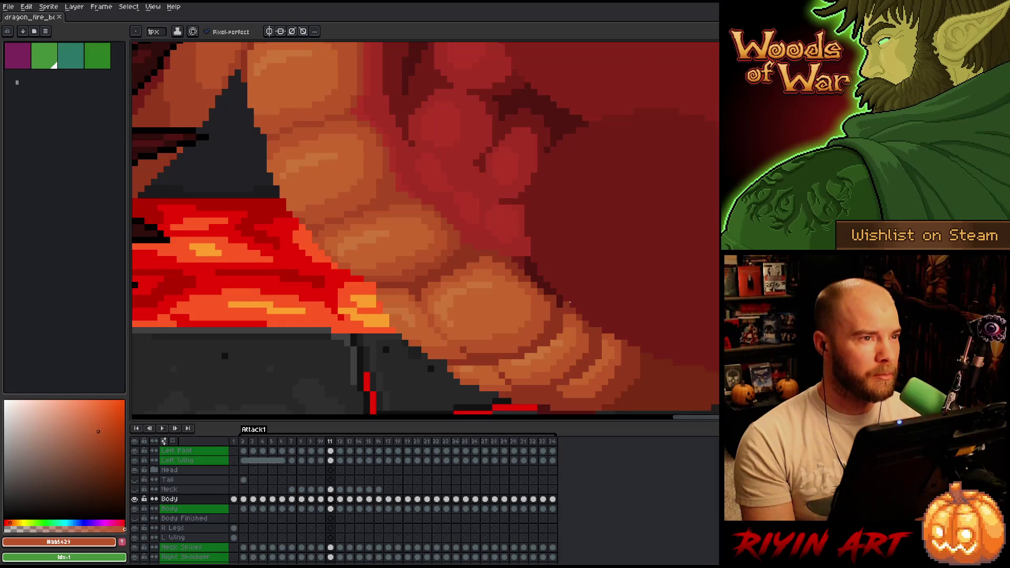
Step: Step through neighbouring frames to check the belly shading, ending on frame 10
{"action": "key", "text": "comma"}
{"action": "key", "text": "comma"}
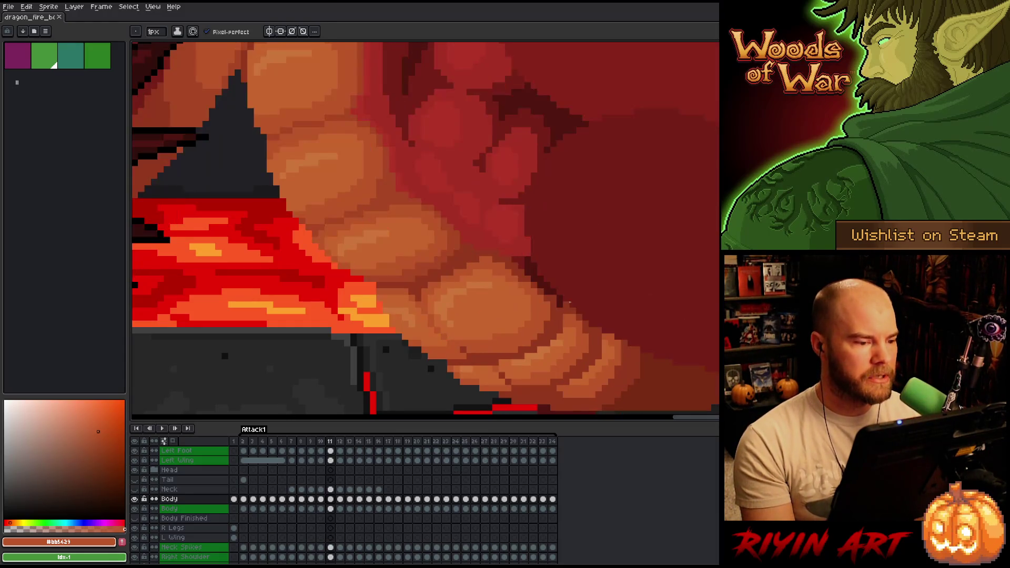
{"action": "key", "text": "period"}
{"action": "key", "text": "period"}
{"action": "key", "text": "comma"}
{"action": "key", "text": "comma"}
{"action": "key", "text": "period"}
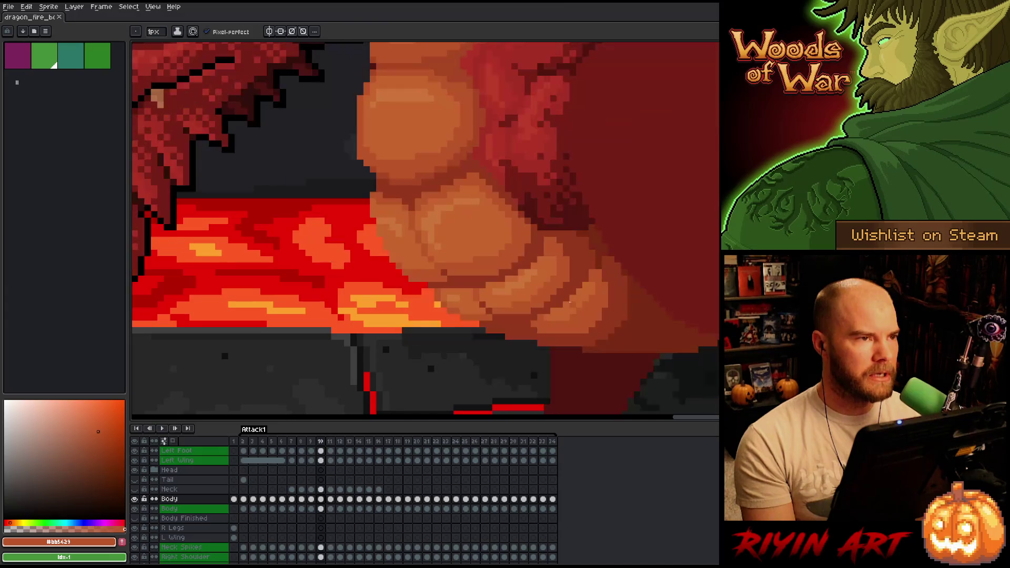
{"action": "key", "text": "period"}
{"action": "key", "text": "comma"}
{"action": "key", "text": "comma"}
{"action": "key", "text": "period"}
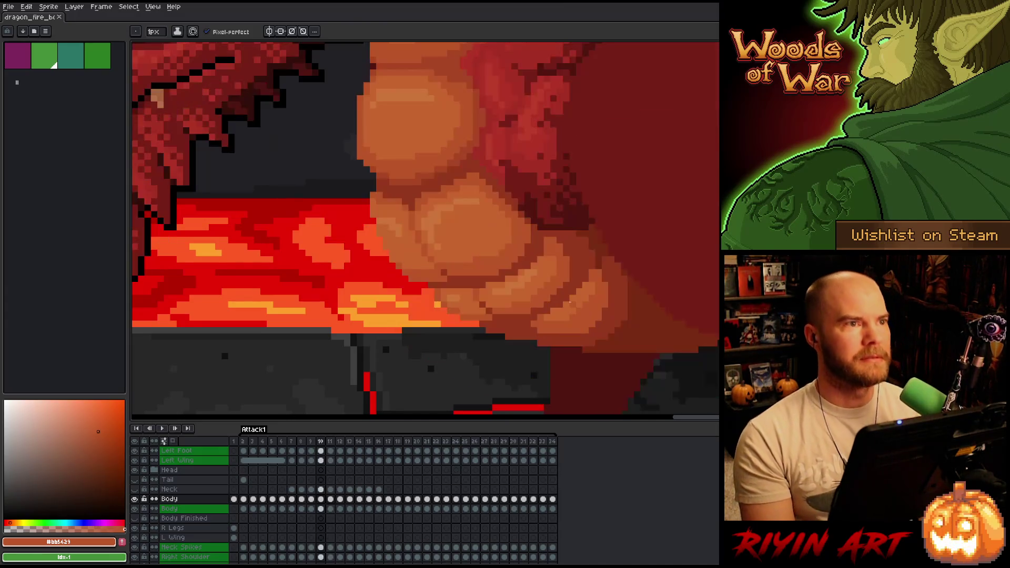
{"action": "key", "text": "comma"}
{"action": "key", "text": "period"}
{"action": "key", "text": "period"}
{"action": "key", "text": "comma"}
{"action": "key", "text": "comma"}
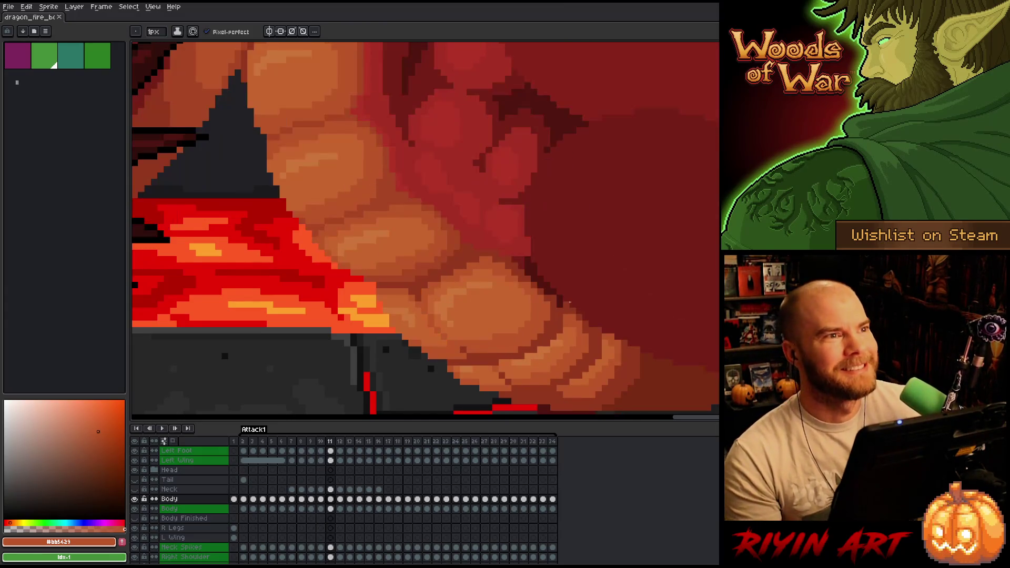
{"action": "key", "text": "period"}
{"action": "key", "text": "period"}
{"action": "key", "text": "comma"}
{"action": "key", "text": "period"}
{"action": "key", "text": "comma"}
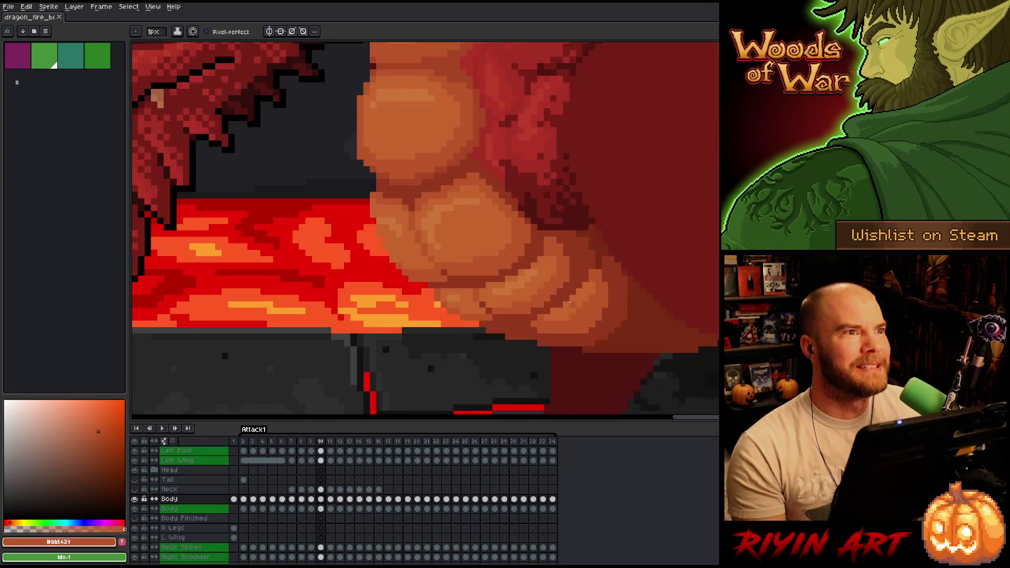
{"action": "key", "text": "period"}
{"action": "key", "text": "comma"}
{"action": "key", "text": "period"}
{"action": "key", "text": "comma"}
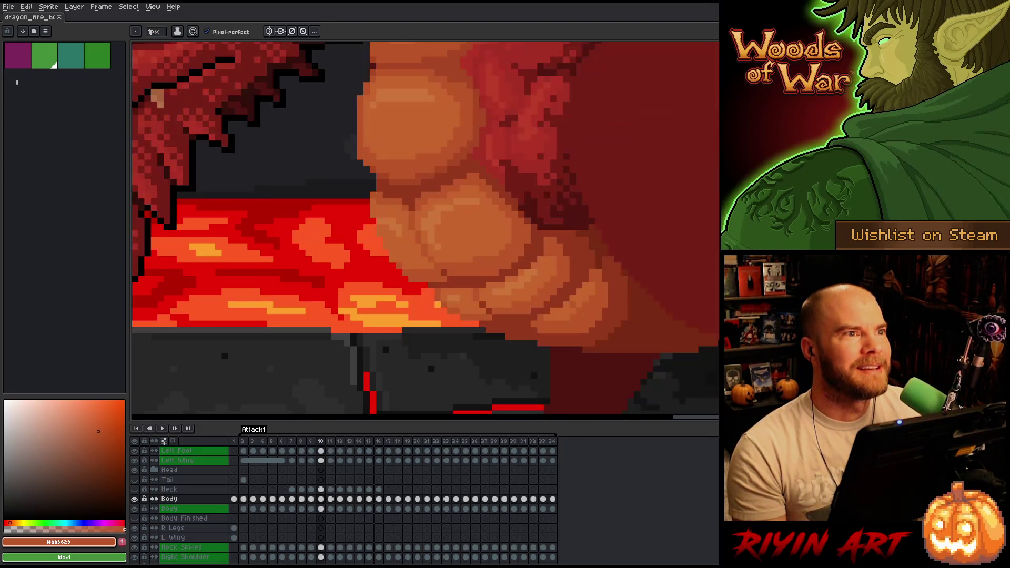
{"action": "key", "text": "period"}
{"action": "key", "text": "comma"}
{"action": "key", "text": "period"}
{"action": "key", "text": "comma"}
{"action": "key", "text": "period"}
{"action": "key", "text": "comma"}
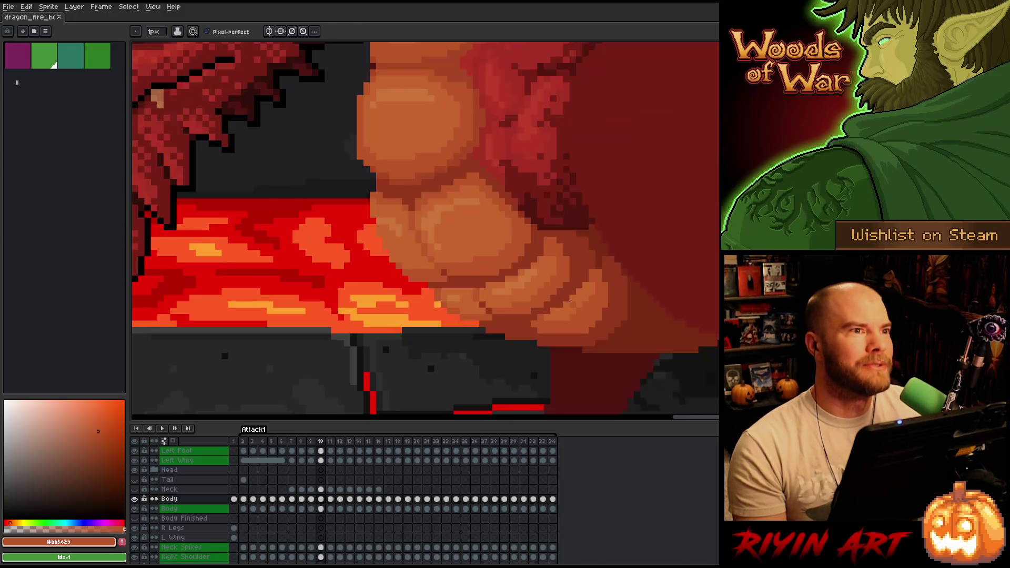
{"action": "key", "text": "period"}
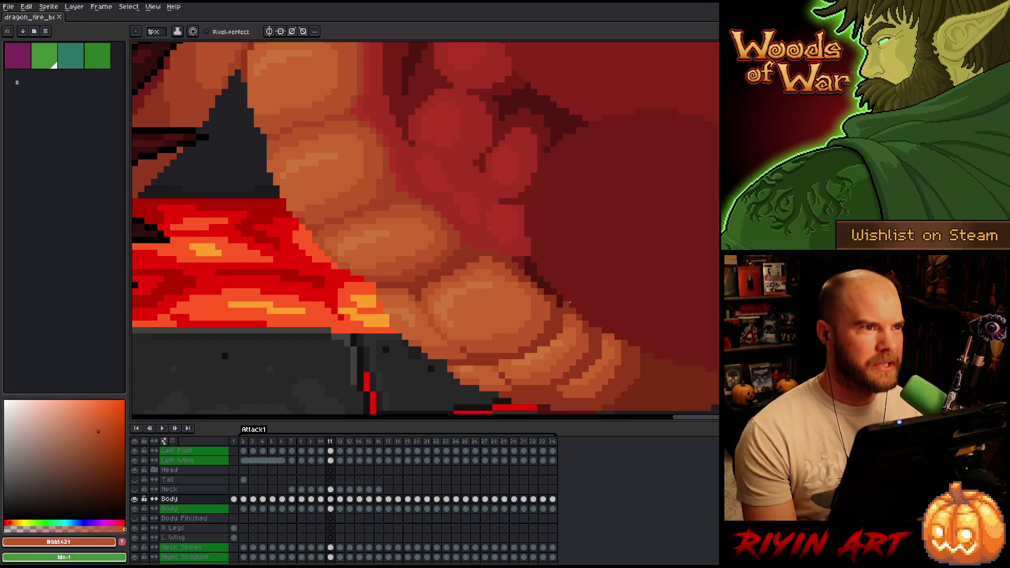
{"action": "key", "text": "Left"}
{"action": "key", "text": "Right"}
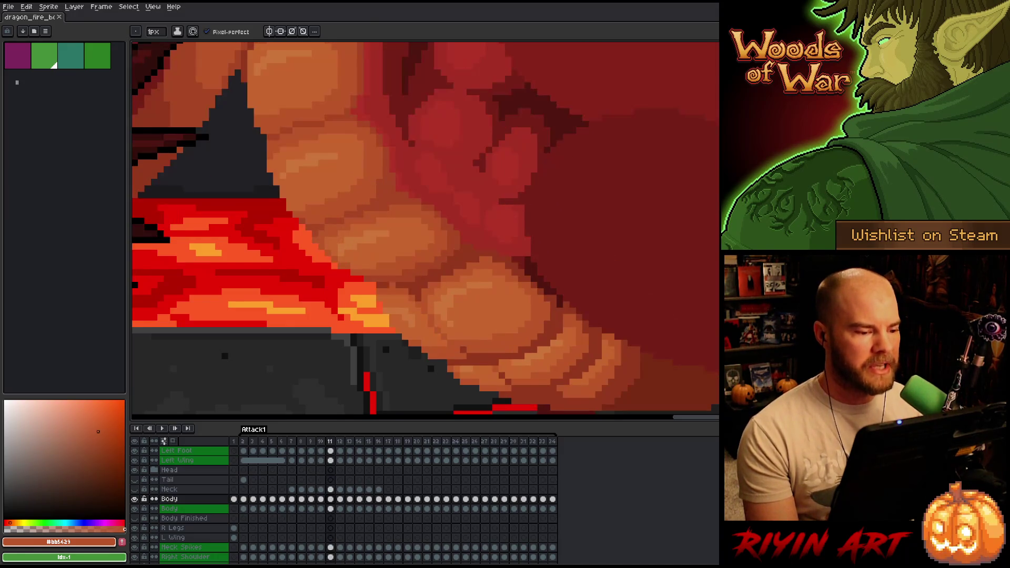
{"action": "key", "text": "Left"}
{"action": "key", "text": "Right"}
{"action": "key", "text": "Left"}
{"action": "key", "text": "Right"}
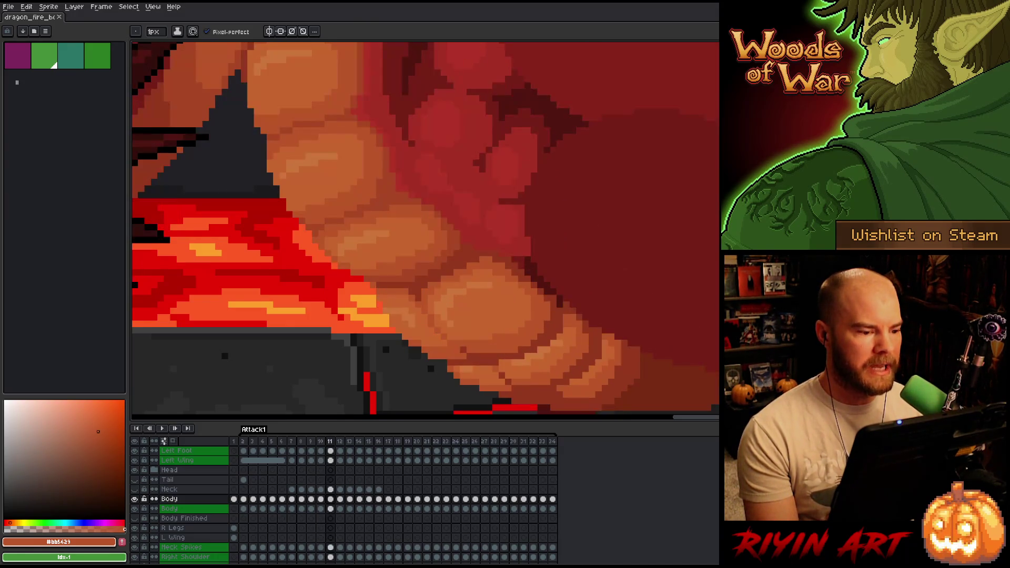
{"action": "key", "text": "Left"}
{"action": "key", "text": "Right"}
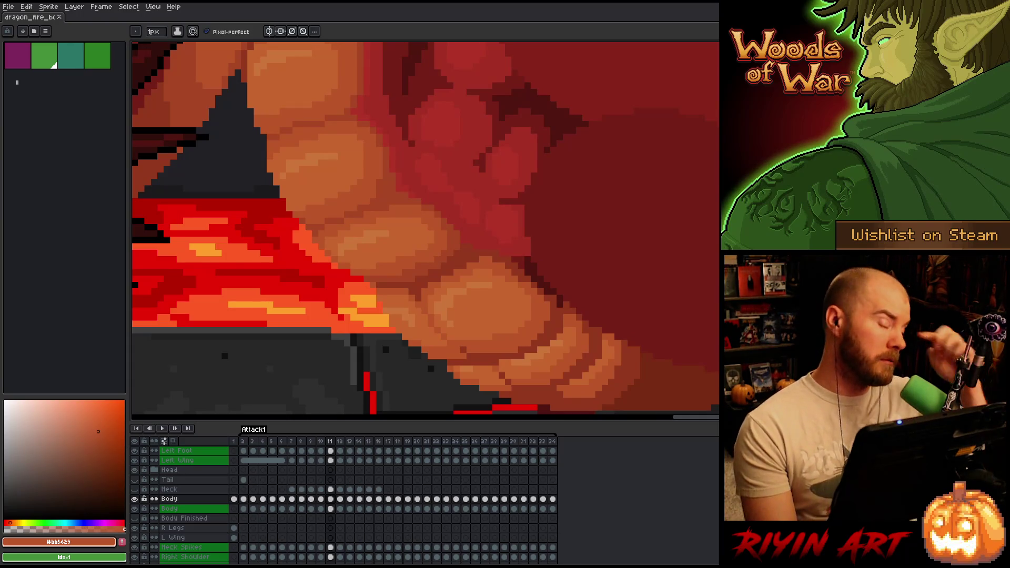
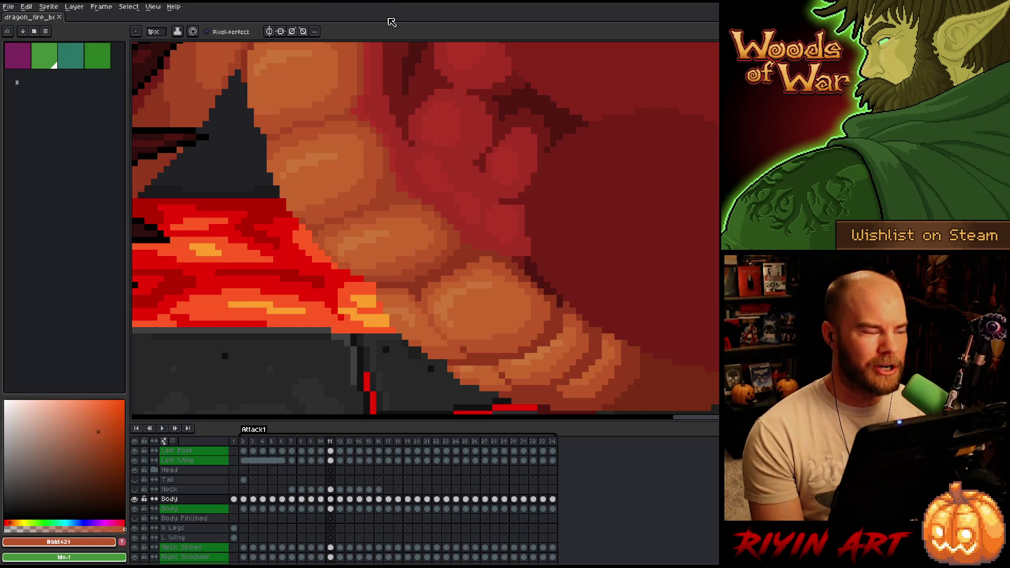
Step: Compare frames 10 and 11, then pan and zoom the view onto the dragon's belly
{"action": "key", "text": "Left"}
{"action": "key", "text": "Right"}
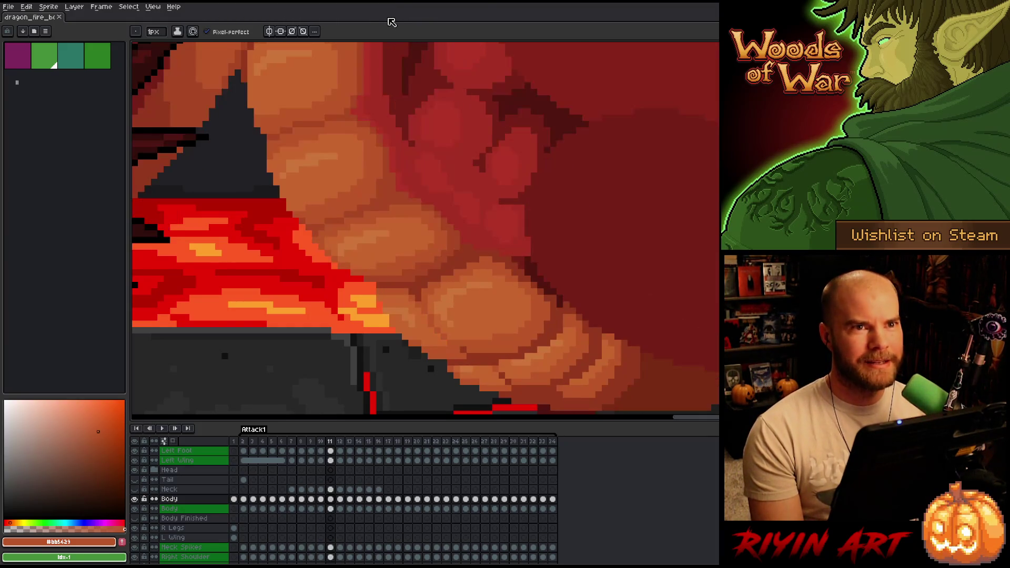
{"action": "key", "text": "Left"}
{"action": "key", "text": "Right"}
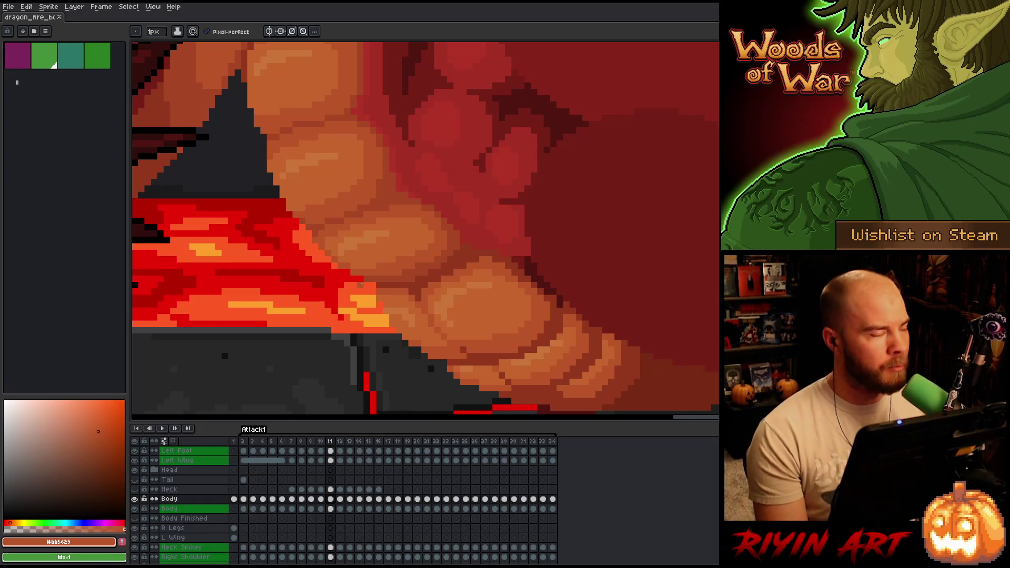
{"action": "scroll", "coordinate": [361, 285], "scroll_direction": "down", "scroll_amount": 2}
{"action": "scroll", "coordinate": [368, 300], "scroll_direction": "up", "scroll_amount": 2}
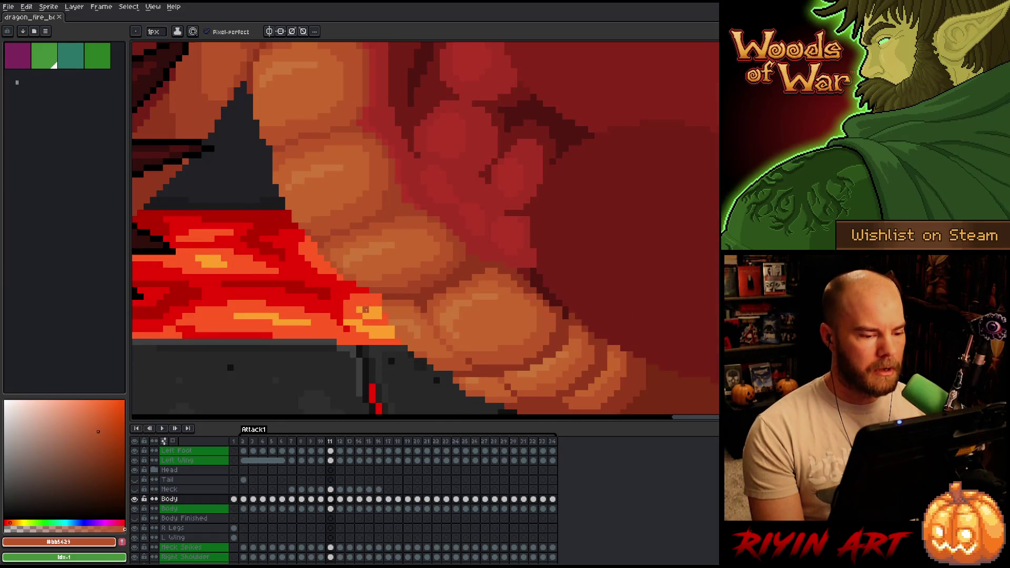
{"action": "key", "text": "space"}
{"action": "left_click_drag", "start_coordinate": [376, 316], "coordinate": [390, 282]}
{"action": "scroll", "coordinate": [409, 284], "scroll_direction": "up", "scroll_amount": 1}
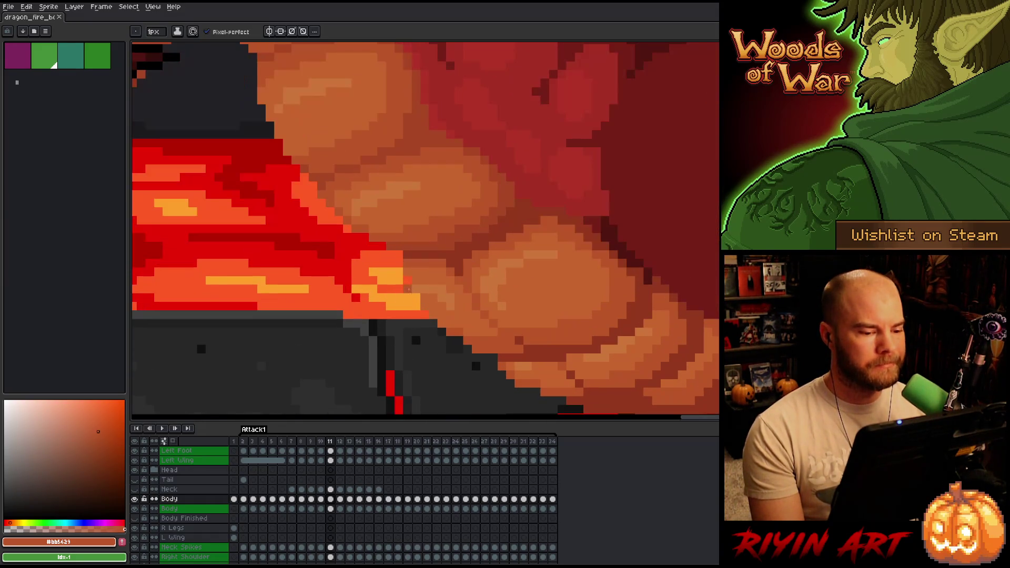
{"action": "scroll", "coordinate": [409, 284], "scroll_direction": "down", "scroll_amount": 1}
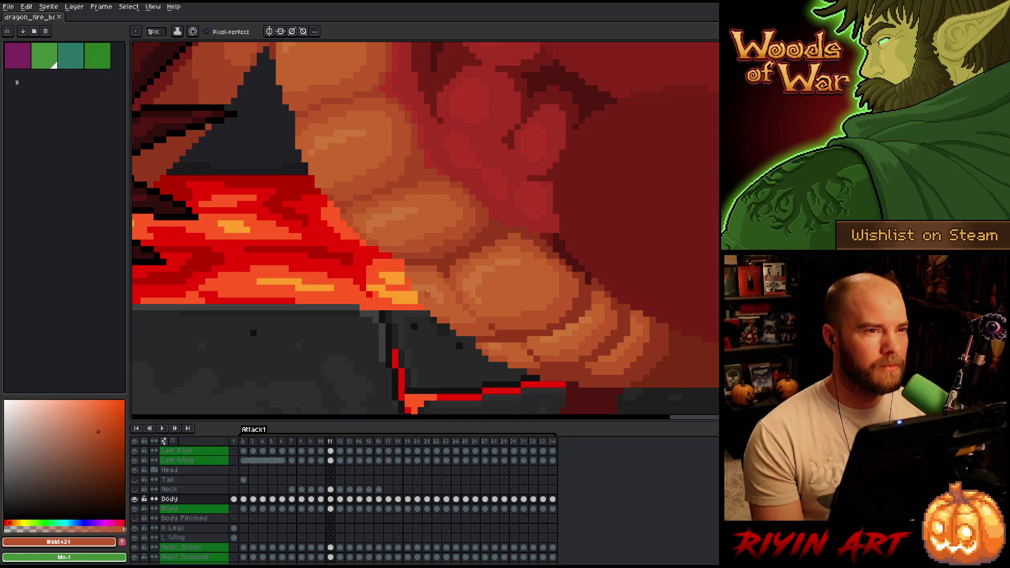
{"action": "scroll", "coordinate": [428, 292], "scroll_direction": "down", "scroll_amount": 1}
{"action": "scroll", "coordinate": [428, 292], "scroll_direction": "up", "scroll_amount": 1}
{"action": "scroll", "coordinate": [425, 295], "scroll_direction": "down", "scroll_amount": 1}
{"action": "scroll", "coordinate": [424, 297], "scroll_direction": "up", "scroll_amount": 1}
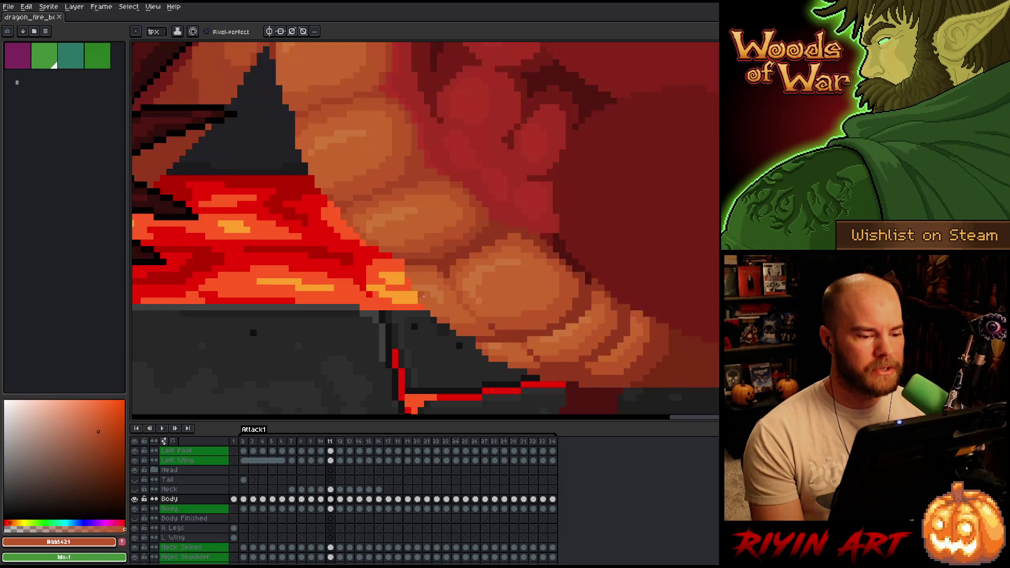
{"action": "scroll", "coordinate": [426, 293], "scroll_direction": "up", "scroll_amount": 1}
{"action": "scroll", "coordinate": [430, 290], "scroll_direction": "down", "scroll_amount": 1}
{"action": "scroll", "coordinate": [430, 291], "scroll_direction": "up", "scroll_amount": 1}
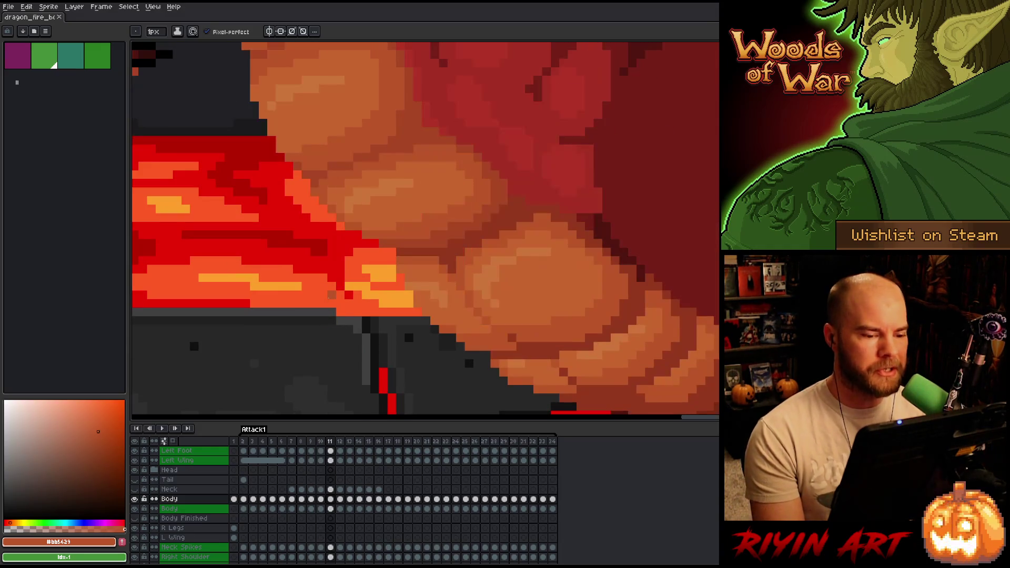
Step: Flip repeatedly between frames 10 and 11 to compare the poses, ending on frame 11
{"action": "key", "text": "comma"}
{"action": "key", "text": "period"}
{"action": "key", "text": "comma"}
{"action": "key", "text": "comma"}
{"action": "key", "text": "period"}
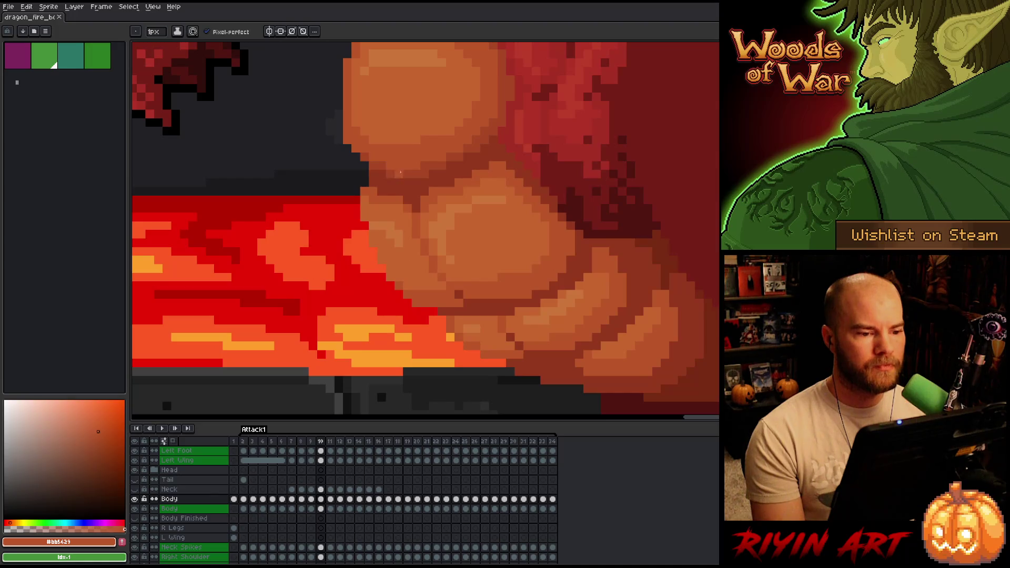
{"action": "key", "text": "period"}
{"action": "key", "text": "period"}
{"action": "key", "text": "comma"}
{"action": "key", "text": "period"}
{"action": "key", "text": "comma"}
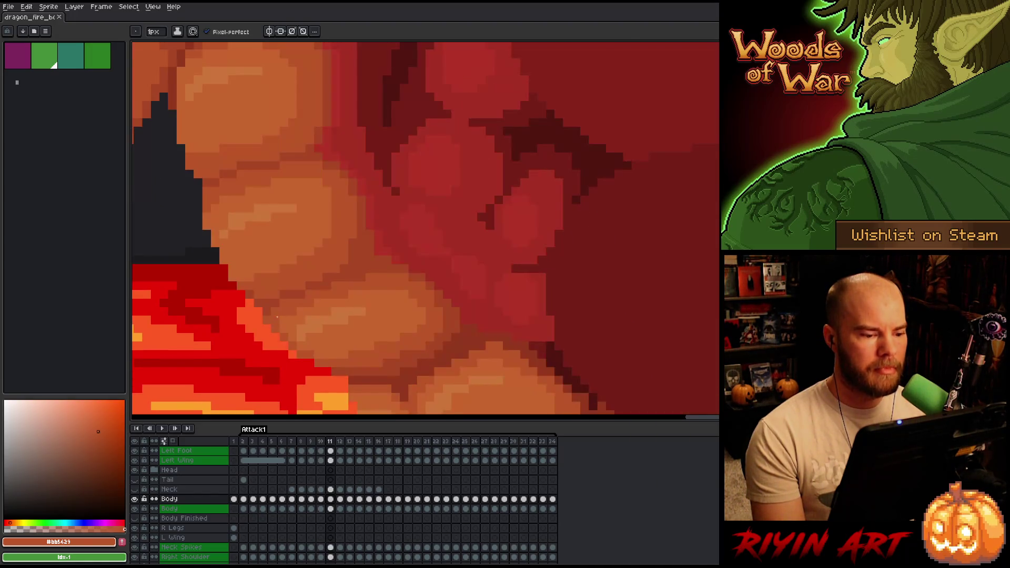
{"action": "key", "text": "comma"}
{"action": "key", "text": "period"}
{"action": "key", "text": "comma"}
{"action": "key", "text": "period"}
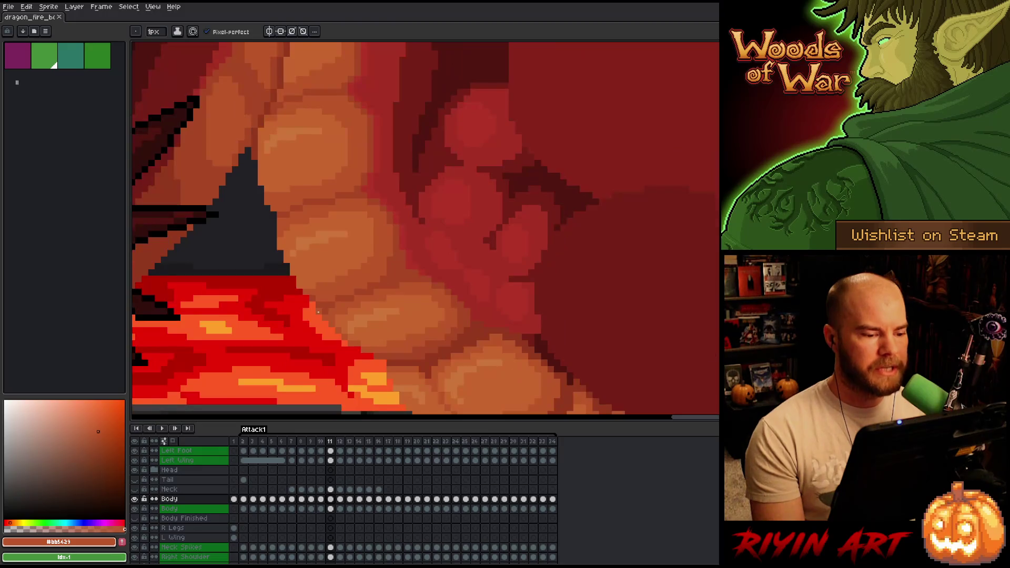
{"action": "key", "text": "comma"}
{"action": "key", "text": "period"}
{"action": "key", "text": "comma"}
{"action": "key", "text": "period"}
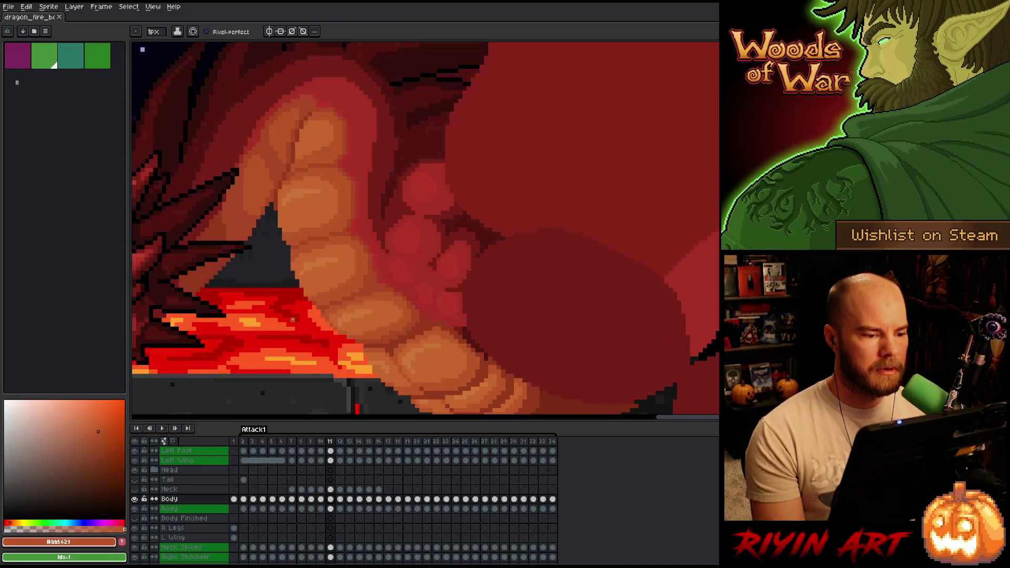
{"action": "key", "text": "comma"}
{"action": "key", "text": "period"}
{"action": "key", "text": "comma"}
{"action": "key", "text": "period"}
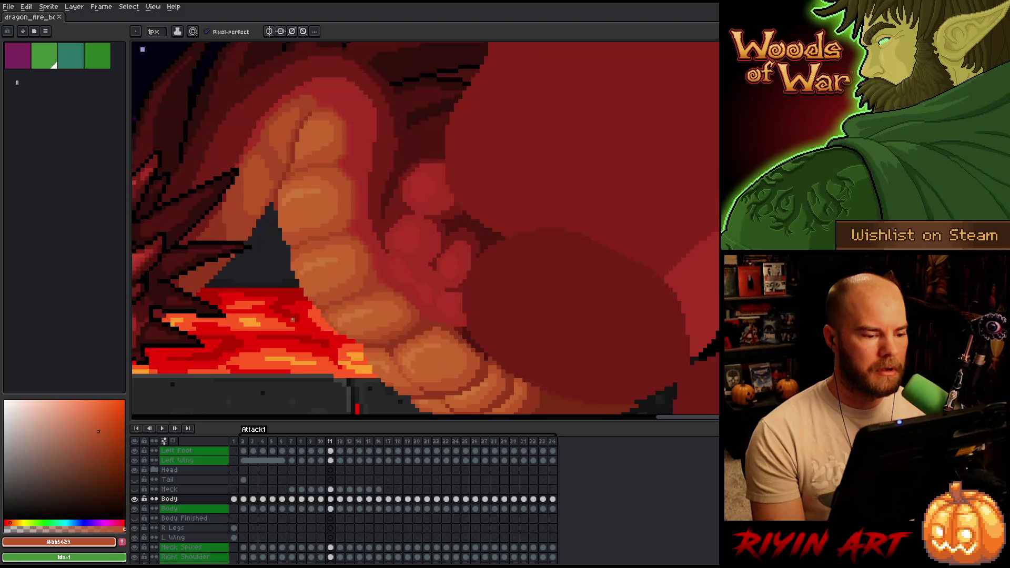
{"action": "key", "text": "comma"}
{"action": "key", "text": "period"}
{"action": "key", "text": "comma"}
{"action": "key", "text": "period"}
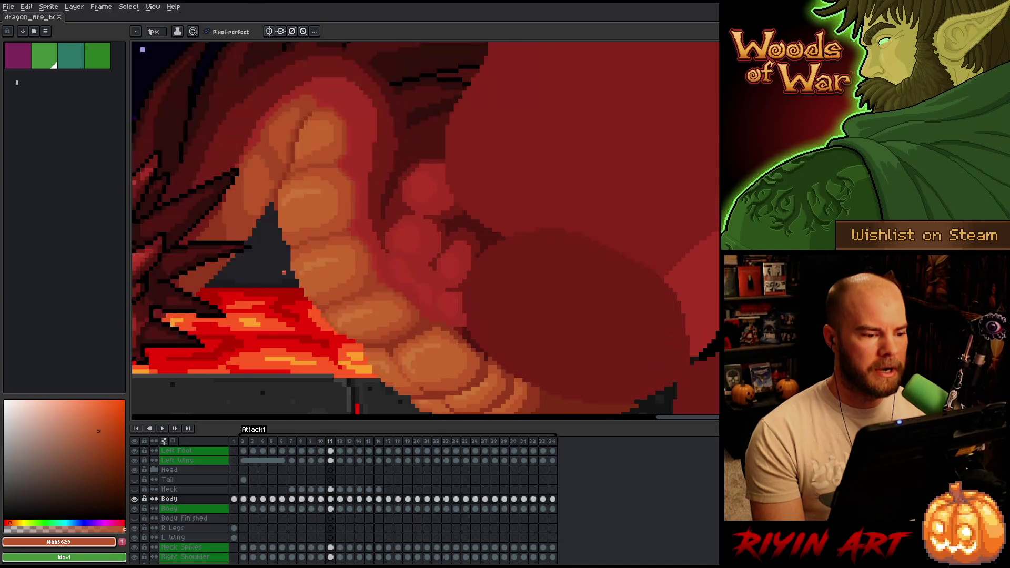
{"action": "key", "text": "comma"}
{"action": "key", "text": "period"}
{"action": "key", "text": "comma"}
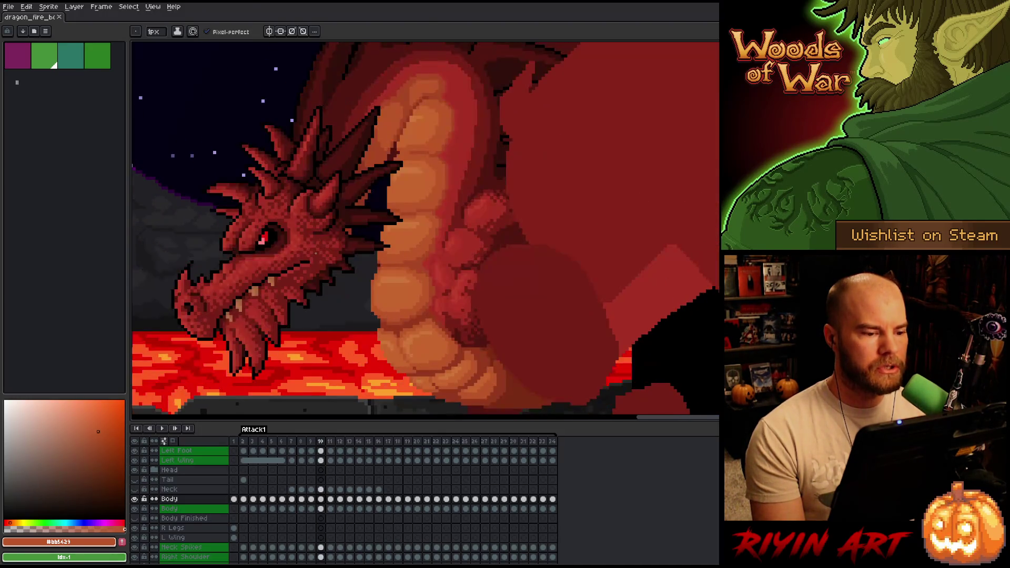
{"action": "key", "text": "period"}
{"action": "key", "text": "comma"}
{"action": "key", "text": "period"}
{"action": "key", "text": "comma"}
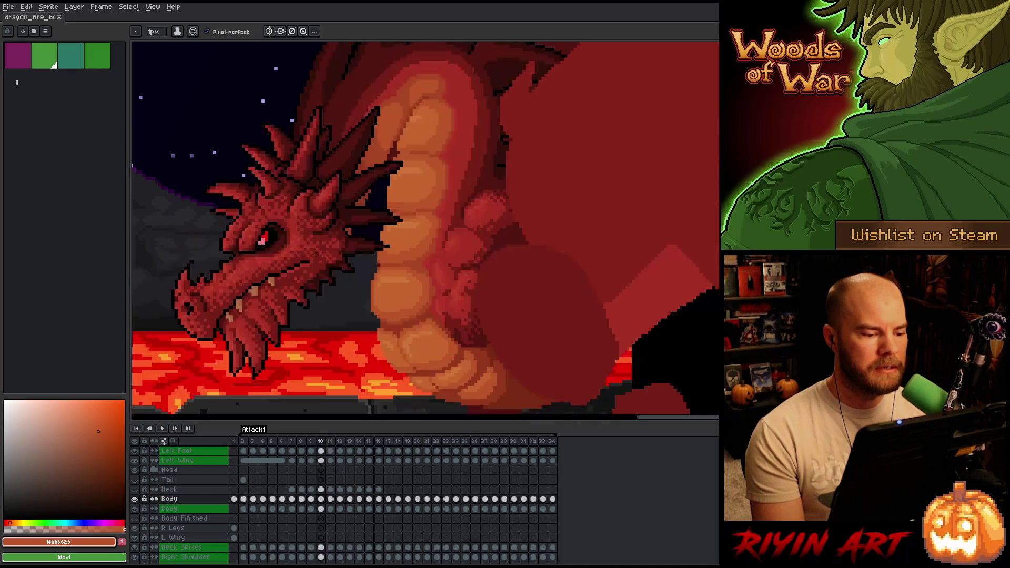
{"action": "key", "text": "period"}
{"action": "key", "text": "comma"}
{"action": "key", "text": "period"}
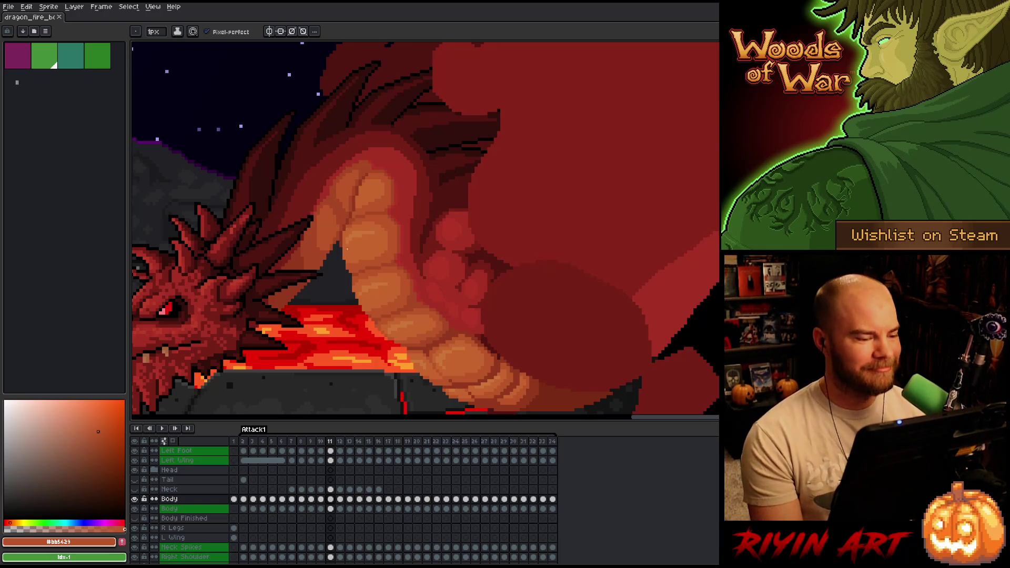
Step: Lasso the upper belly scales on frame 11 and drag them up about 12 pixels
{"action": "scroll", "coordinate": [344, 254], "scroll_direction": "up", "scroll_amount": 5}
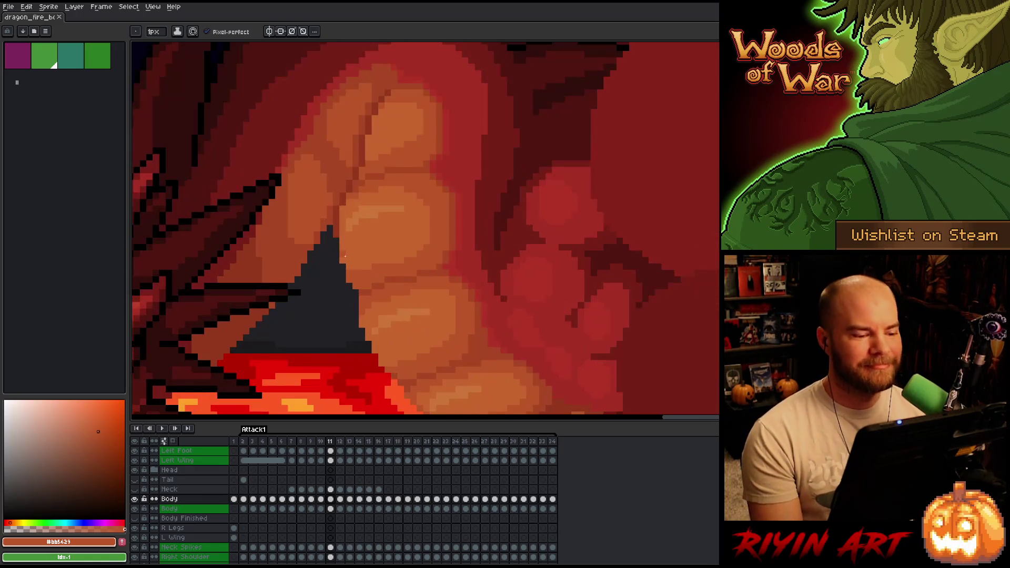
{"action": "key", "text": "b"}
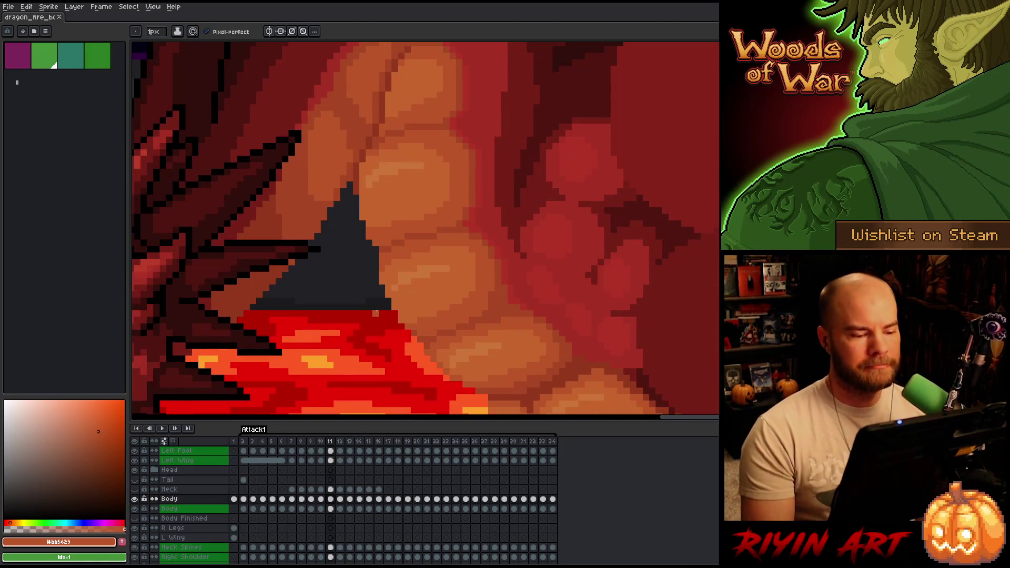
{"action": "key", "text": "q"}
{"action": "mouse_move", "coordinate": [348, 216]}
{"action": "left_mouse_down"}
{"action": "mouse_move", "coordinate": [428, 181]}
{"action": "mouse_move", "coordinate": [474, 179]}
{"action": "mouse_move", "coordinate": [499, 276]}
{"action": "mouse_move", "coordinate": [349, 316]}
{"action": "left_mouse_up"}
{"action": "left_click_drag", "start_coordinate": [443, 205], "coordinate": [435, 192]}
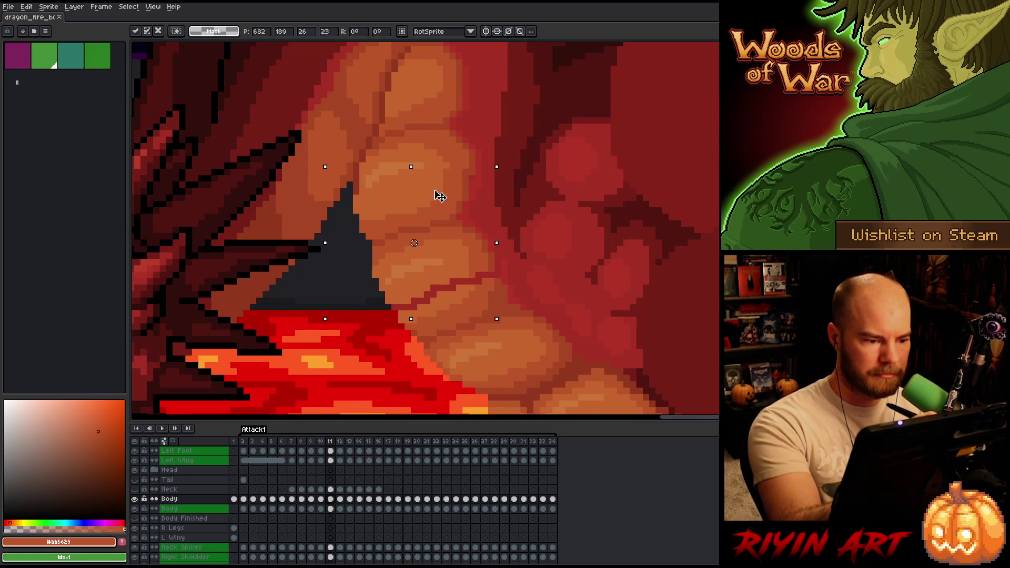
Step: Drop the raised belly scales in place and check them against frame 10
{"action": "left_click", "coordinate": [550, 295]}
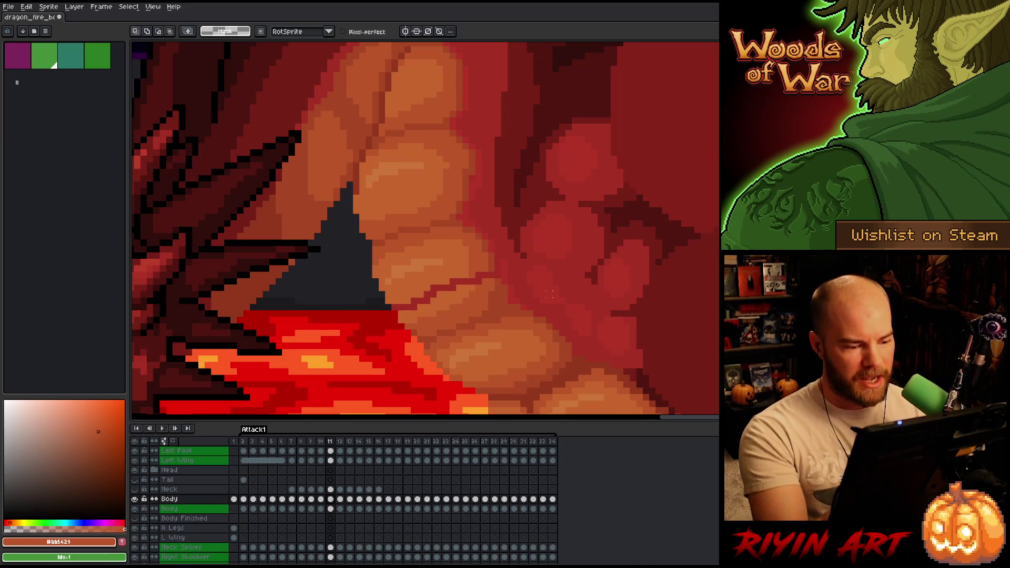
{"action": "left_click_drag", "start_coordinate": [550, 283], "coordinate": [502, 222]}
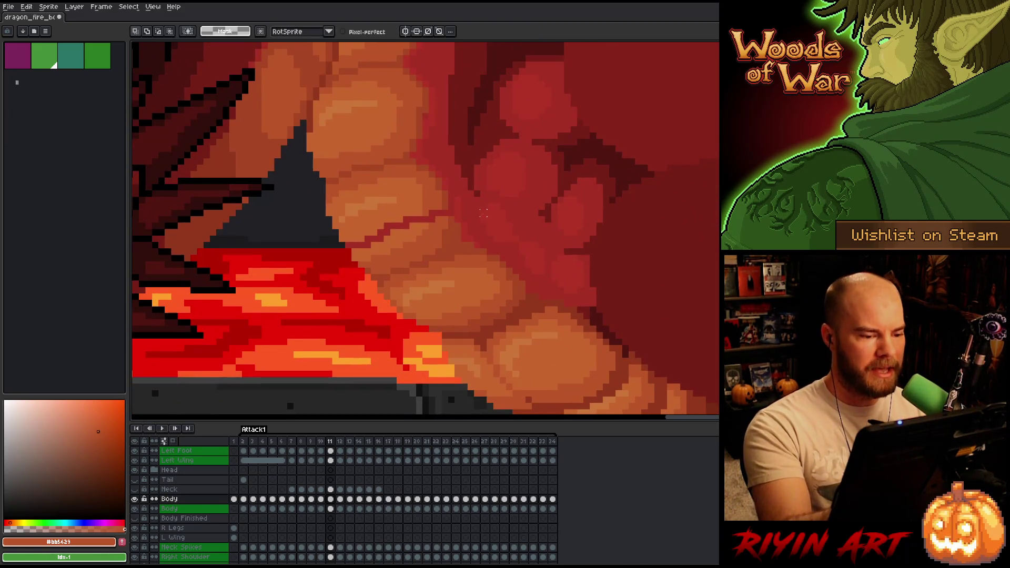
{"action": "key", "text": "comma"}
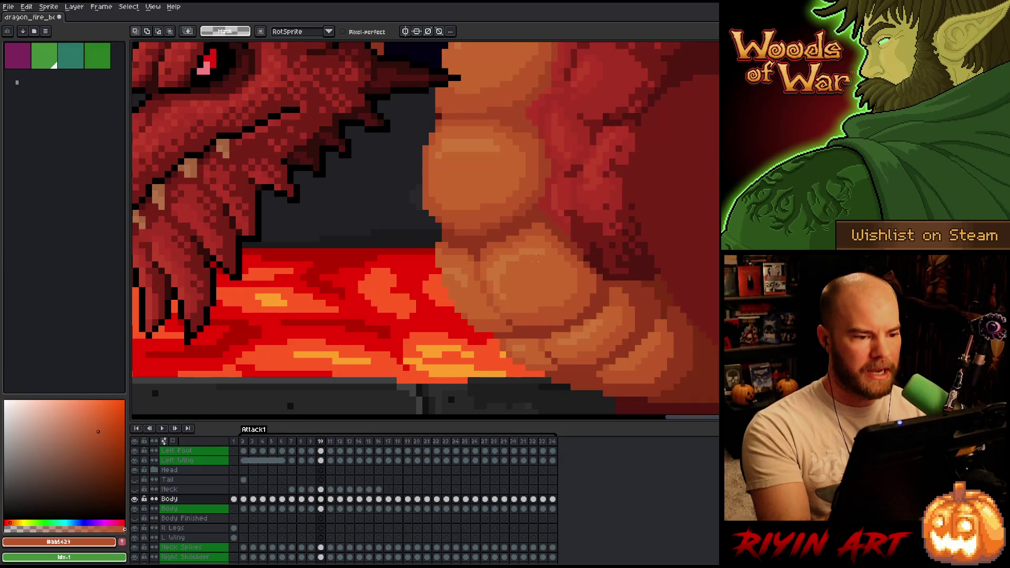
{"action": "key", "text": "period"}
{"action": "scroll", "coordinate": [519, 283], "scroll_direction": "down", "scroll_amount": 2}
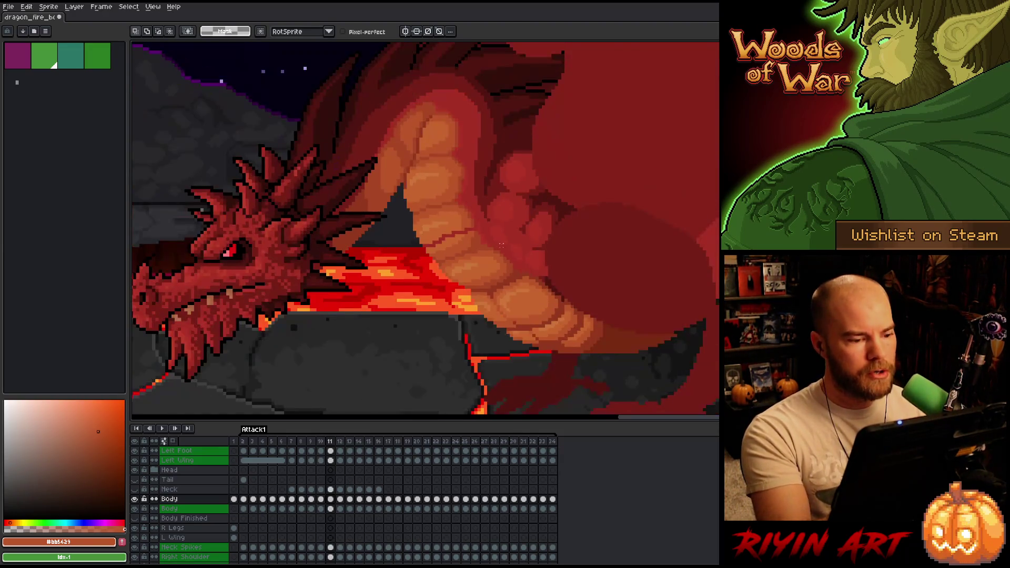
{"action": "scroll", "coordinate": [507, 191], "scroll_direction": "up", "scroll_amount": 1}
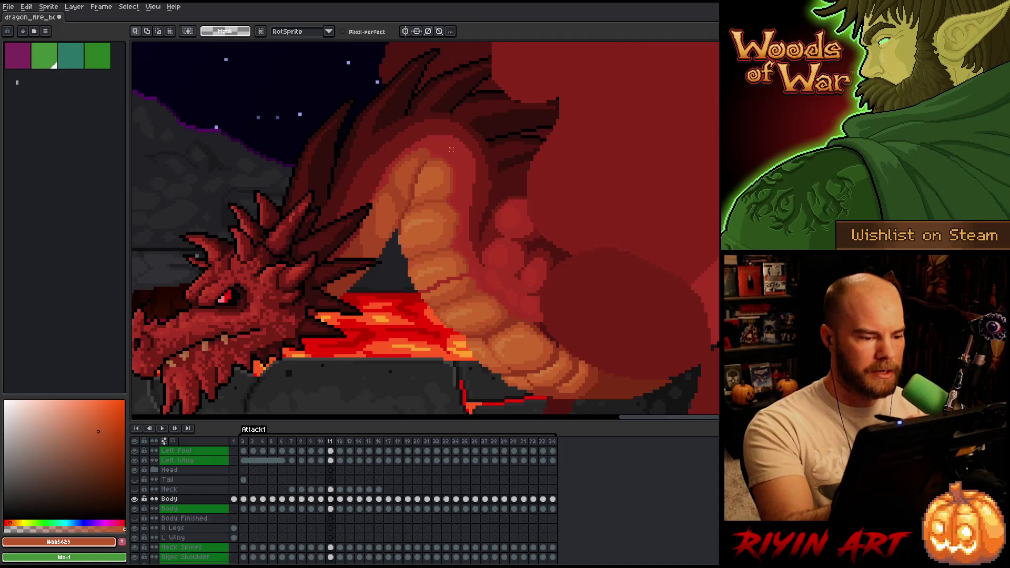
Step: Flip between frames 10 and 11 again, then lasso a scale on the upper chest
{"action": "key", "text": "comma"}
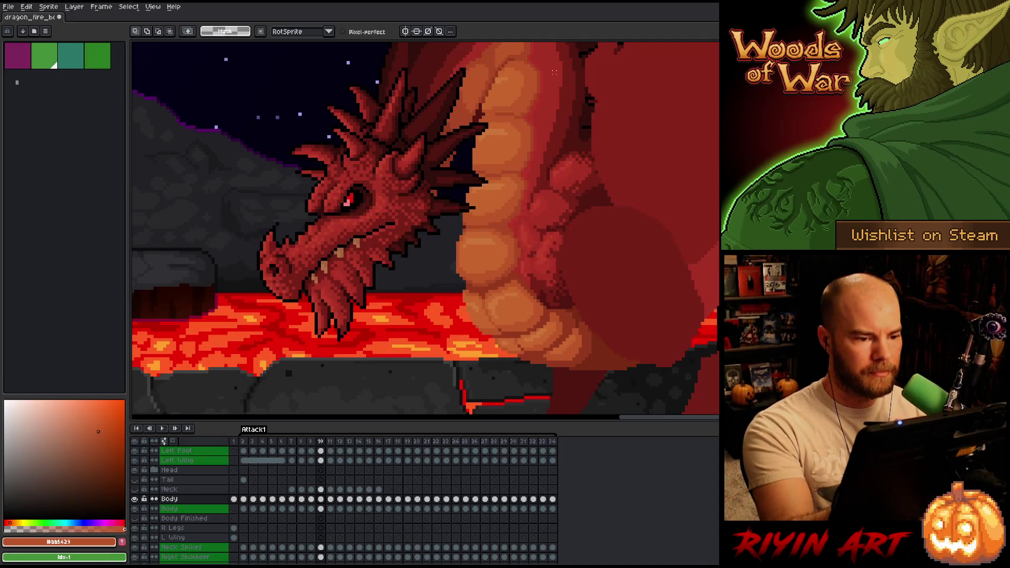
{"action": "key", "text": "period"}
{"action": "key", "text": "comma"}
{"action": "key", "text": "period"}
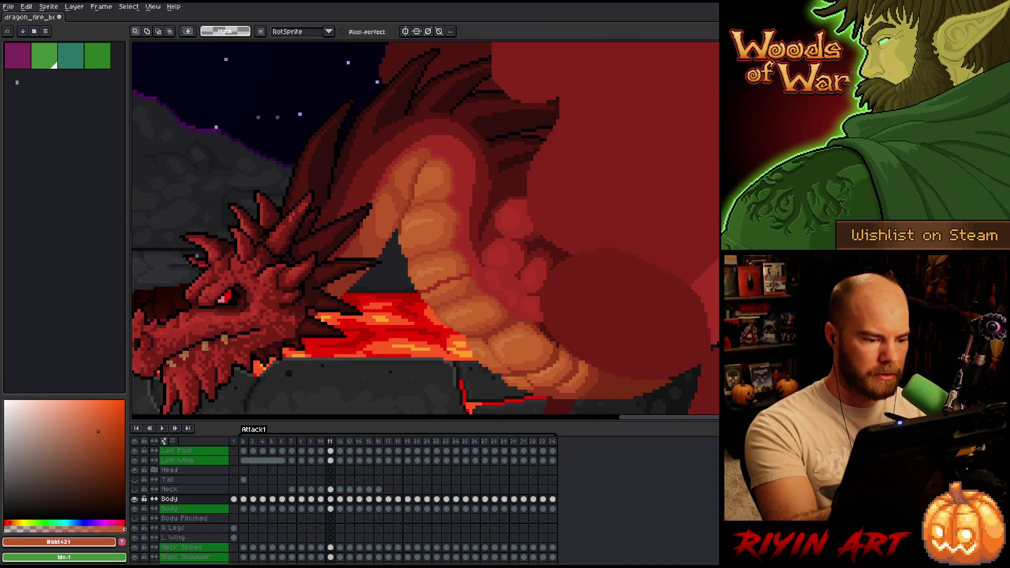
{"action": "mouse_move", "coordinate": [406, 221]}
{"action": "left_mouse_down"}
{"action": "mouse_move", "coordinate": [433, 193]}
{"action": "mouse_move", "coordinate": [454, 202]}
{"action": "mouse_move", "coordinate": [440, 226]}
{"action": "mouse_move", "coordinate": [408, 233]}
{"action": "mouse_move", "coordinate": [440, 216]}
{"action": "left_mouse_up"}
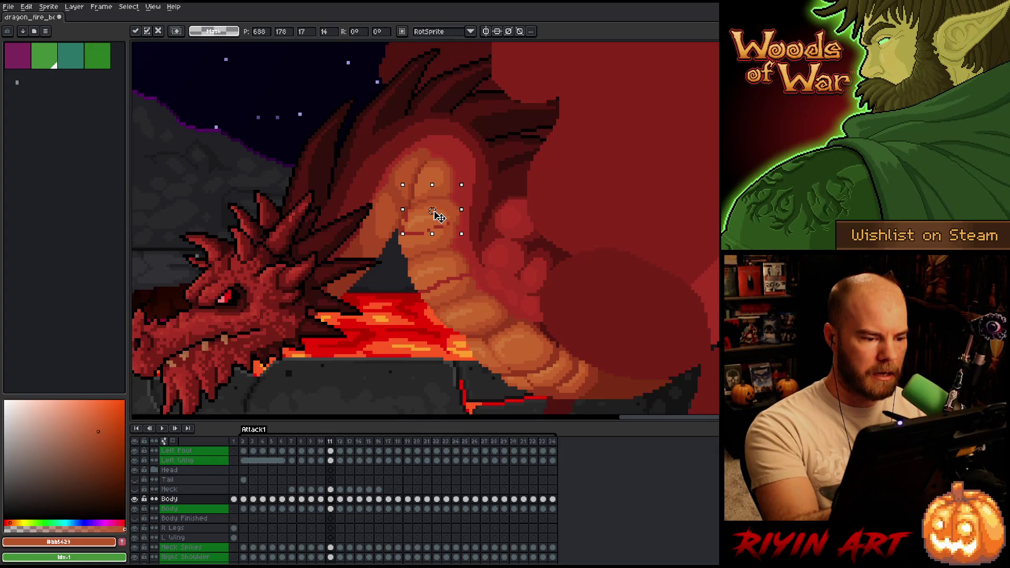
Step: Nudge the chest scale one pixel left, then reselect and reposition the upper neck scale
{"action": "key", "text": "Left"}
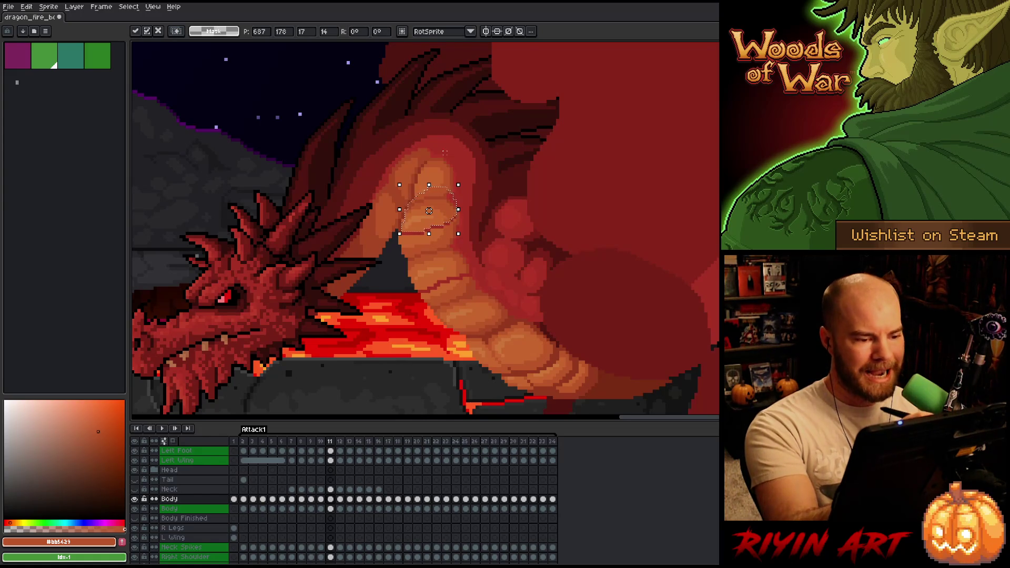
{"action": "mouse_move", "coordinate": [444, 152]}
{"action": "left_mouse_down"}
{"action": "mouse_move", "coordinate": [455, 163]}
{"action": "mouse_move", "coordinate": [429, 180]}
{"action": "mouse_move", "coordinate": [428, 161]}
{"action": "left_mouse_up"}
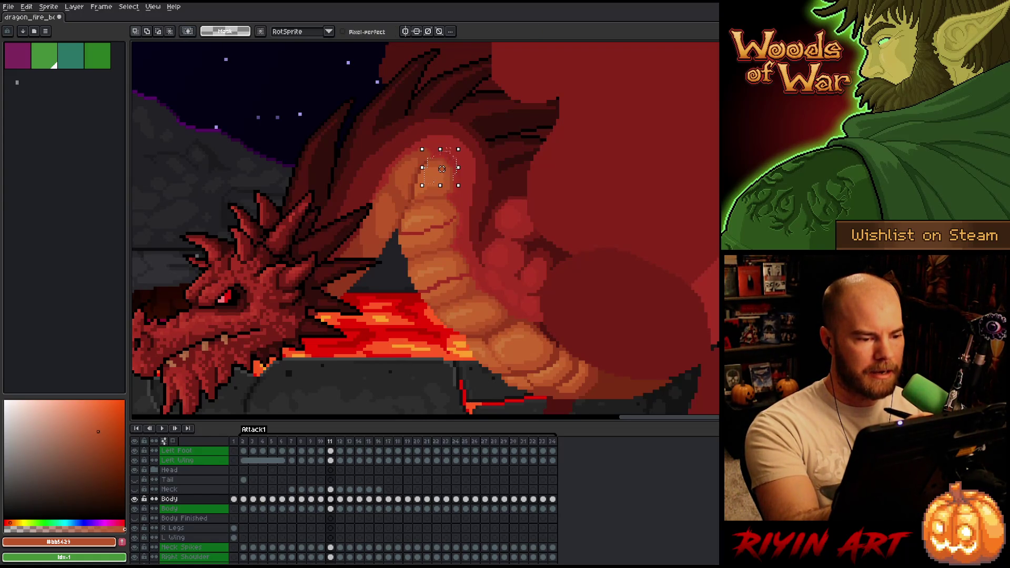
{"action": "left_click", "coordinate": [440, 168]}
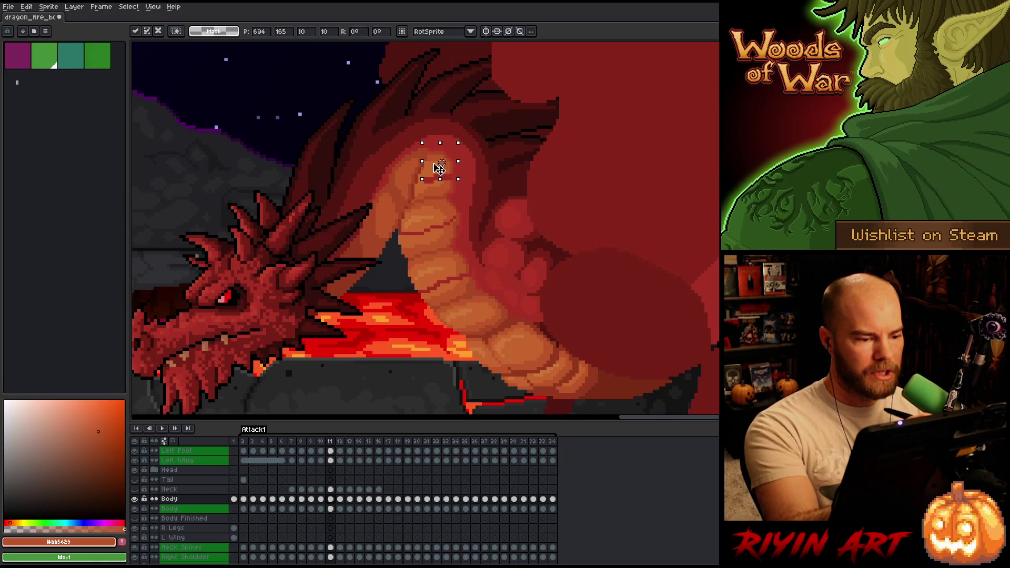
{"action": "left_click", "coordinate": [464, 121]}
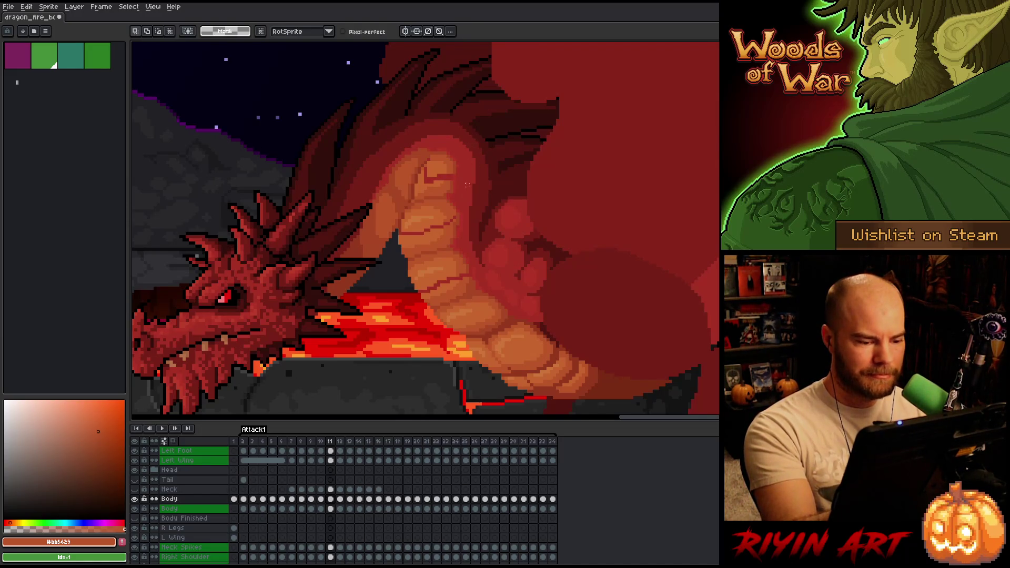
Step: Lasso a strip of belly scales, nudge it up and left, and commit it
{"action": "mouse_move", "coordinate": [443, 329]}
{"action": "left_mouse_down"}
{"action": "mouse_move", "coordinate": [487, 298]}
{"action": "mouse_move", "coordinate": [463, 251]}
{"action": "mouse_move", "coordinate": [457, 197]}
{"action": "left_mouse_up"}
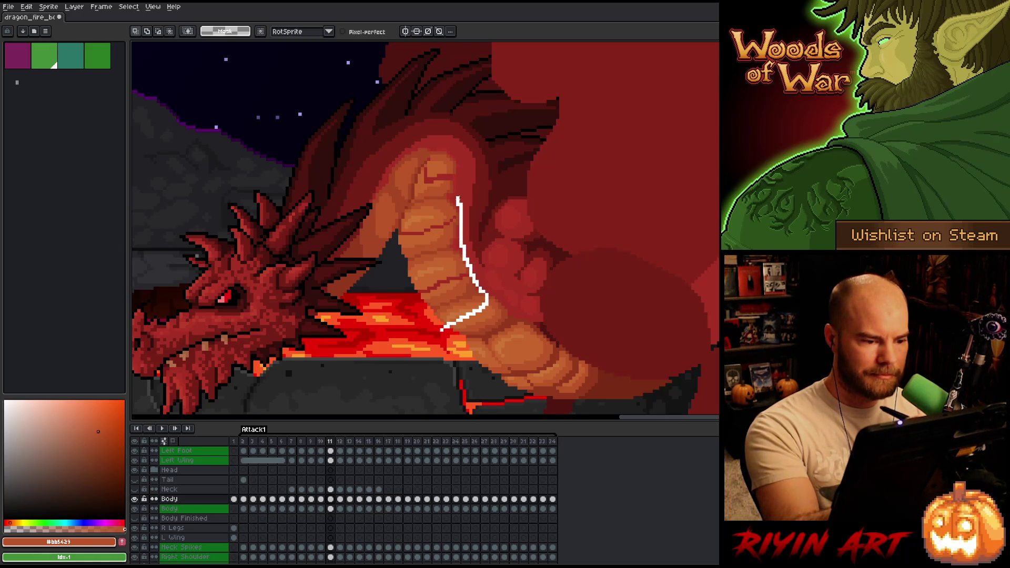
{"action": "mouse_move", "coordinate": [456, 194]}
{"action": "left_mouse_down"}
{"action": "mouse_move", "coordinate": [457, 164]}
{"action": "mouse_move", "coordinate": [430, 163]}
{"action": "mouse_move", "coordinate": [395, 261]}
{"action": "mouse_move", "coordinate": [421, 336]}
{"action": "mouse_move", "coordinate": [437, 333]}
{"action": "left_mouse_up"}
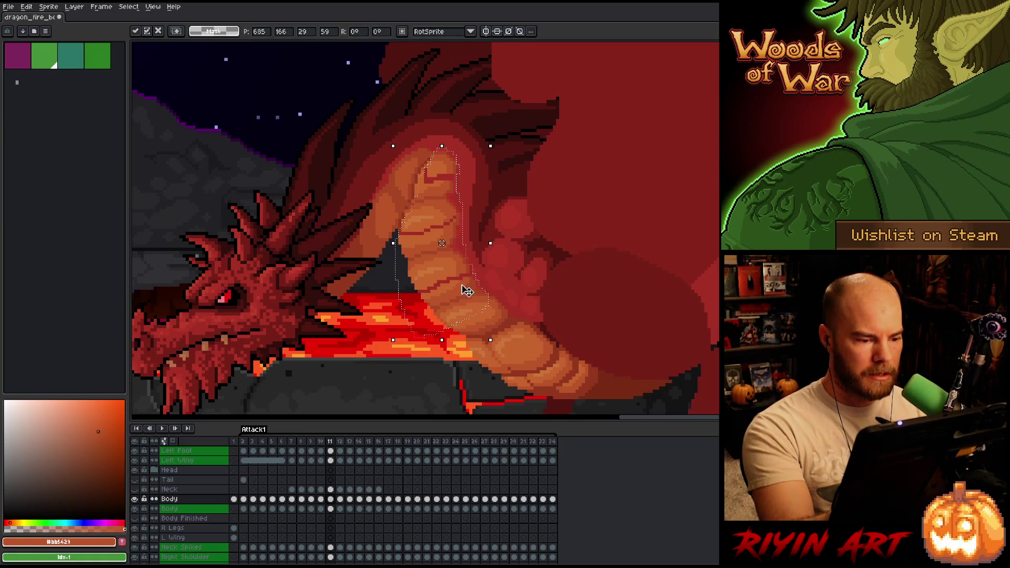
{"action": "mouse_move", "coordinate": [415, 123]}
{"action": "left_mouse_down"}
{"action": "mouse_move", "coordinate": [432, 174]}
{"action": "mouse_move", "coordinate": [380, 264]}
{"action": "left_mouse_up"}
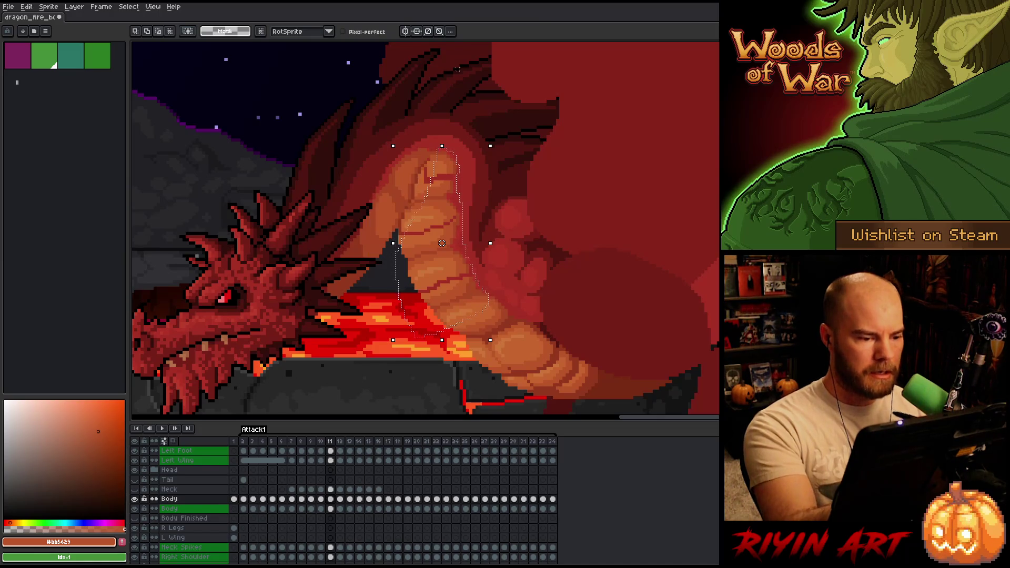
{"action": "left_click_drag", "start_coordinate": [477, 308], "coordinate": [475, 305]}
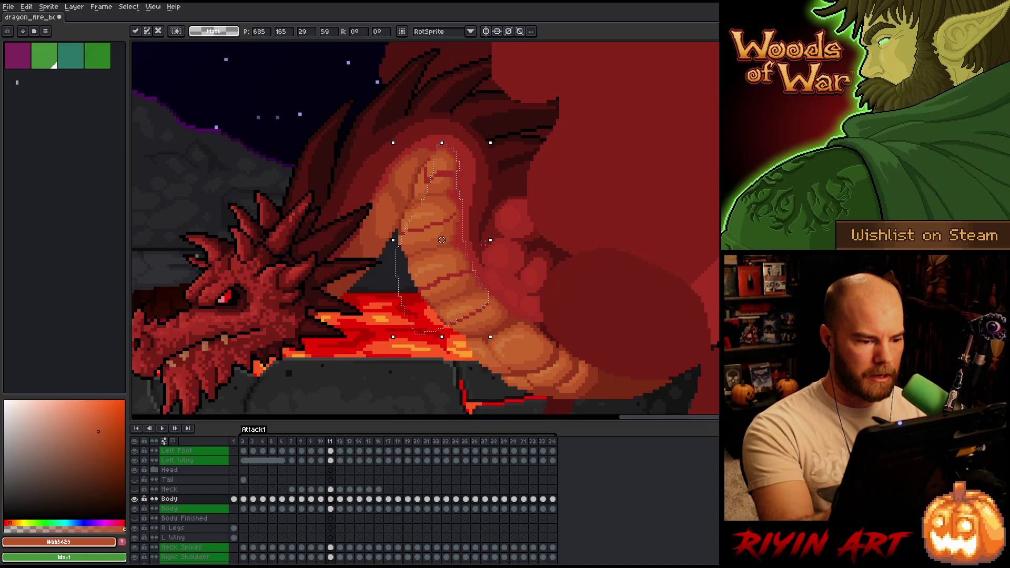
{"action": "left_click", "coordinate": [493, 221]}
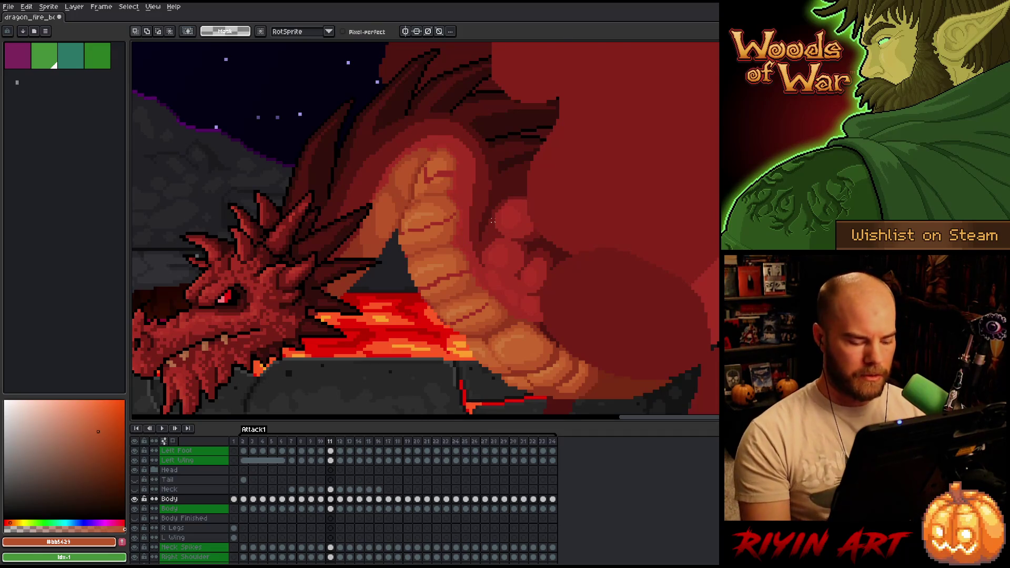
{"action": "key", "text": "Left"}
{"action": "key", "text": "Right"}
{"action": "key", "text": "Left"}
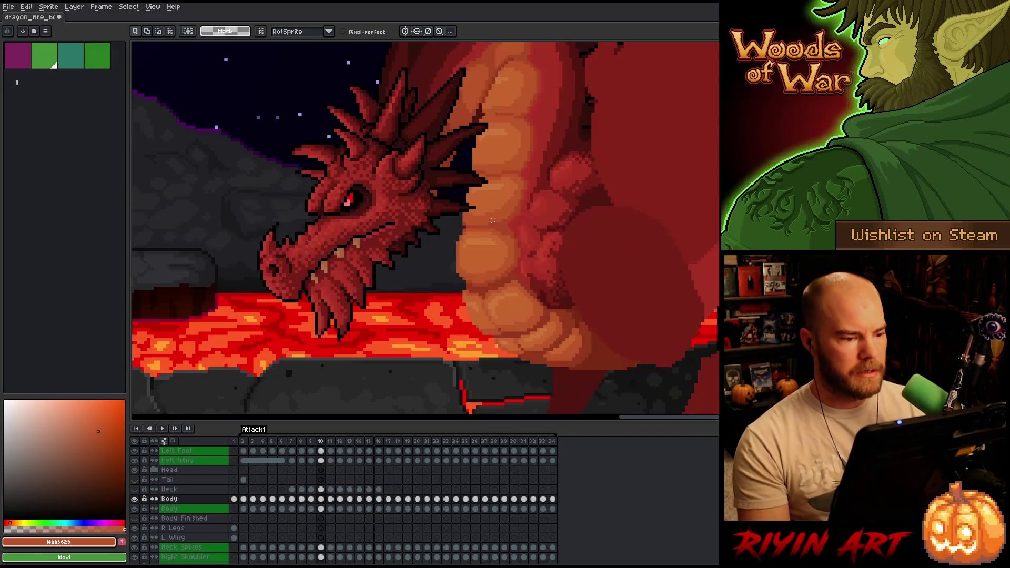
{"action": "key", "text": "Right"}
{"action": "key", "text": "Left"}
{"action": "key", "text": "Right"}
{"action": "key", "text": "Left"}
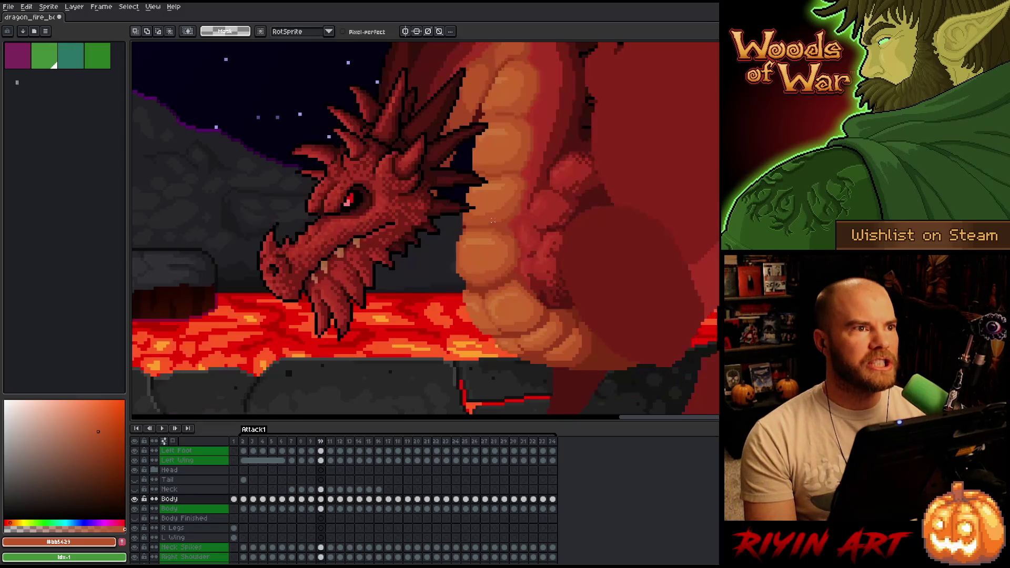
{"action": "key", "text": "Right"}
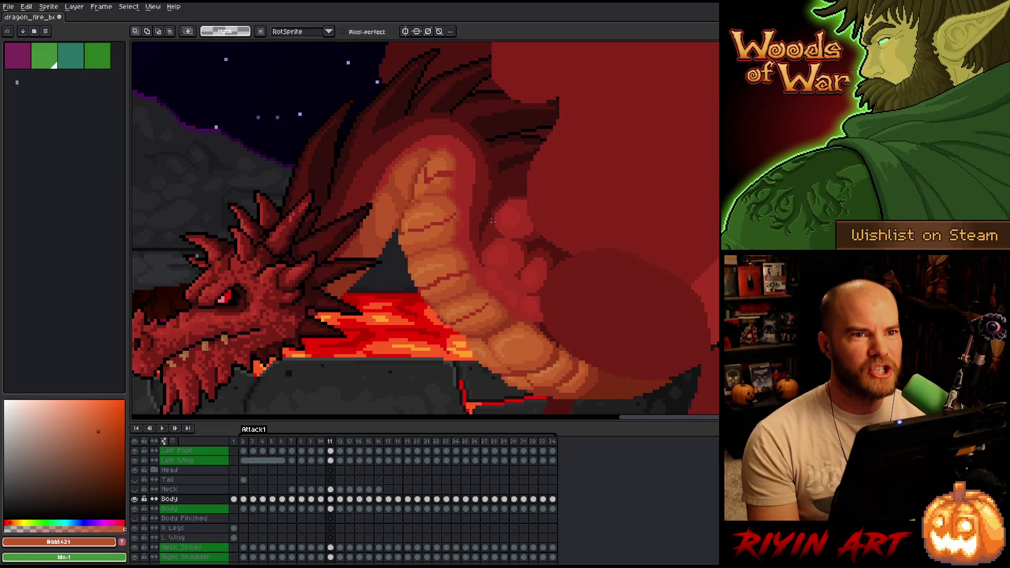
{"action": "key", "text": "Left"}
{"action": "key", "text": "Right"}
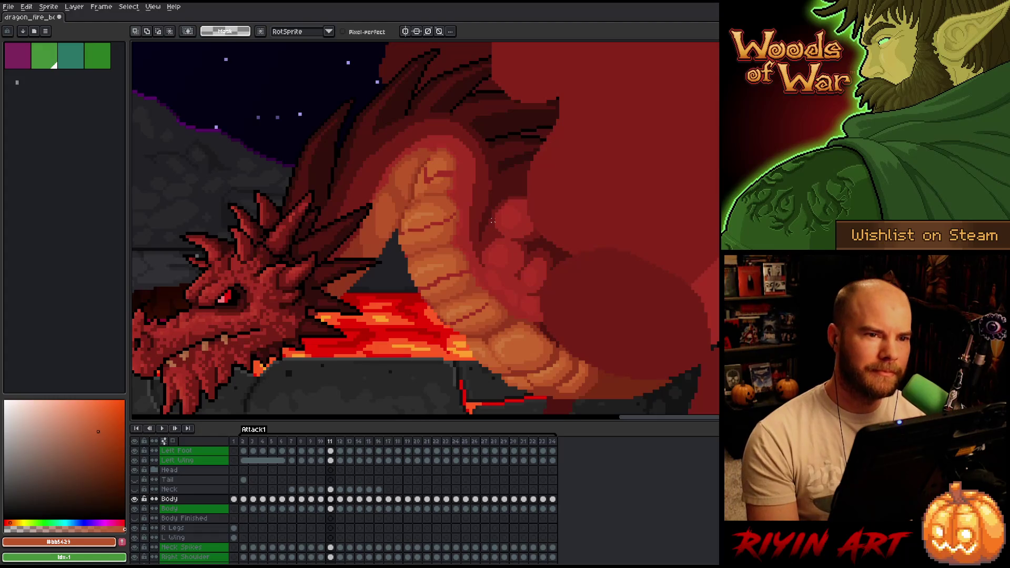
{"action": "key", "text": "Left"}
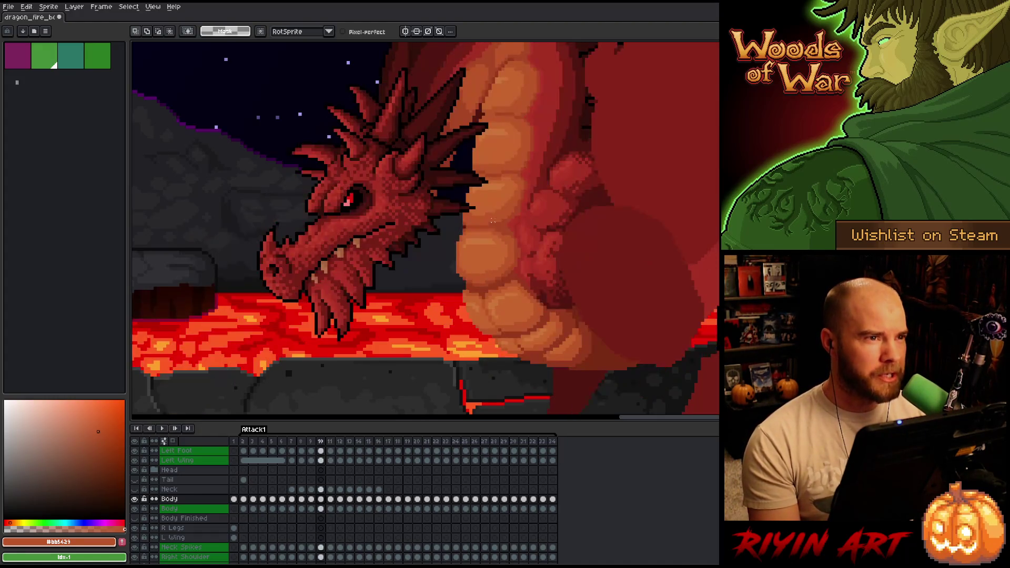
{"action": "key", "text": "Right"}
{"action": "key", "text": "Left"}
{"action": "key", "text": "Right"}
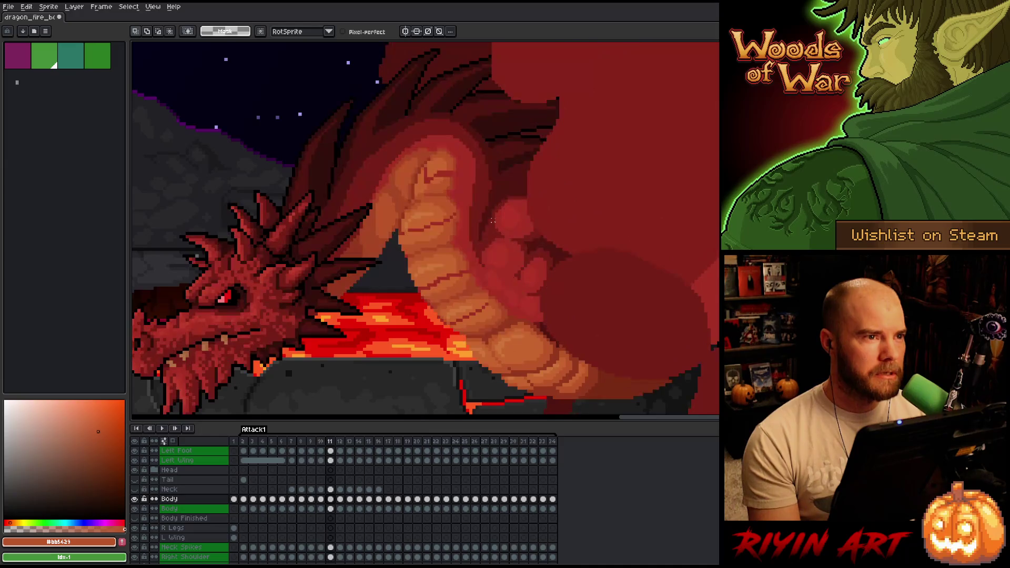
{"action": "key", "text": "Left"}
{"action": "key", "text": "Right"}
{"action": "key", "text": "Left"}
{"action": "key", "text": "Right"}
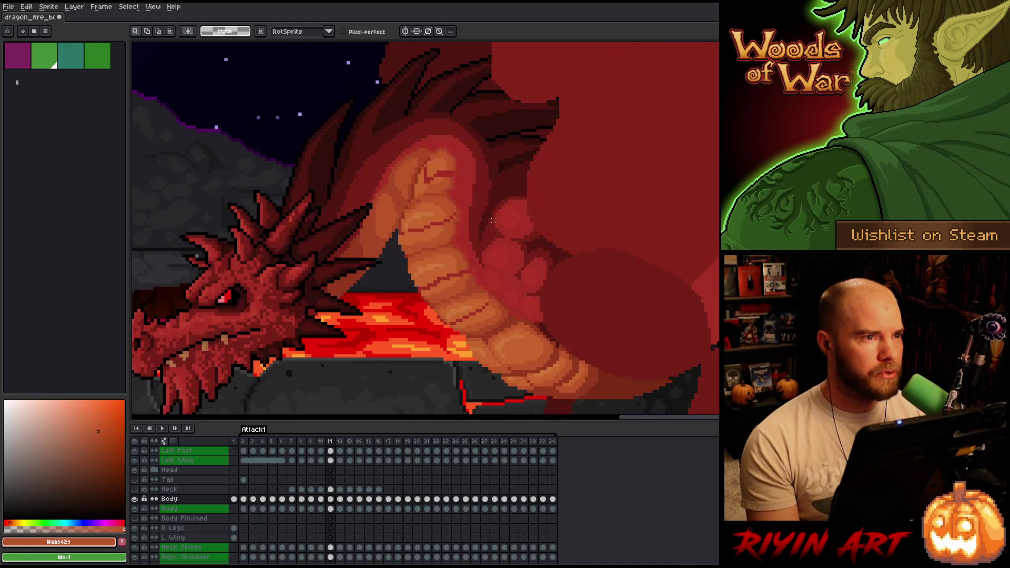
{"action": "key", "text": "Left"}
{"action": "key", "text": "Right"}
{"action": "key", "text": "Left"}
{"action": "key", "text": "Right"}
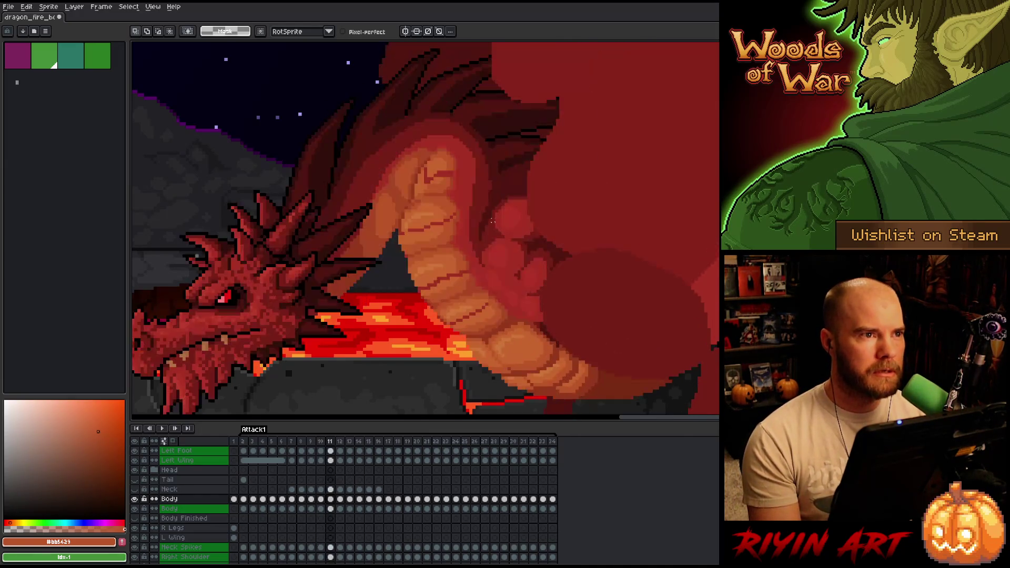
{"action": "key", "text": "Left"}
{"action": "key", "text": "Right"}
{"action": "key", "text": "Left"}
{"action": "key", "text": "Right"}
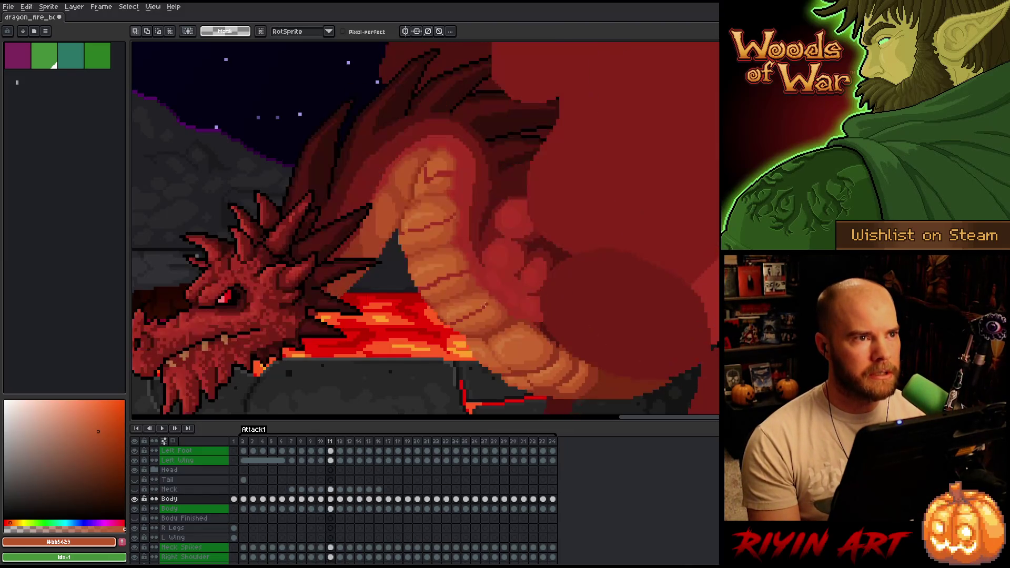
{"action": "key", "text": "Left"}
{"action": "key", "text": "Right"}
{"action": "key", "text": "Left"}
{"action": "key", "text": "Right"}
{"action": "key", "text": "Left"}
{"action": "key", "text": "Right"}
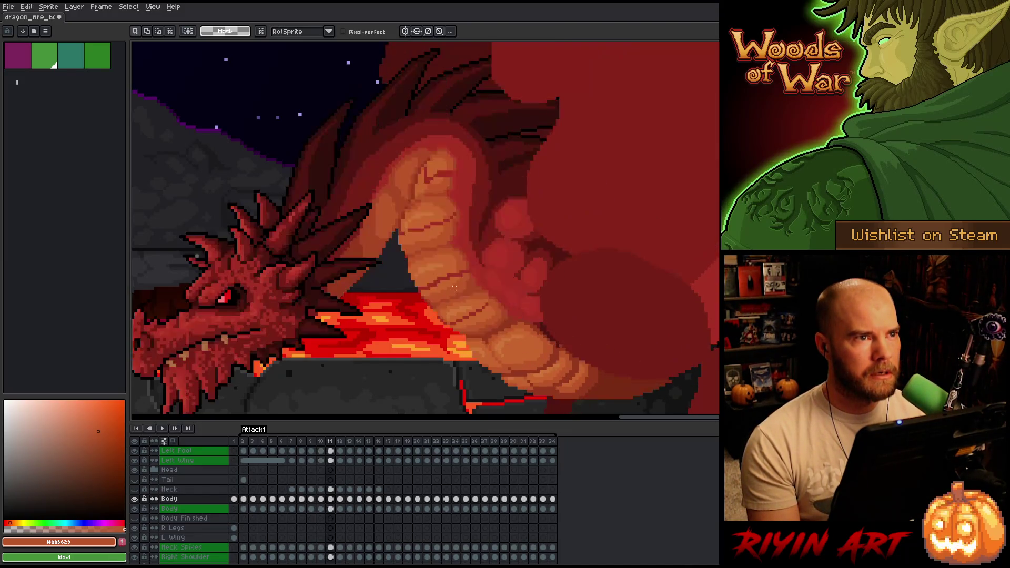
{"action": "key", "text": "Left"}
{"action": "key", "text": "Right"}
{"action": "left_click_drag", "start_coordinate": [497, 246], "coordinate": [466, 210]}
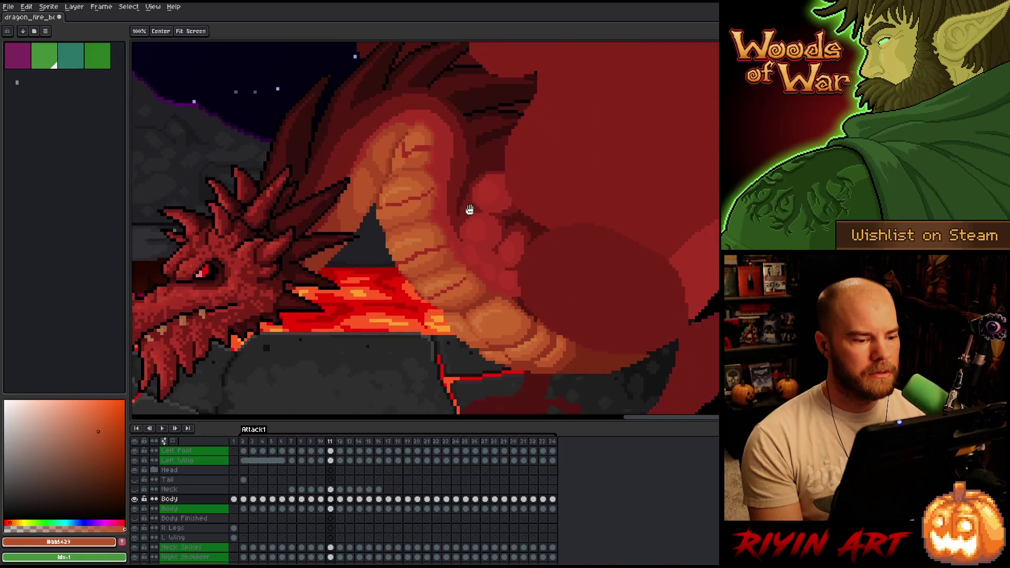
Step: Sample the belly oranges #a74624 and #c7652f and paint lighter highlight pixels on the scales
{"action": "scroll", "coordinate": [466, 270], "scroll_direction": "up", "scroll_amount": 1}
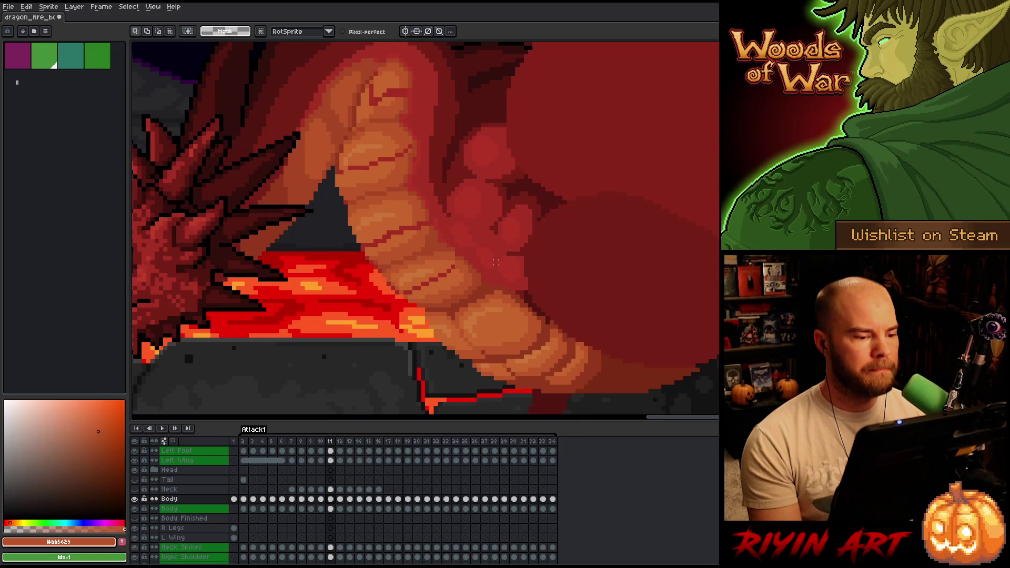
{"action": "scroll", "coordinate": [496, 261], "scroll_direction": "down", "scroll_amount": 3}
{"action": "scroll", "coordinate": [495, 258], "scroll_direction": "up", "scroll_amount": 1}
{"action": "scroll", "coordinate": [496, 248], "scroll_direction": "down", "scroll_amount": 1}
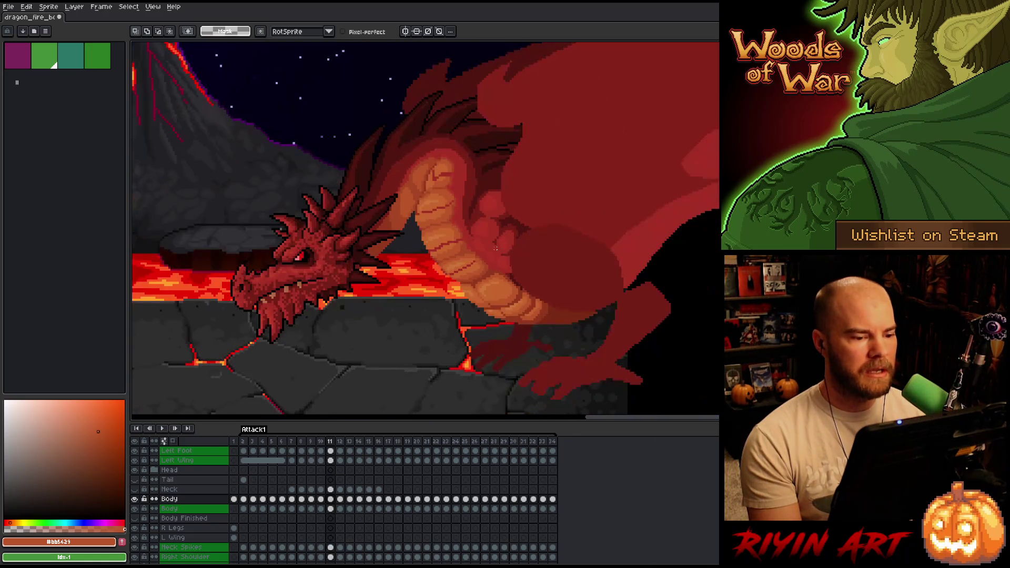
{"action": "scroll", "coordinate": [476, 253], "scroll_direction": "up", "scroll_amount": 2}
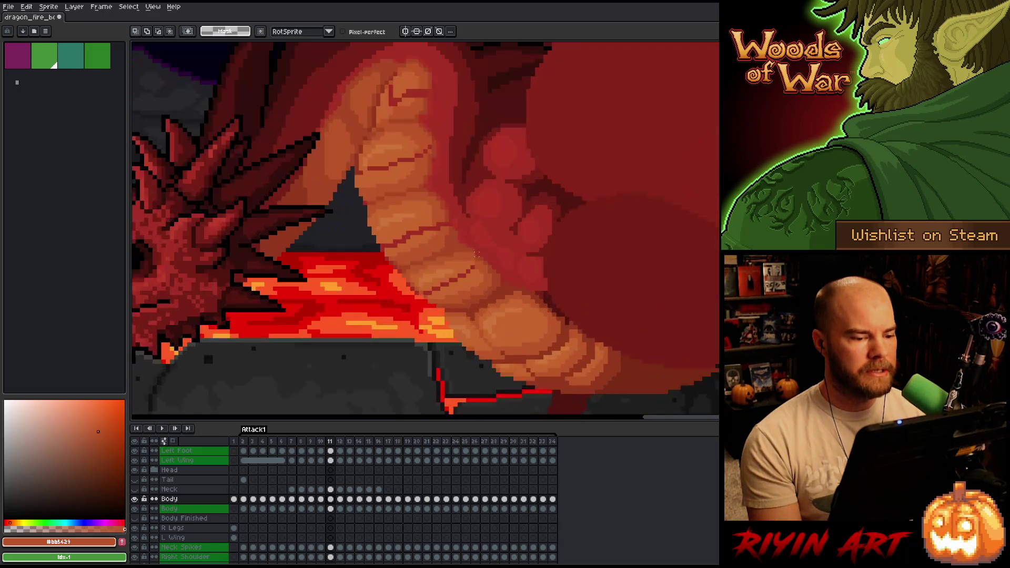
{"action": "key", "text": "i"}
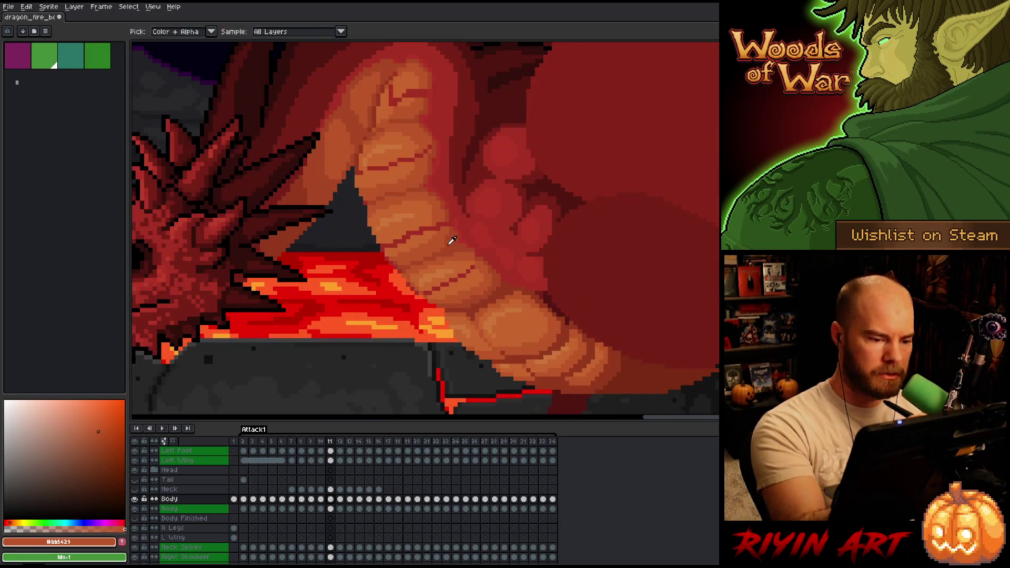
{"action": "left_click", "coordinate": [450, 237]}
{"action": "key", "text": "b"}
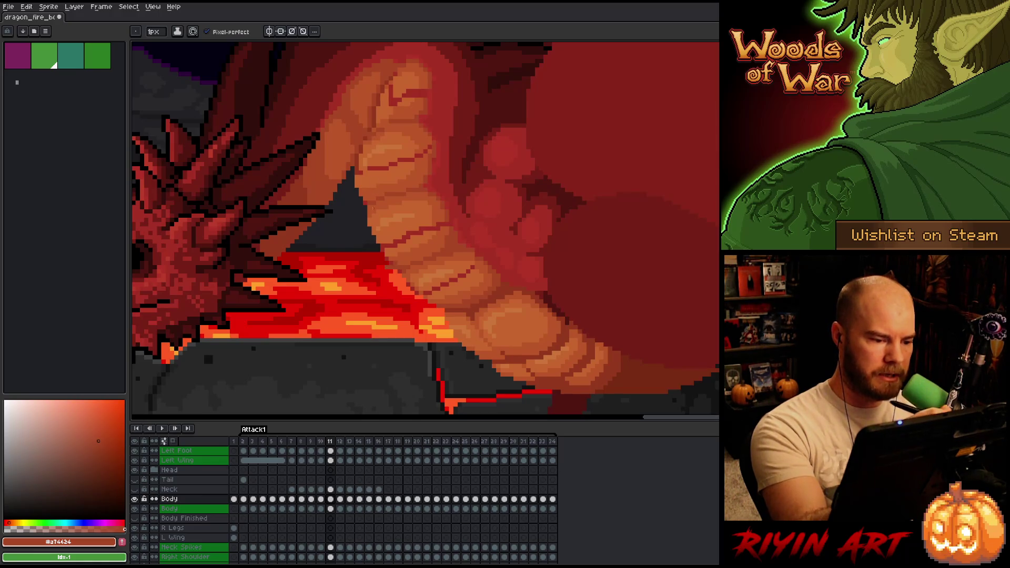
{"action": "key", "text": "i"}
{"action": "left_click", "coordinate": [371, 231]}
{"action": "key", "text": "b"}
{"action": "left_click_drag", "start_coordinate": [370, 230], "coordinate": [392, 259]}
Step: Alternate mid orange #bb5429 and lighter #c7652f to paint over the red line on the knuckle
{"action": "key", "text": "i"}
{"action": "left_click", "coordinate": [392, 251]}
{"action": "key", "text": "b"}
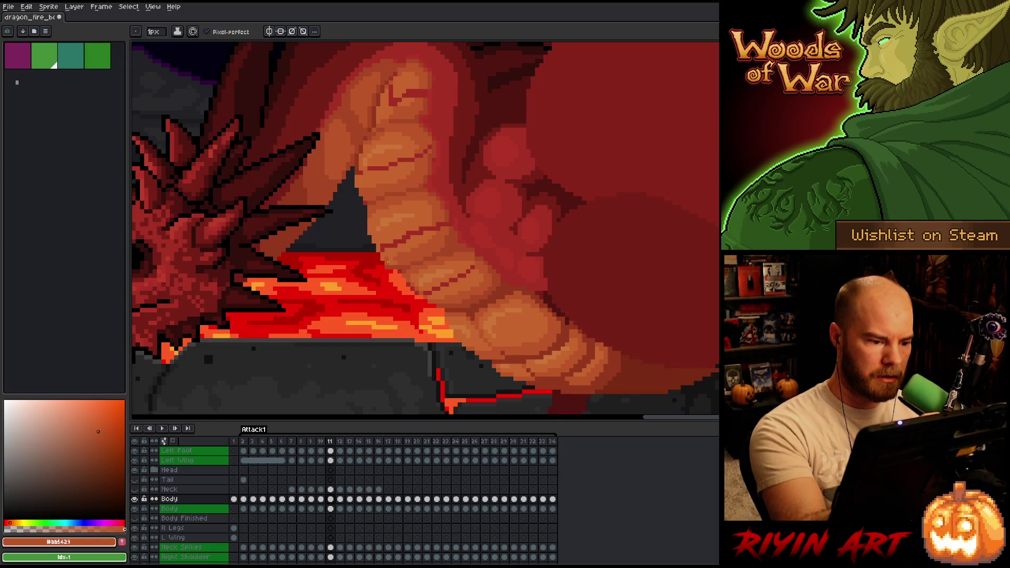
{"action": "left_click", "coordinate": [395, 256], "text": "alt"}
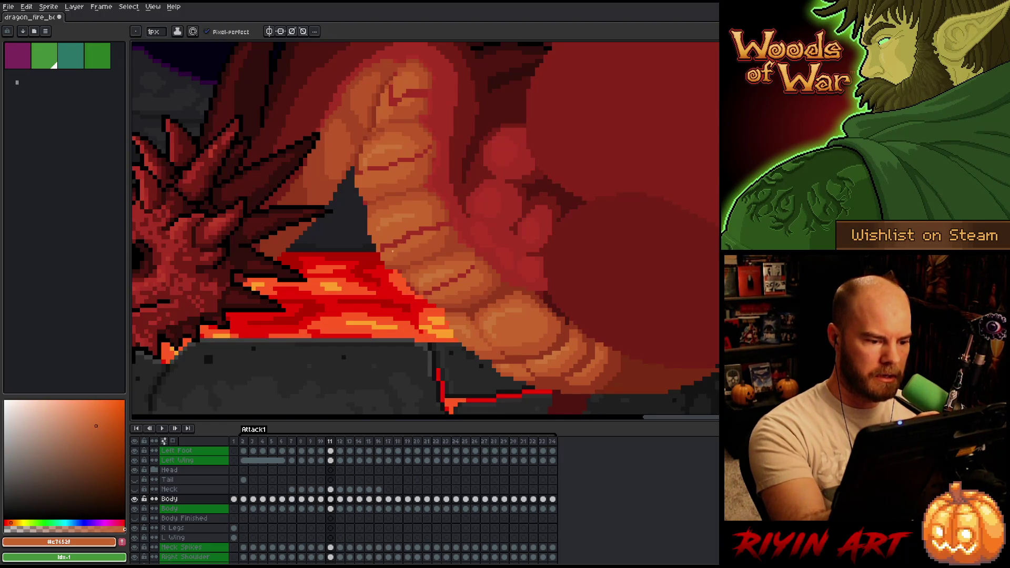
{"action": "left_click", "coordinate": [400, 254], "text": "alt"}
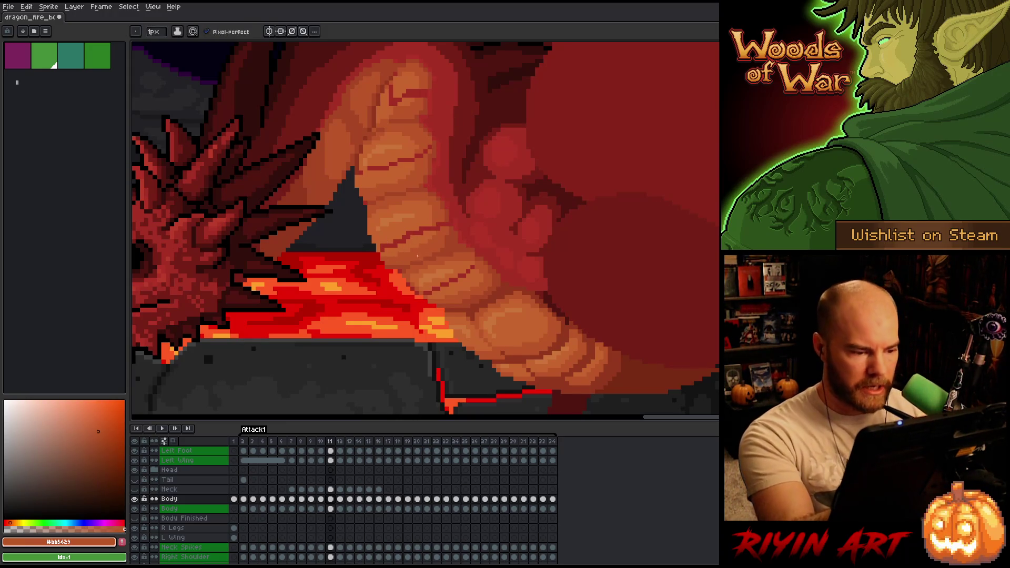
{"action": "key", "text": "alt"}
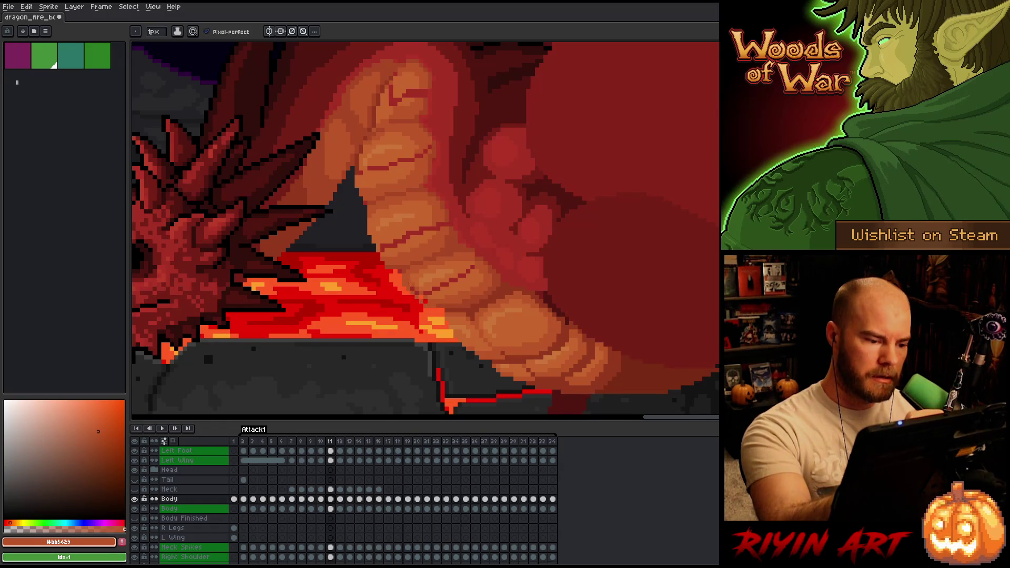
{"action": "key", "text": "e"}
{"action": "key", "text": "b"}
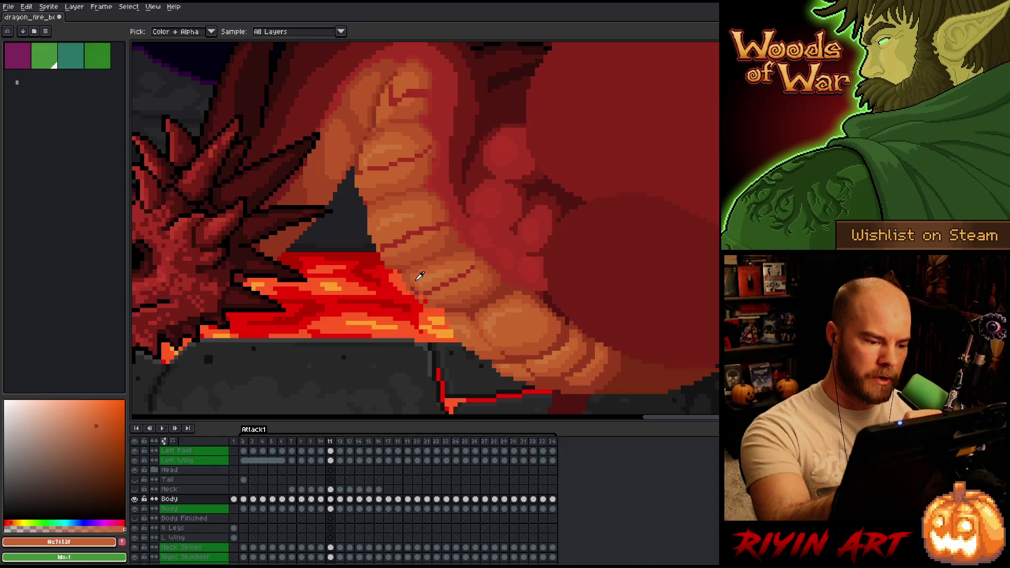
{"action": "left_click", "coordinate": [419, 287], "text": "alt"}
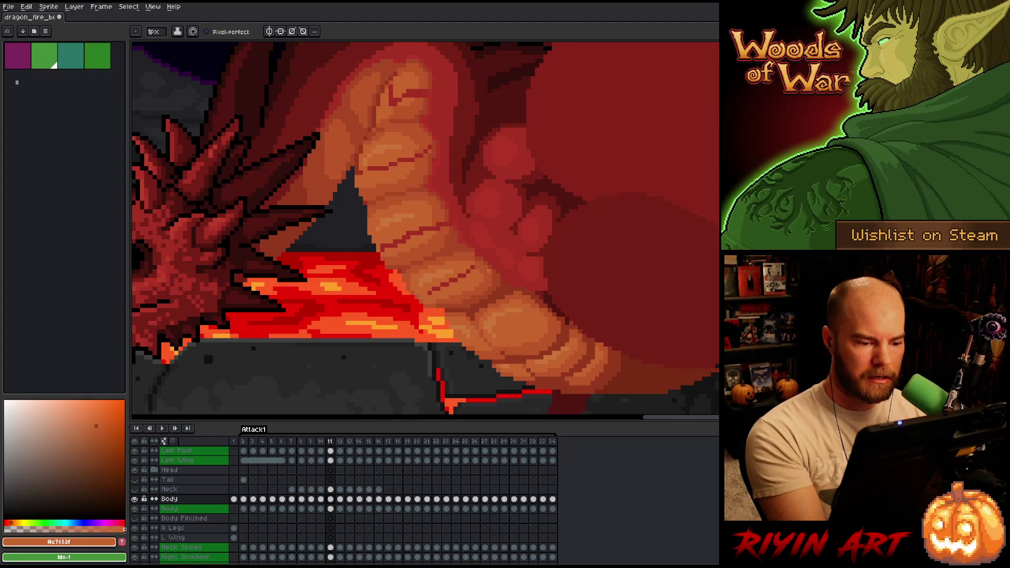
{"action": "left_click", "coordinate": [478, 273], "text": "alt"}
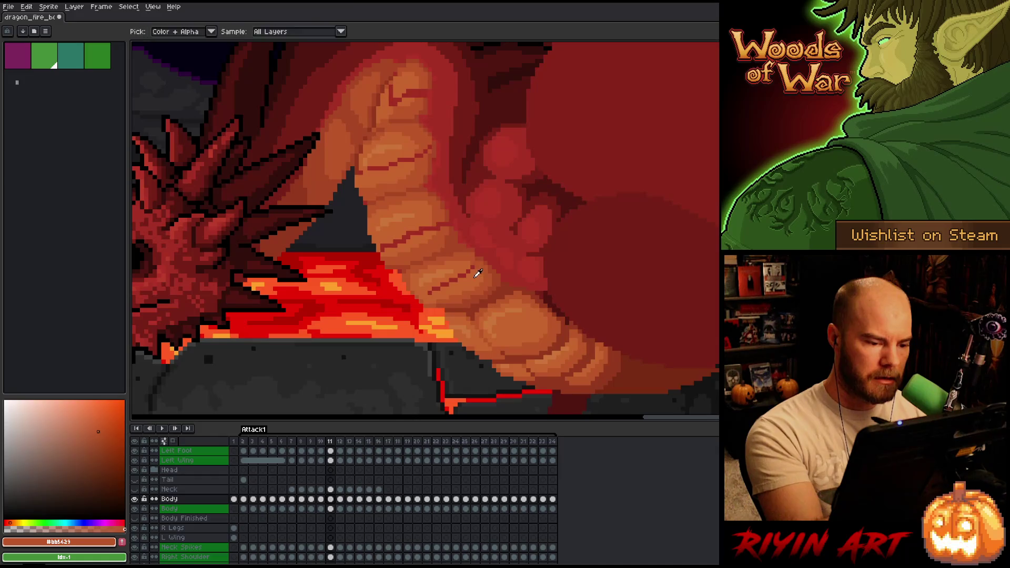
{"action": "left_click", "coordinate": [478, 273], "text": "alt"}
{"action": "left_click_drag", "start_coordinate": [476, 272], "coordinate": [430, 291]}
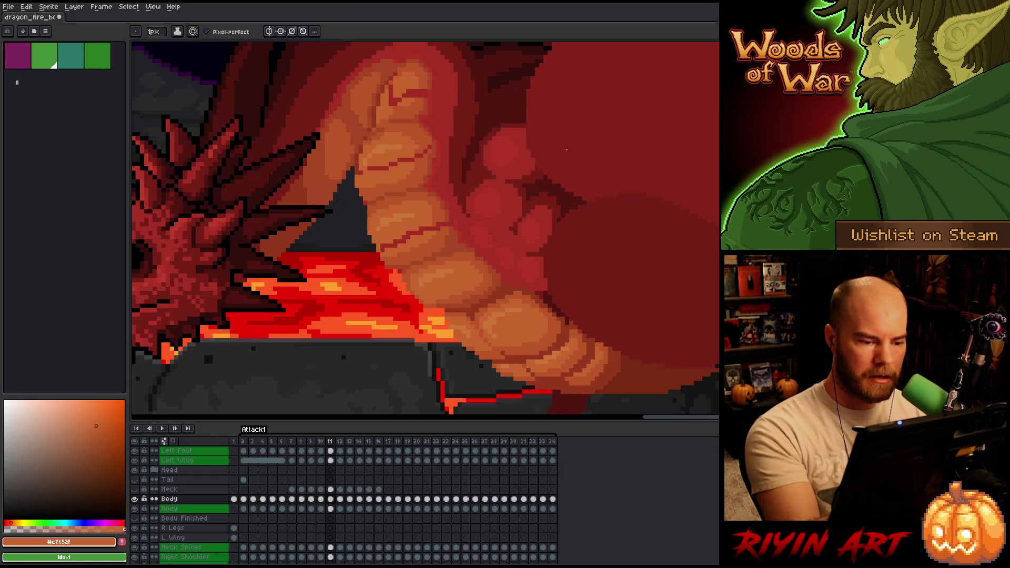
Step: Touch up nearby scales with darker #a74624, mid #bb5629 and lighter #c7652f oranges
{"action": "left_click", "coordinate": [443, 307], "text": "alt"}
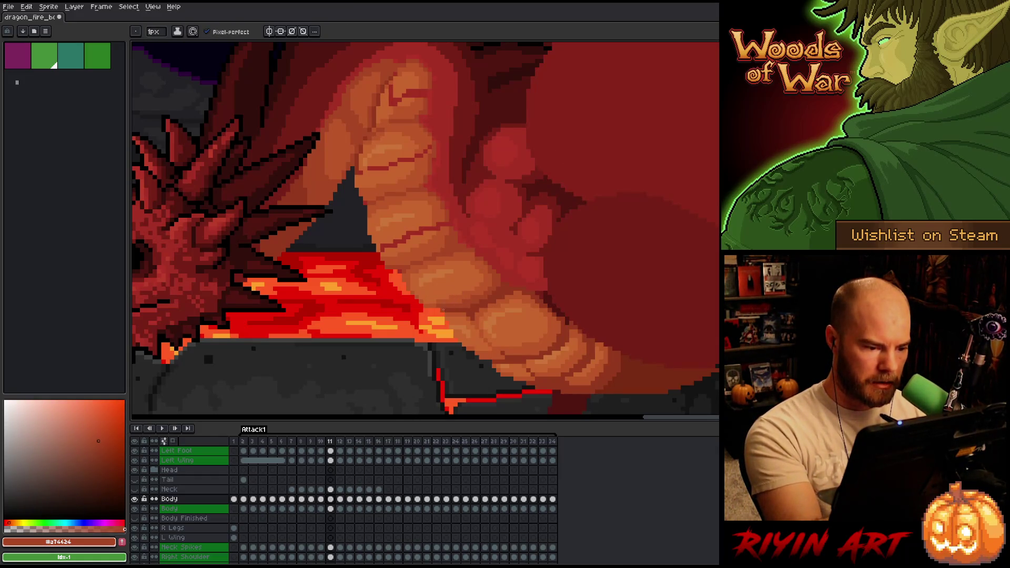
{"action": "left_click", "coordinate": [438, 307], "text": "alt"}
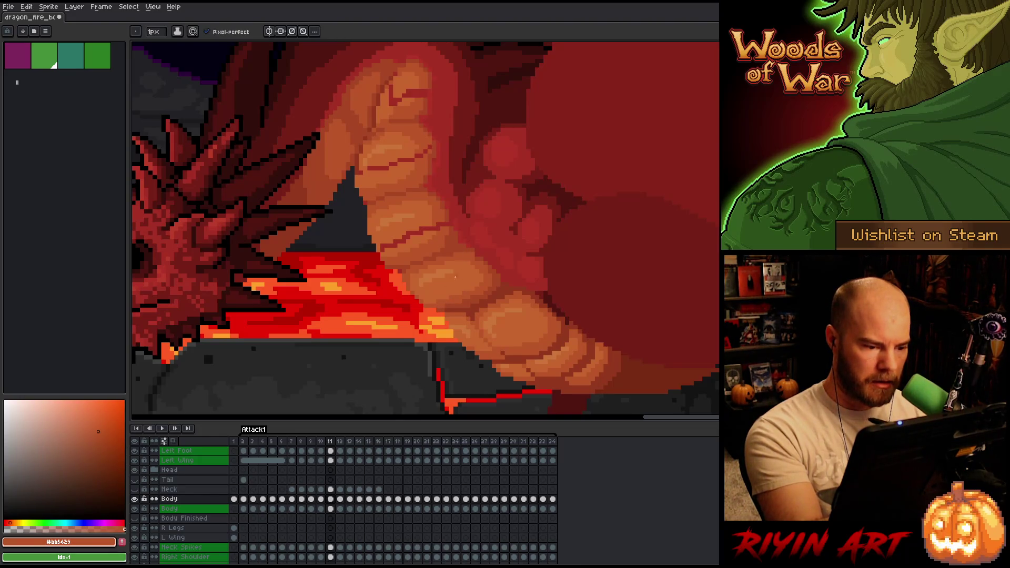
{"action": "left_click", "coordinate": [437, 300], "text": "alt"}
{"action": "left_click", "coordinate": [435, 299], "text": "alt"}
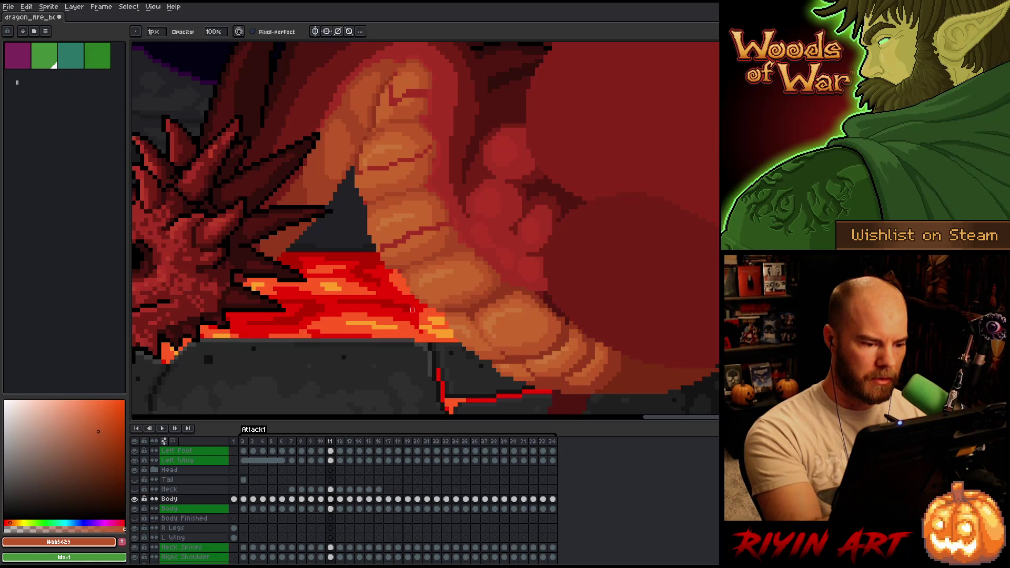
{"action": "key", "text": "space"}
{"action": "mouse_move", "coordinate": [523, 235]}
{"action": "left_mouse_down"}
{"action": "mouse_move", "coordinate": [512, 258]}
{"action": "mouse_move", "coordinate": [465, 286]}
{"action": "left_mouse_up"}
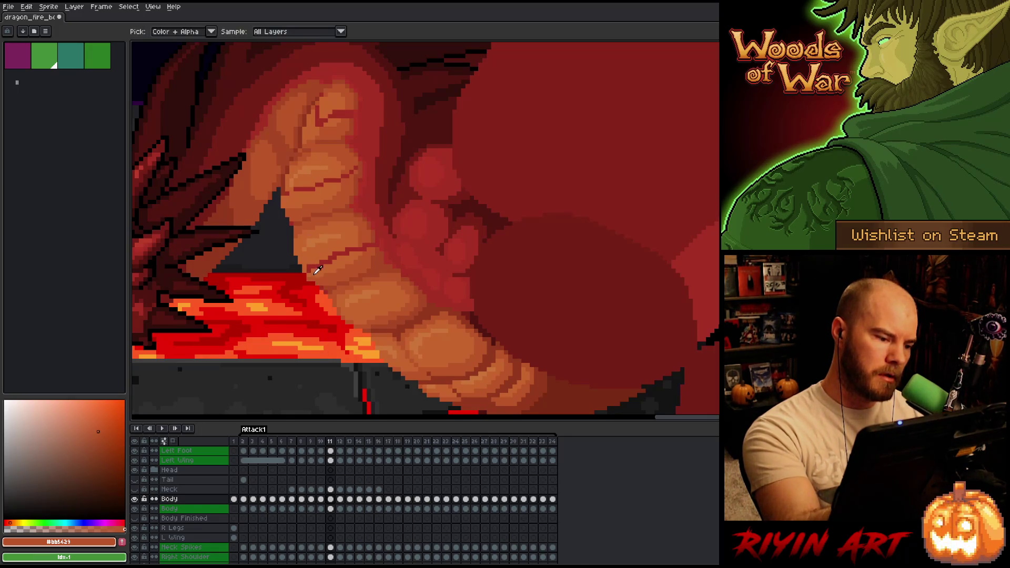
Step: Retouch the upper belly scales, alternating the lighter and darker orange shades with the pencil
{"action": "left_click", "coordinate": [356, 237], "text": "alt"}
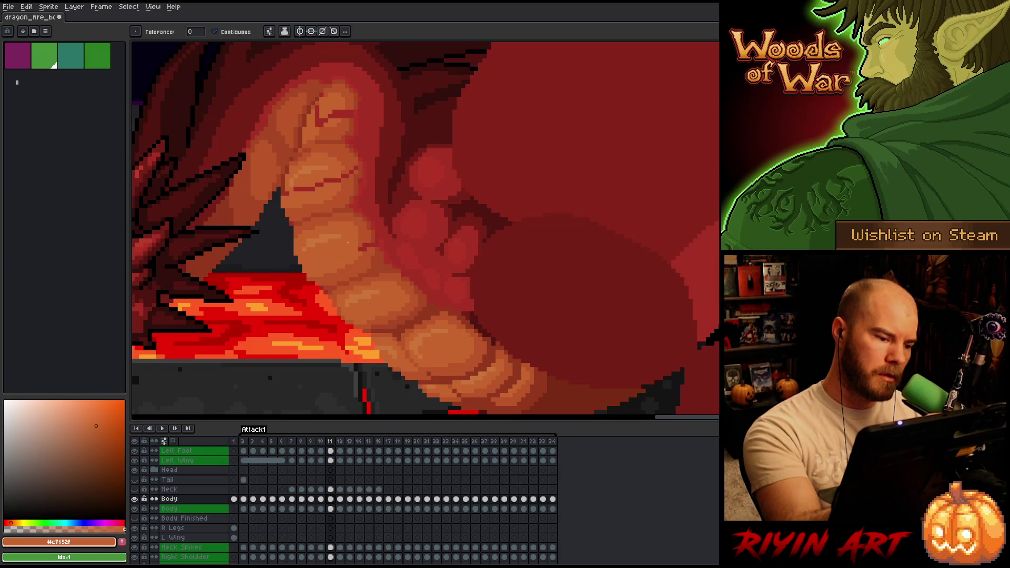
{"action": "left_click", "coordinate": [366, 245], "text": "alt"}
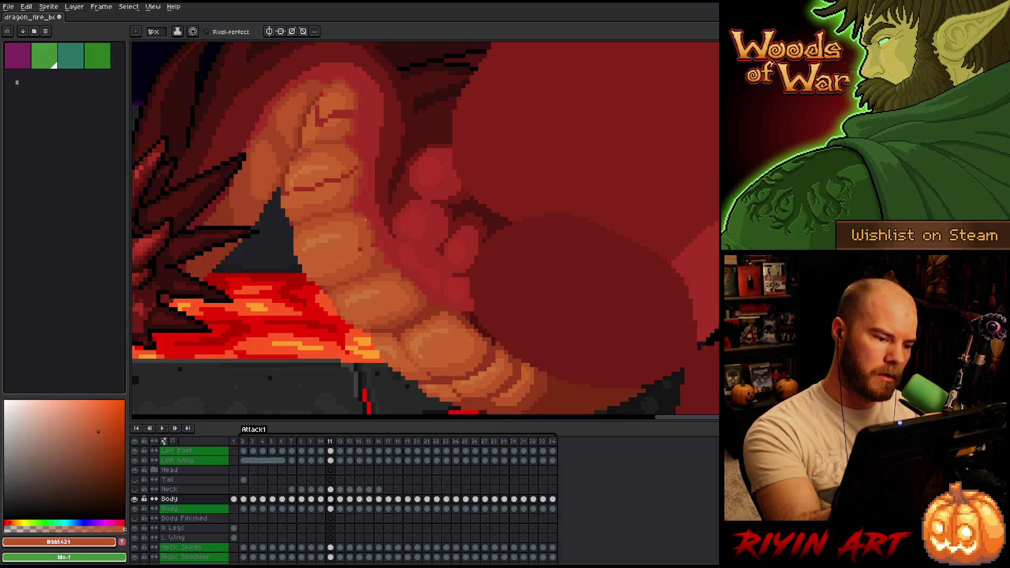
{"action": "left_click", "coordinate": [355, 235], "text": "alt"}
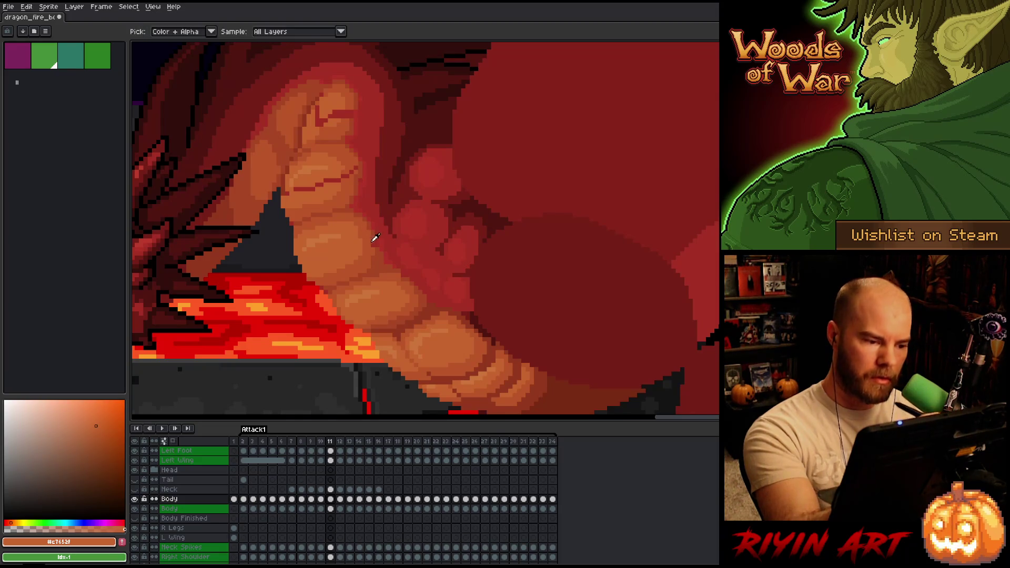
{"action": "left_click", "coordinate": [374, 237], "text": "alt"}
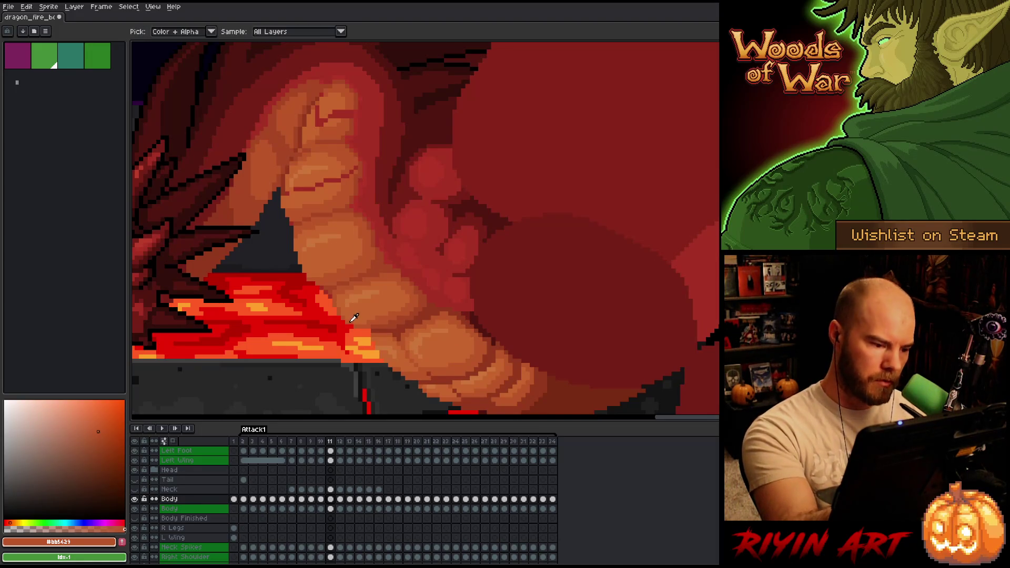
{"action": "key", "text": "e"}
{"action": "key", "text": "i"}
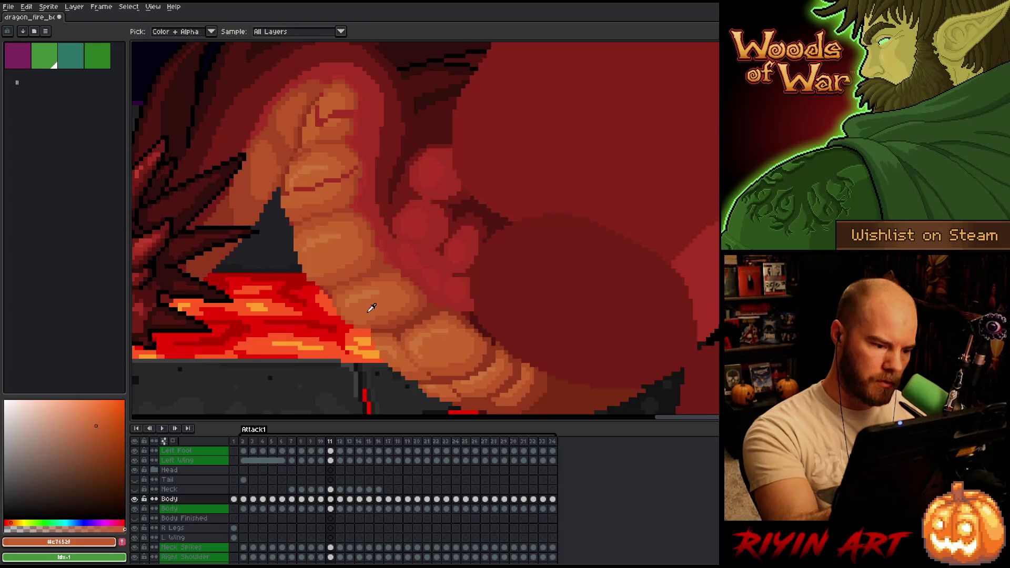
{"action": "key", "text": "b"}
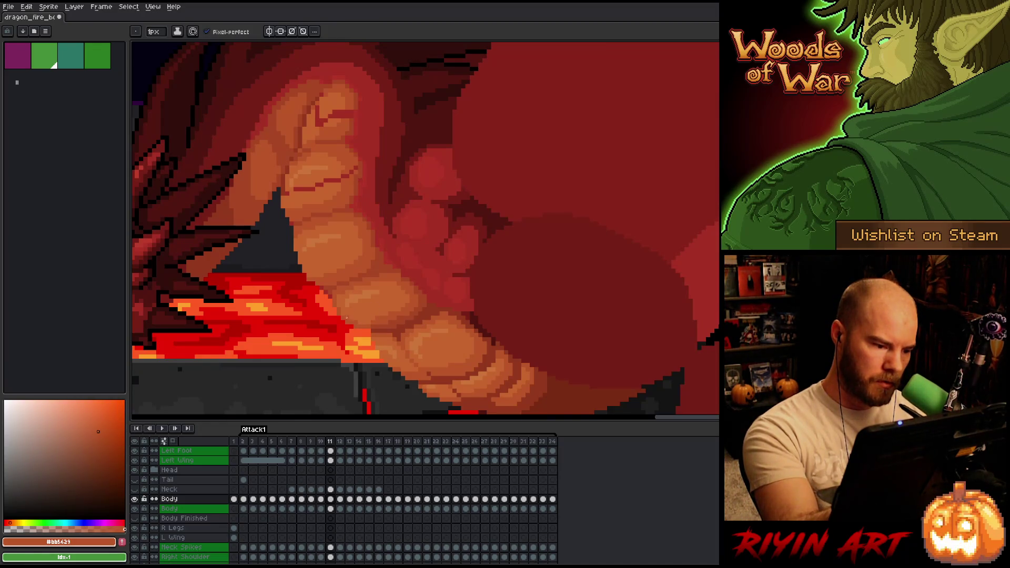
{"action": "key", "text": "b"}
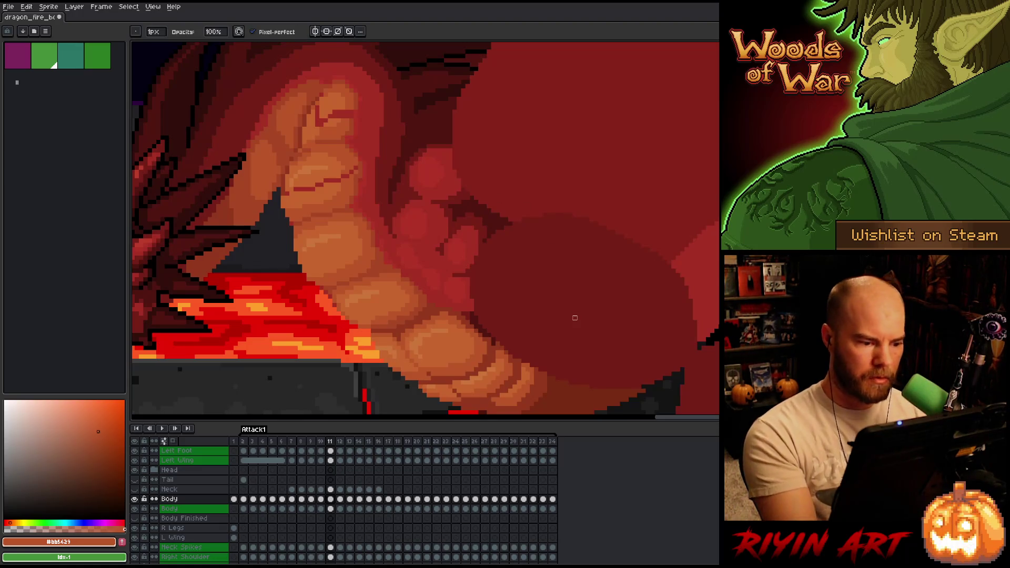
Step: Shade the scales near the fire using sampled oranges, the body red and red-brown shadow tone
{"action": "left_click", "coordinate": [442, 201], "text": "alt"}
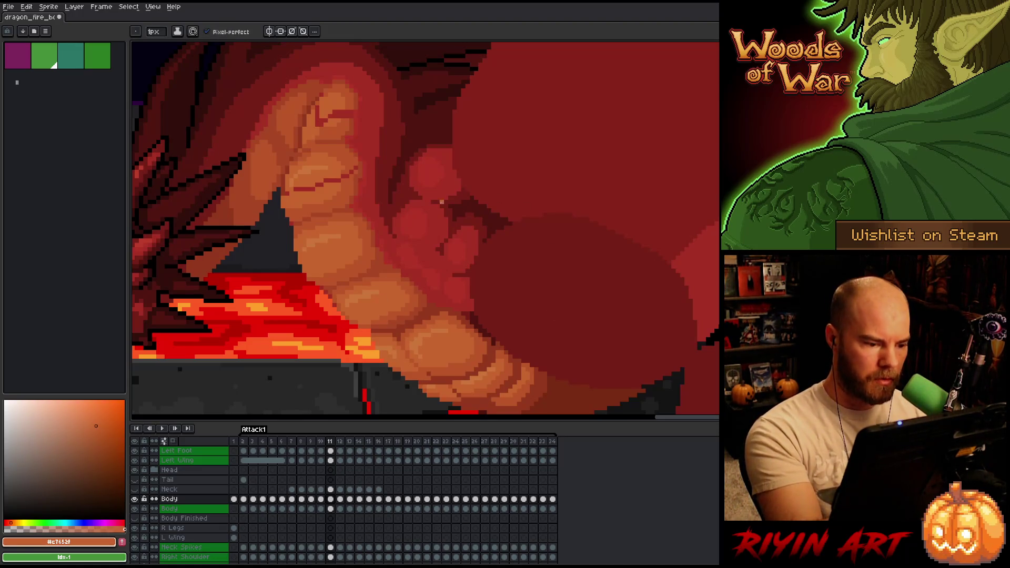
{"action": "left_click", "coordinate": [359, 322], "text": "alt"}
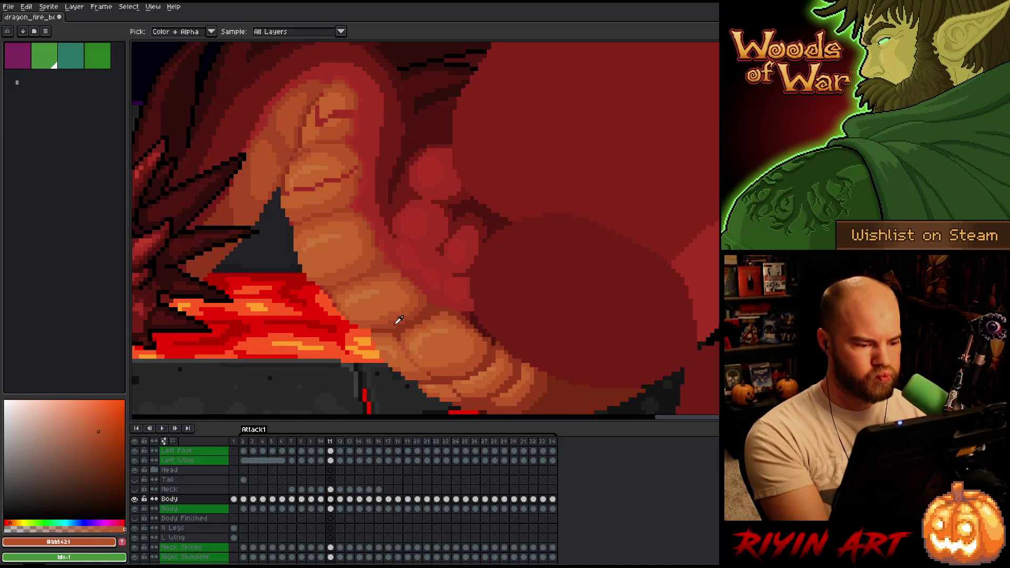
{"action": "left_click", "coordinate": [366, 326], "text": "alt"}
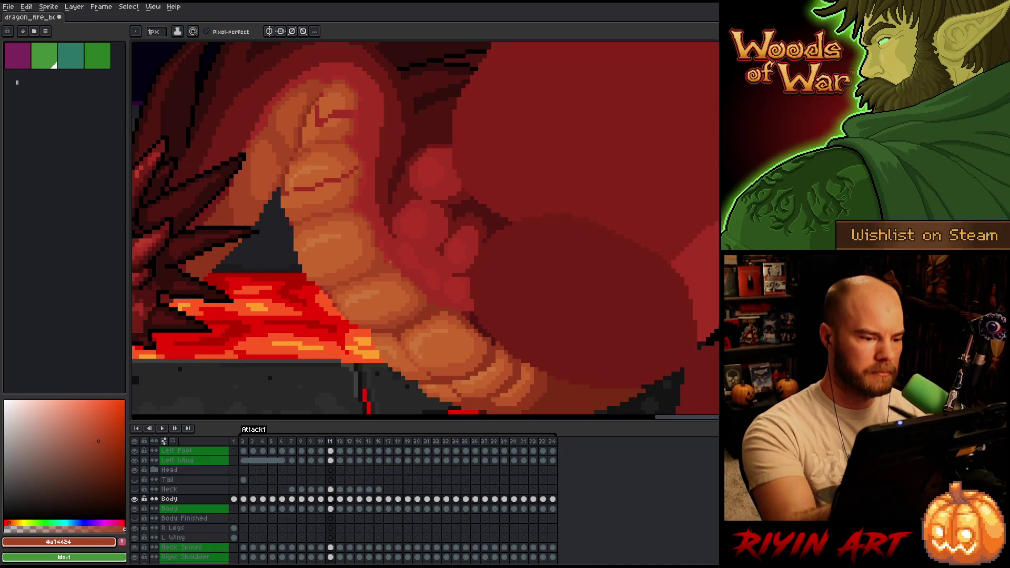
{"action": "left_click", "coordinate": [408, 271], "text": "alt"}
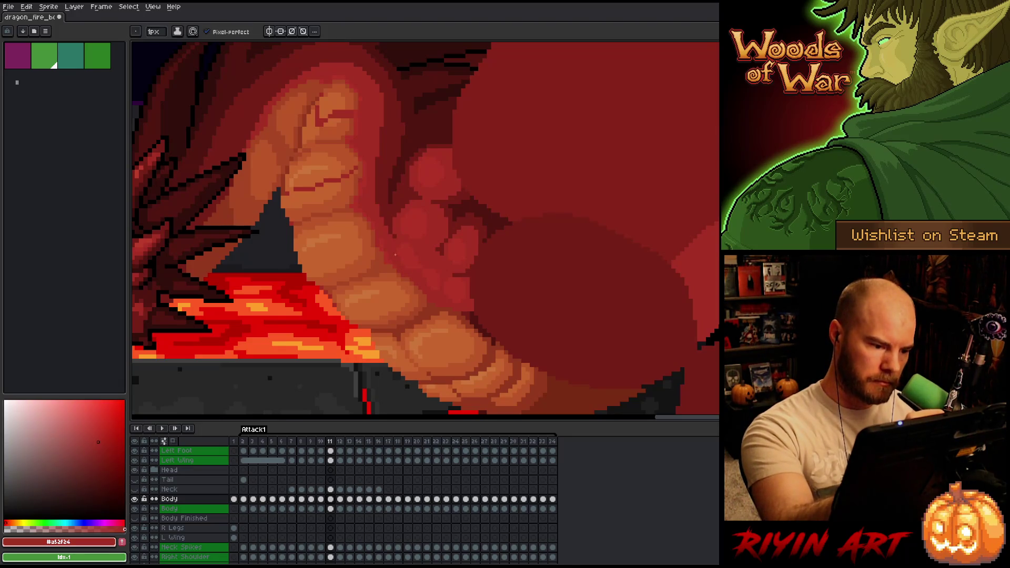
{"action": "key", "text": "alt"}
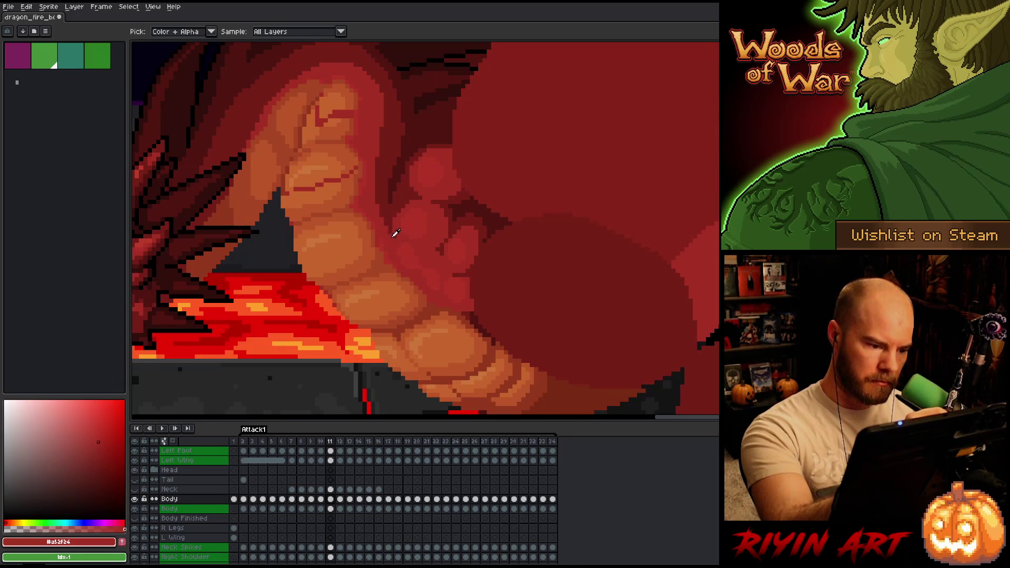
{"action": "left_click", "coordinate": [409, 270], "text": "alt"}
{"action": "left_click", "coordinate": [413, 283], "text": "alt"}
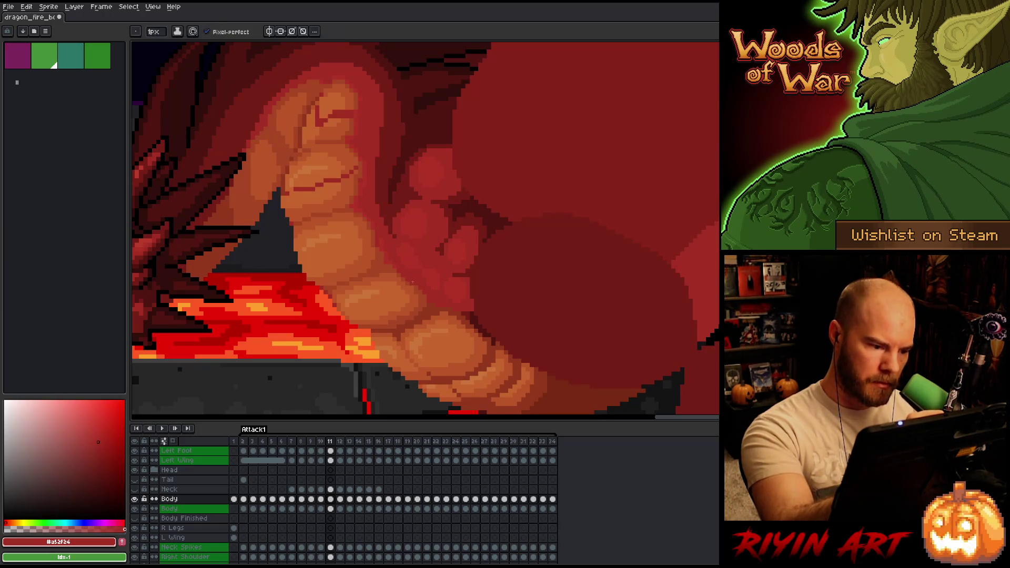
{"action": "left_click", "coordinate": [416, 280], "text": "alt"}
{"action": "left_click", "coordinate": [418, 275], "text": "alt"}
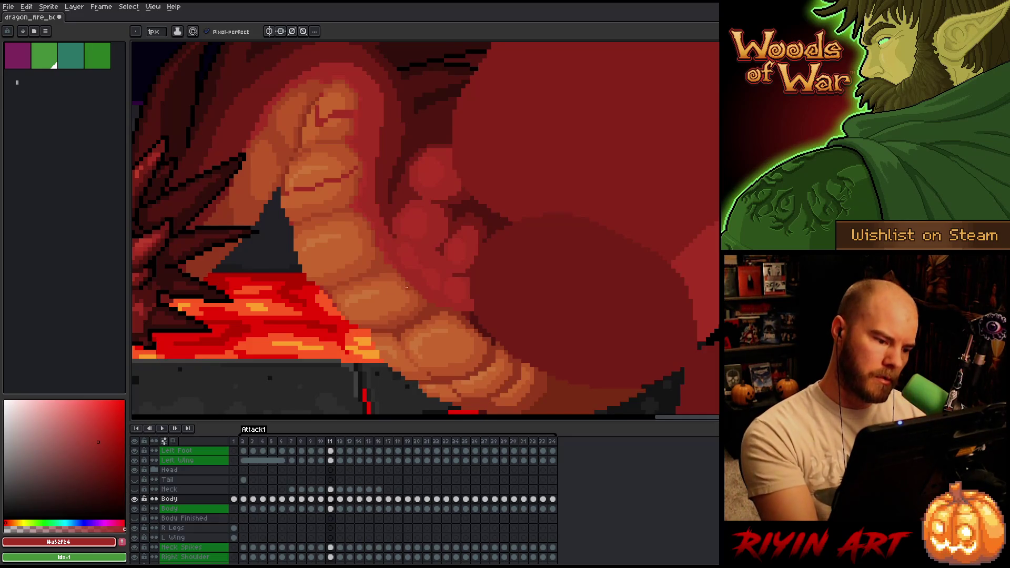
{"action": "left_click", "coordinate": [397, 274], "text": "alt"}
{"action": "left_click_drag", "start_coordinate": [469, 264], "coordinate": [566, 235]}
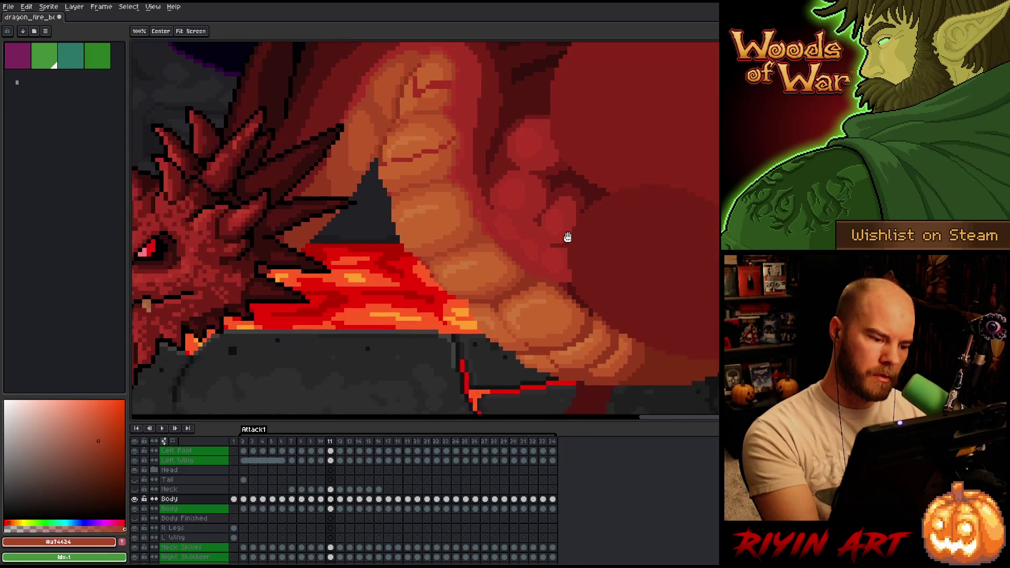
Step: Freehand-select the fire edge near the belly, trim its top, and commit the moved pixels
{"action": "key", "text": "m"}
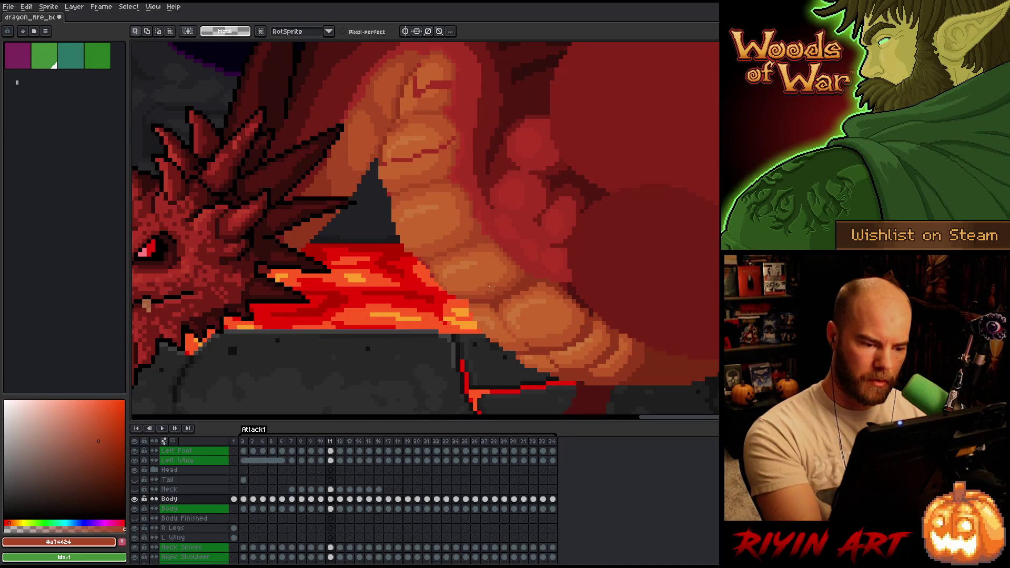
{"action": "mouse_move", "coordinate": [443, 296]}
{"action": "left_mouse_down"}
{"action": "mouse_move", "coordinate": [497, 263]}
{"action": "mouse_move", "coordinate": [506, 270]}
{"action": "mouse_move", "coordinate": [478, 283]}
{"action": "mouse_move", "coordinate": [502, 320]}
{"action": "mouse_move", "coordinate": [424, 311]}
{"action": "left_mouse_up"}
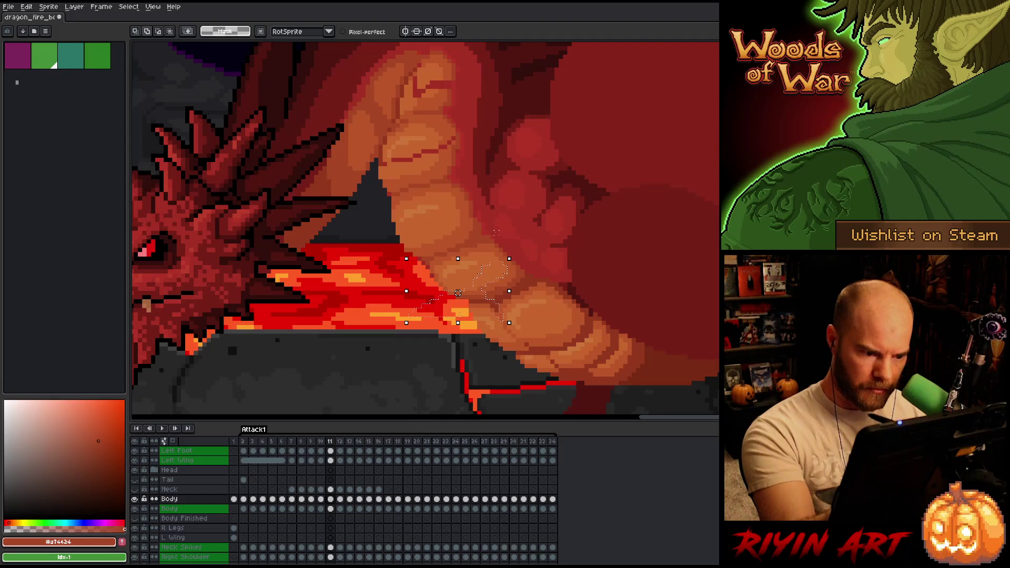
{"action": "mouse_move", "coordinate": [496, 232]}
{"action": "left_mouse_down"}
{"action": "mouse_move", "coordinate": [494, 288]}
{"action": "mouse_move", "coordinate": [464, 284]}
{"action": "mouse_move", "coordinate": [458, 310]}
{"action": "left_mouse_up"}
{"action": "key", "text": "ctrl+d"}
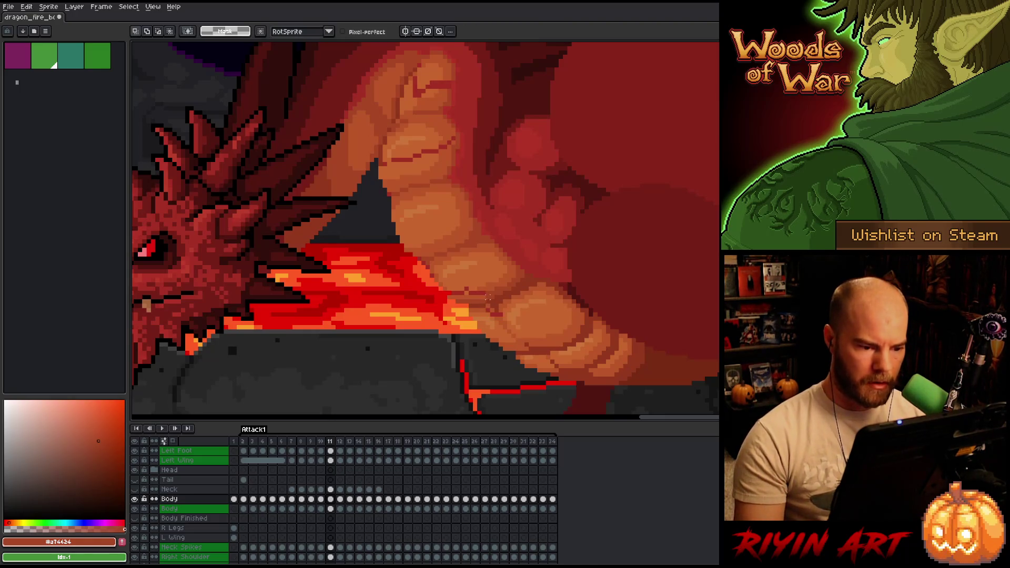
Step: Shade the belly scales with the pencil in red-brown, mid orange and light orange tones
{"action": "key", "text": "b"}
{"action": "left_click", "coordinate": [489, 299], "text": "alt"}
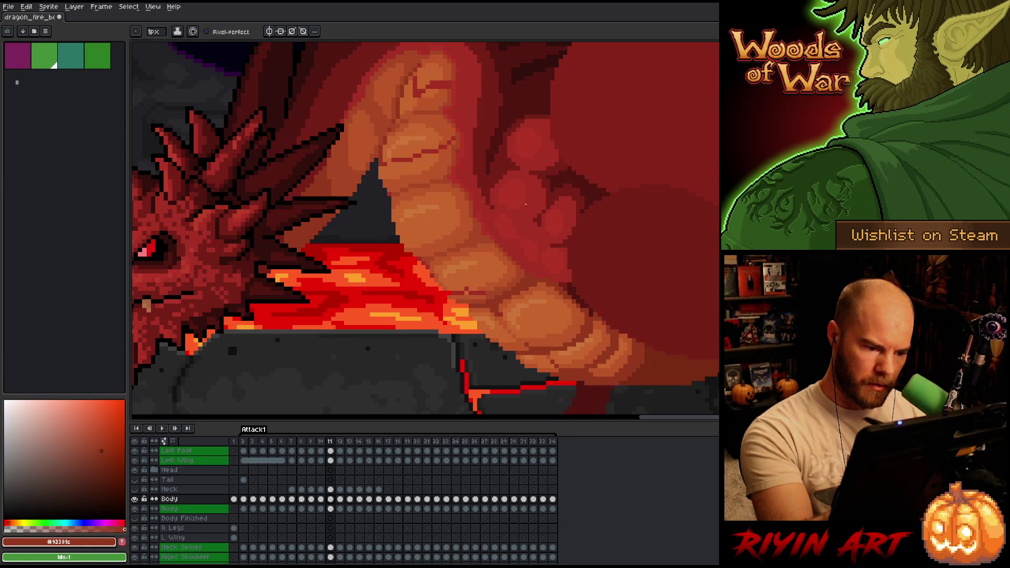
{"action": "left_click", "coordinate": [482, 294], "text": "alt"}
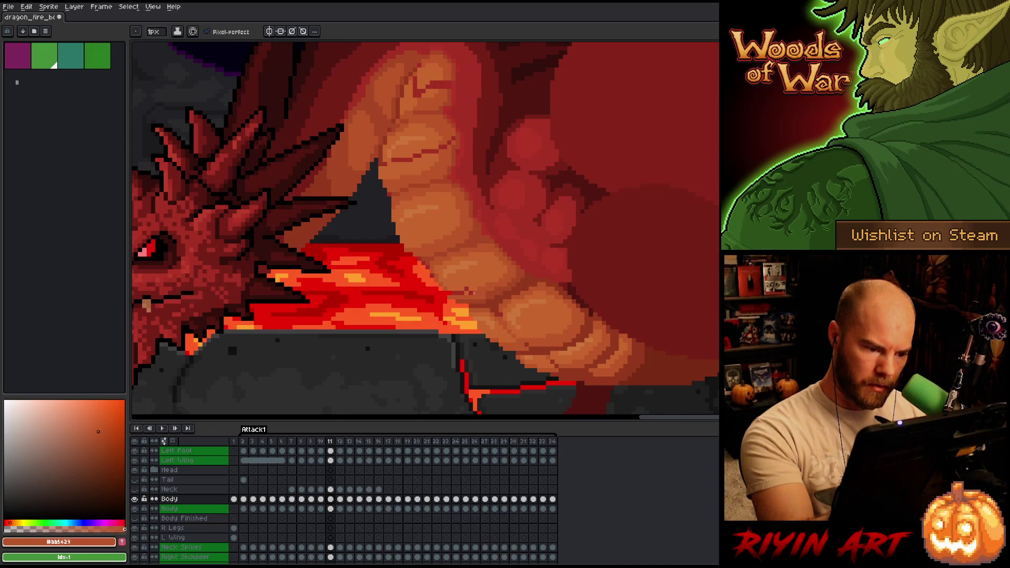
{"action": "left_click", "coordinate": [465, 293], "text": "alt"}
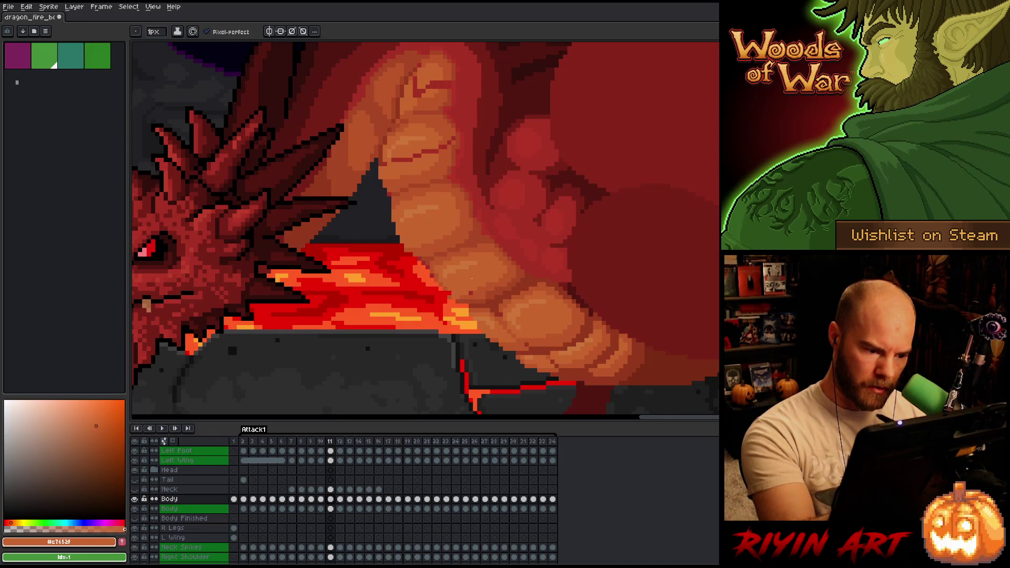
{"action": "left_click", "coordinate": [464, 297], "text": "alt"}
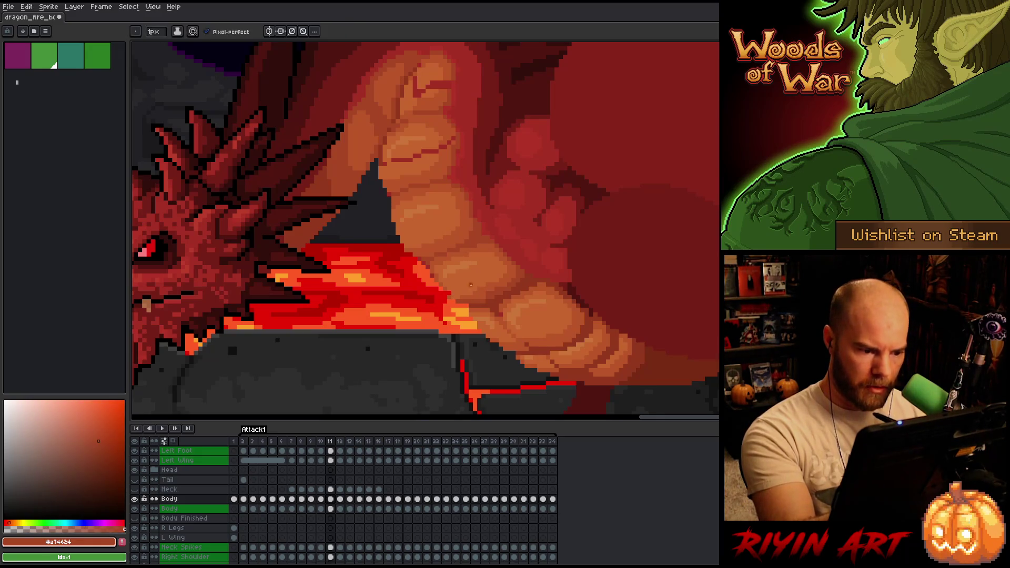
{"action": "left_click", "coordinate": [468, 293], "text": "alt"}
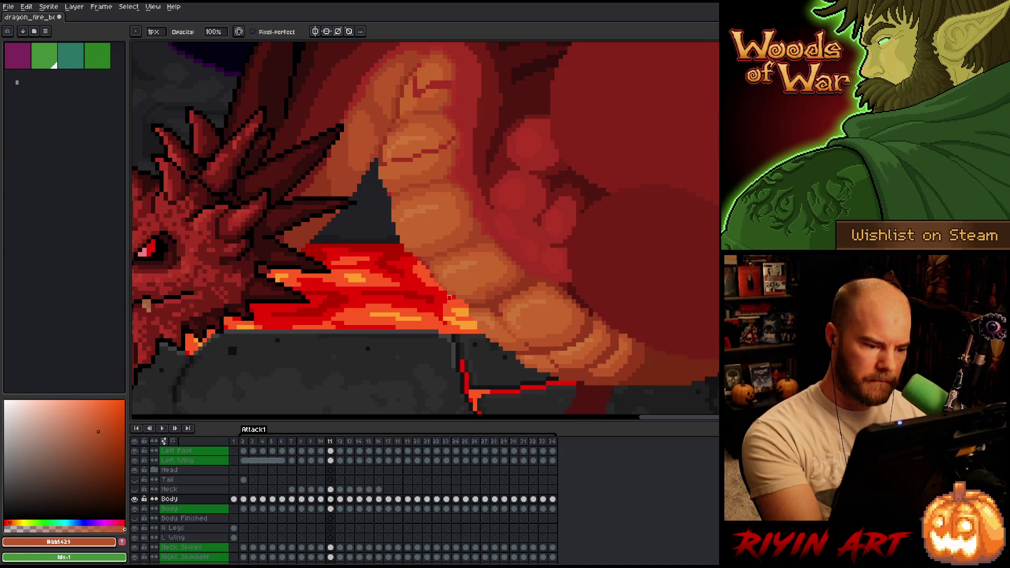
{"action": "left_click", "coordinate": [497, 291], "text": "alt"}
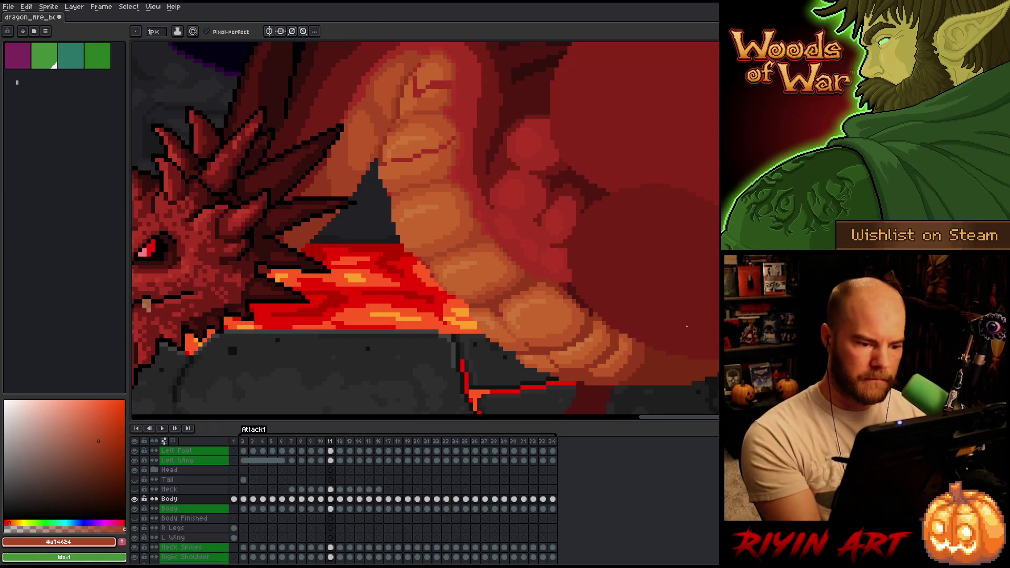
{"action": "left_click", "coordinate": [505, 279], "text": "alt"}
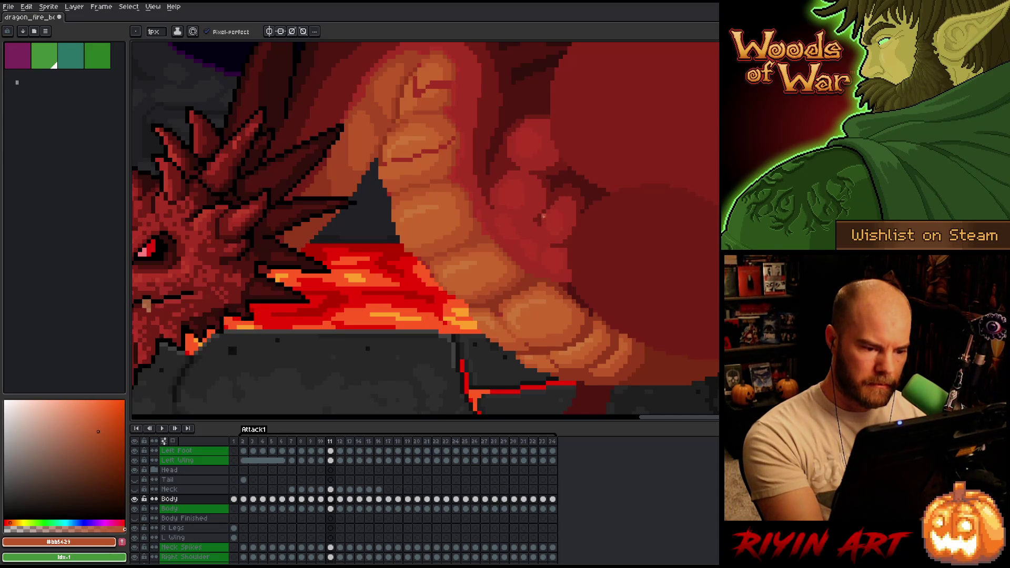
{"action": "left_click", "coordinate": [523, 269], "text": "alt"}
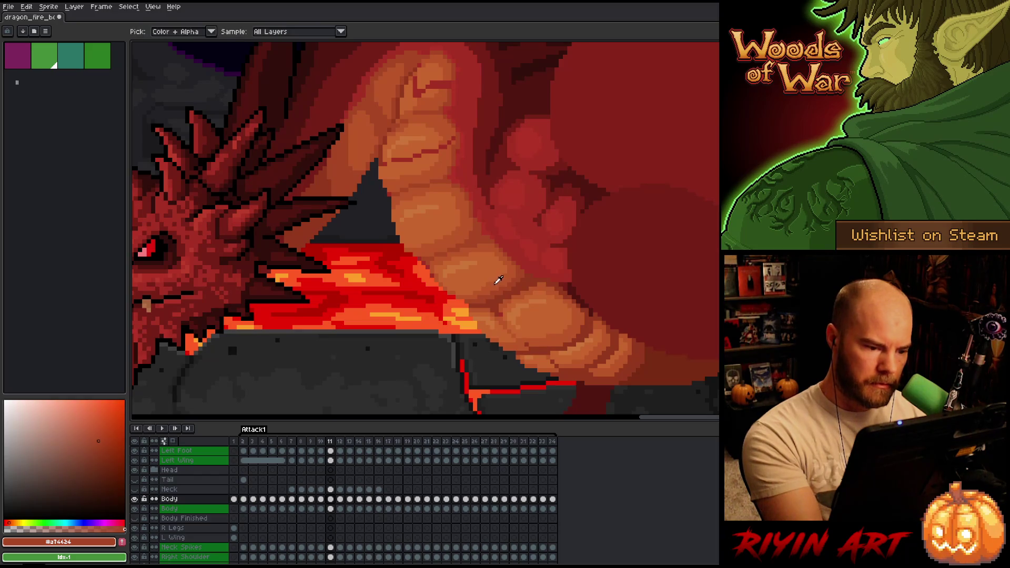
{"action": "left_click", "coordinate": [497, 281], "text": "alt"}
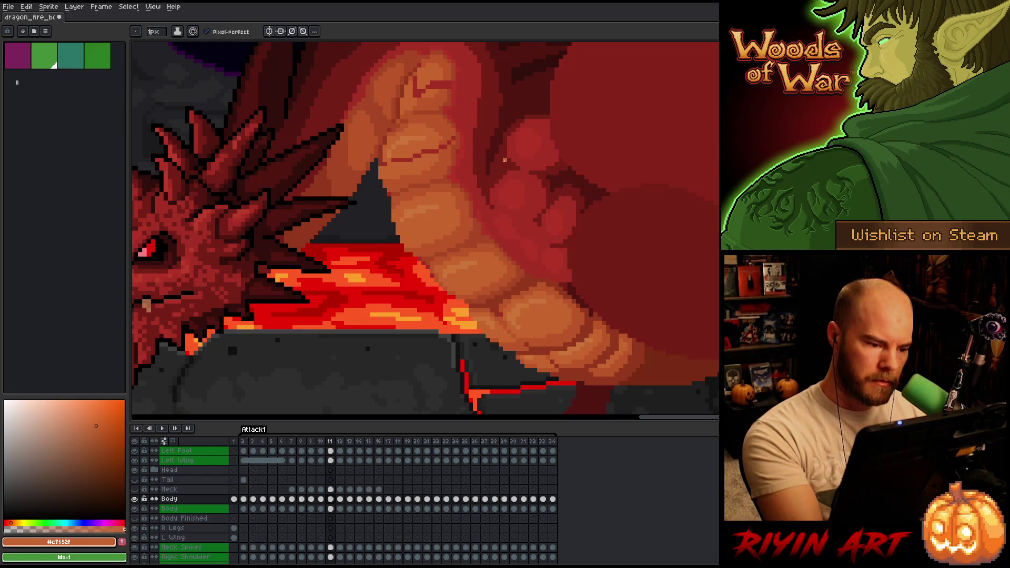
Step: Touch up the body reds near the head, save the file, and step back to frame 10
{"action": "left_click_drag", "start_coordinate": [493, 224], "coordinate": [526, 252]}
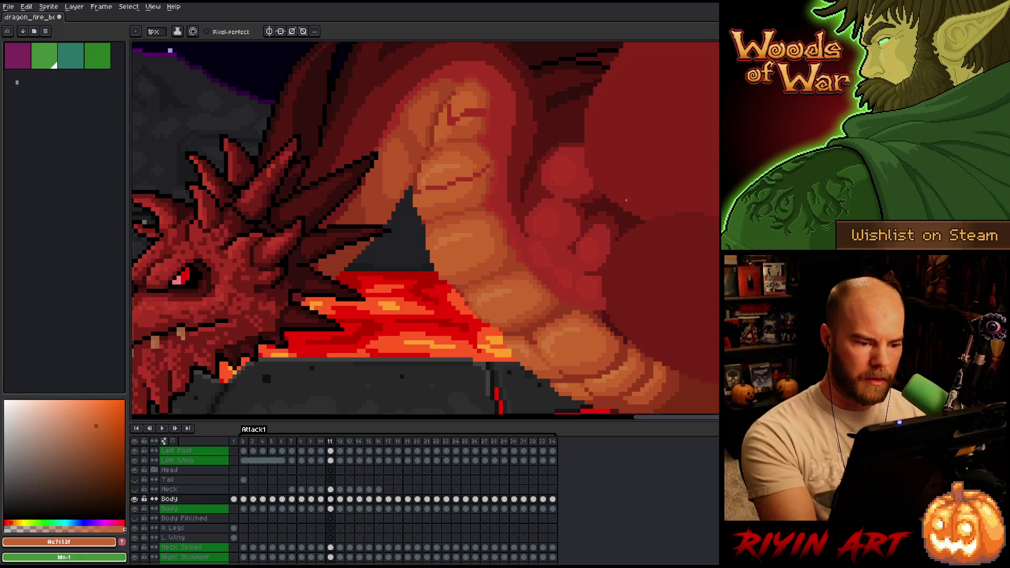
{"action": "left_click", "coordinate": [520, 252], "text": "alt"}
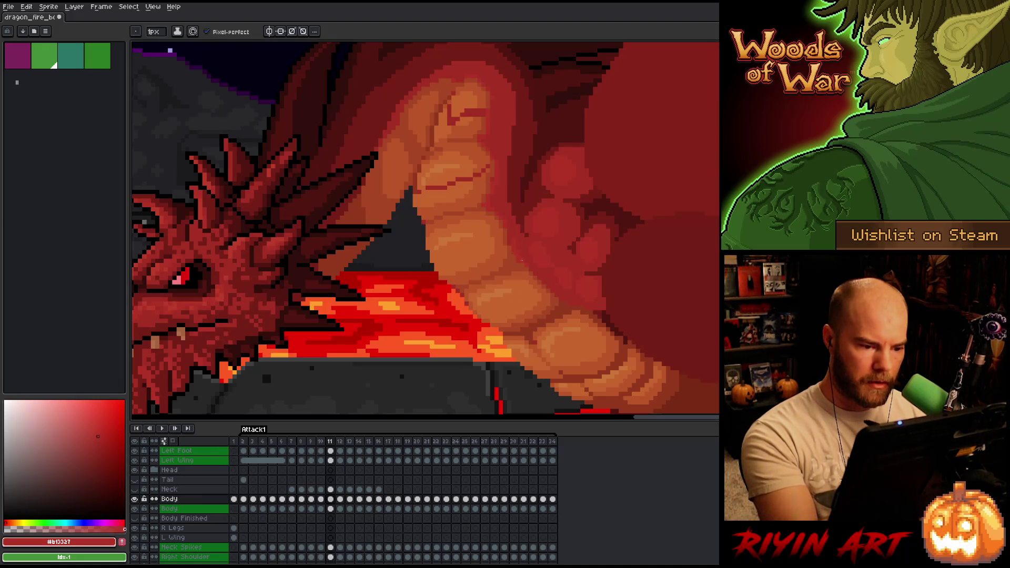
{"action": "left_click", "coordinate": [527, 256], "text": "alt"}
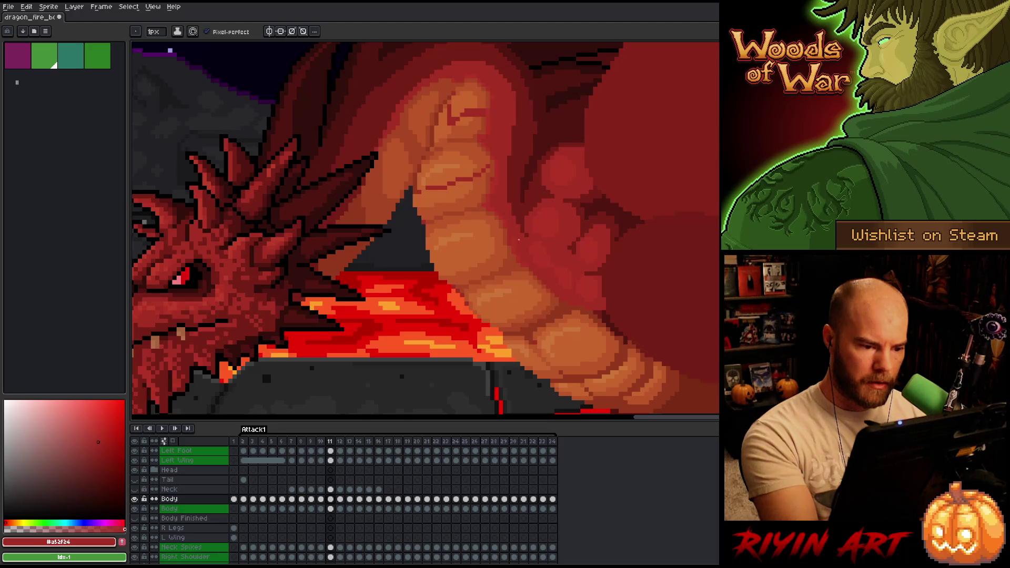
{"action": "left_click", "coordinate": [511, 241], "text": "alt"}
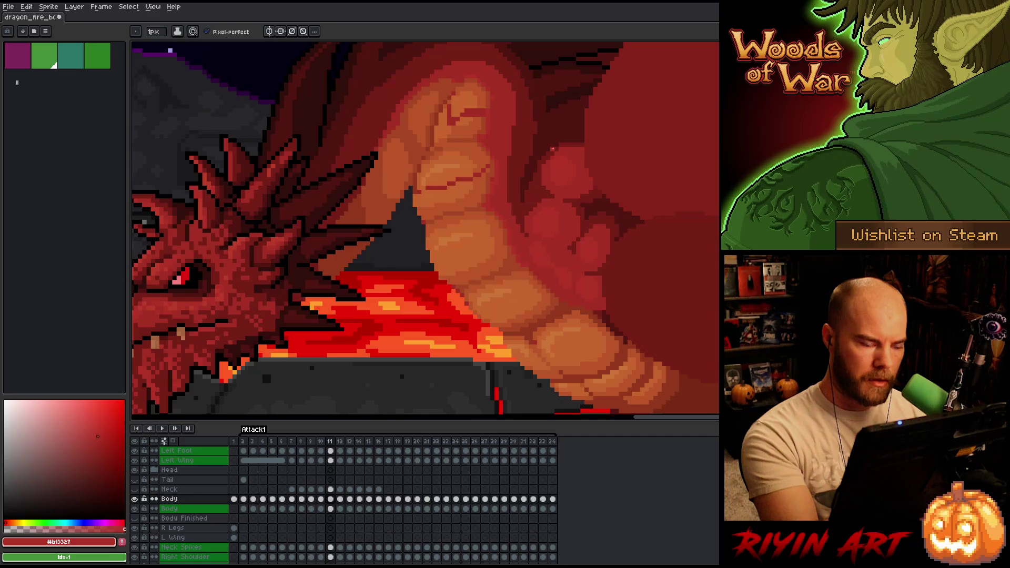
{"action": "key", "text": "ctrl+s"}
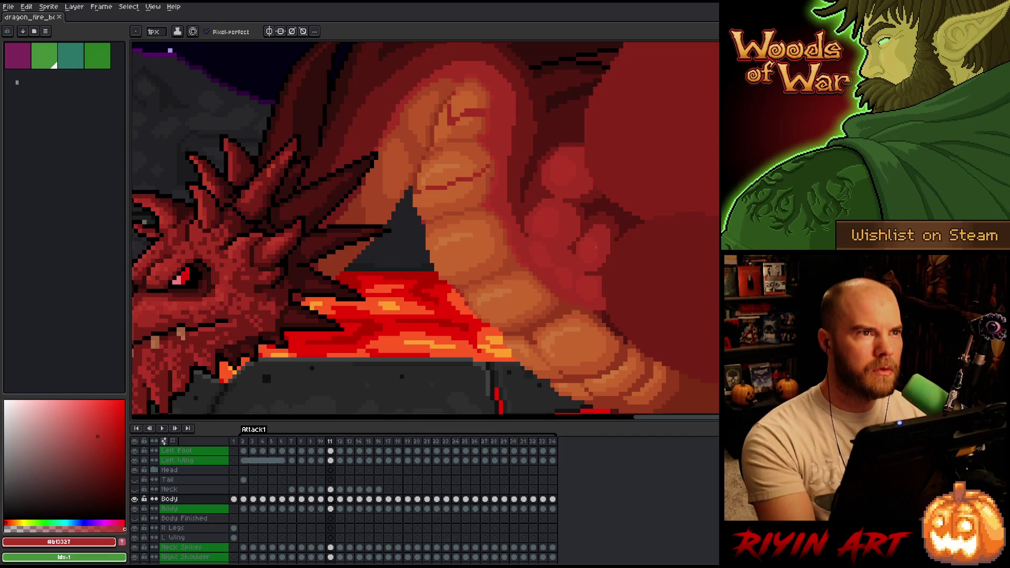
{"action": "left_click_drag", "start_coordinate": [583, 304], "coordinate": [545, 305]}
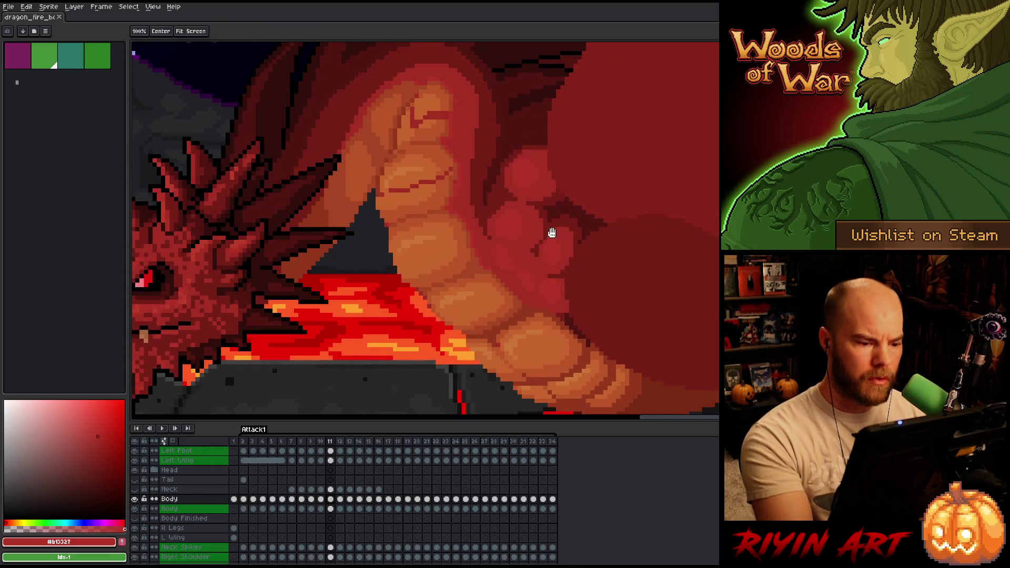
{"action": "key", "text": "comma"}
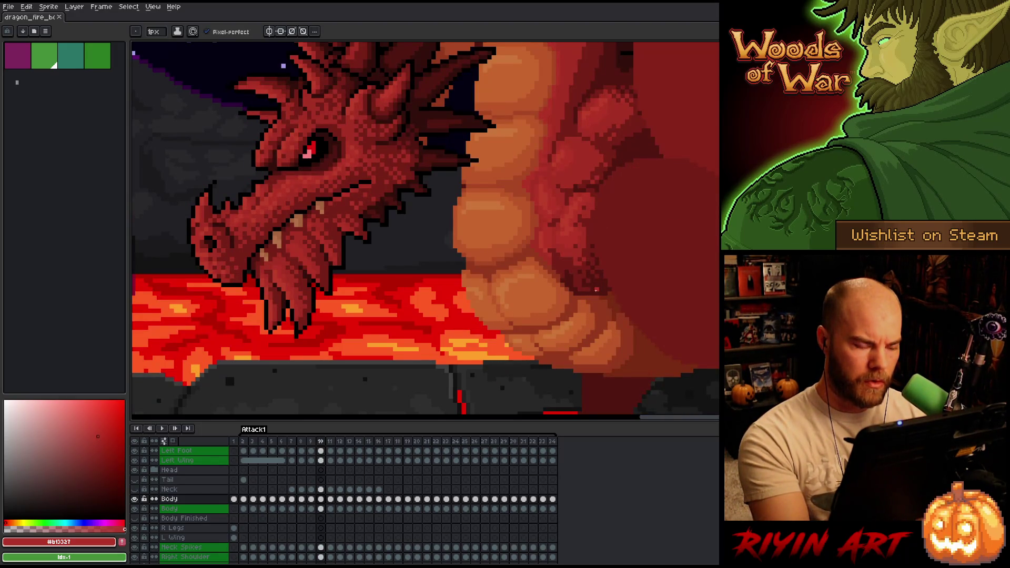
Step: Flip between frames 9 and 10 to compare poses, sampling the orange belly tone
{"action": "key", "text": "comma"}
{"action": "key", "text": "period"}
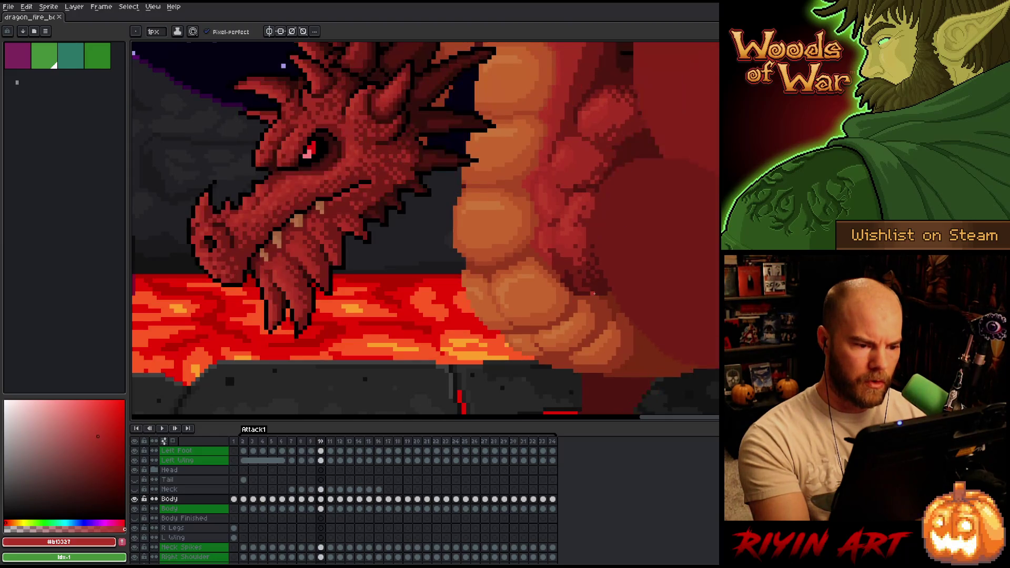
{"action": "key", "text": "comma"}
{"action": "key", "text": "period"}
{"action": "left_click", "coordinate": [528, 198], "text": "alt"}
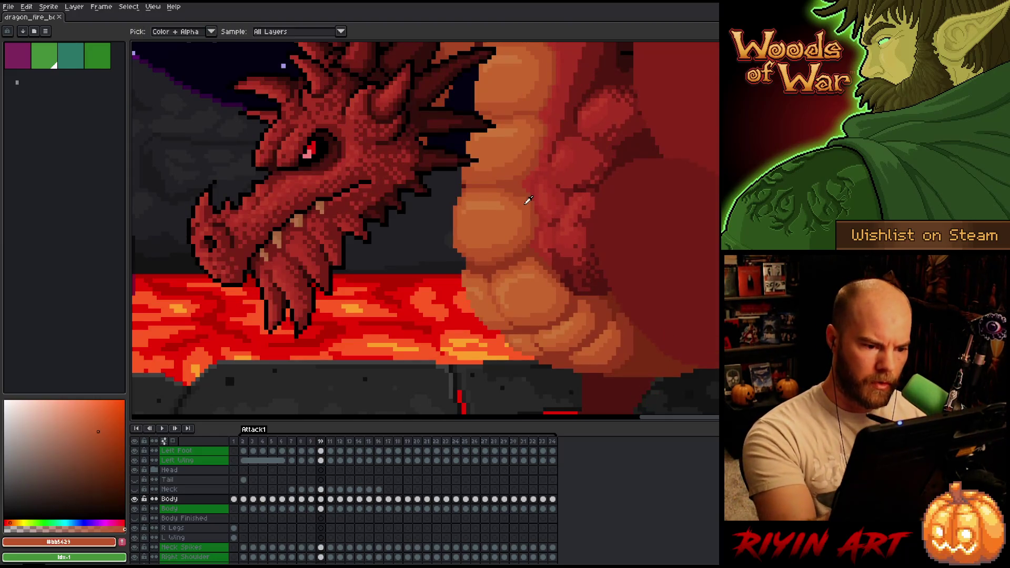
{"action": "key", "text": "comma"}
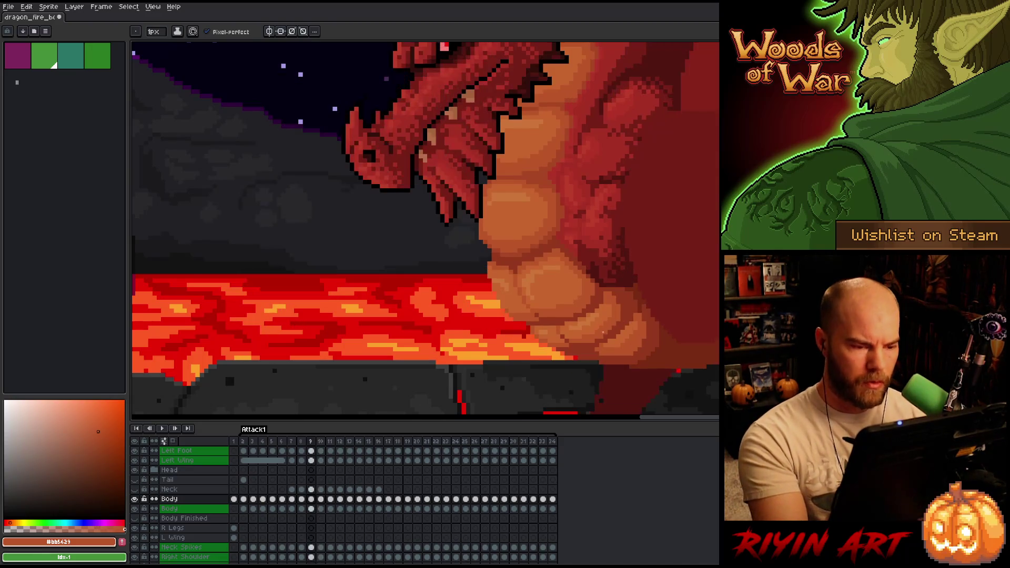
{"action": "key", "text": "period"}
{"action": "key", "text": "comma"}
Step: On frame 11, sample belly shades #a74624 and orange, then save the animation
{"action": "key", "text": "comma"}
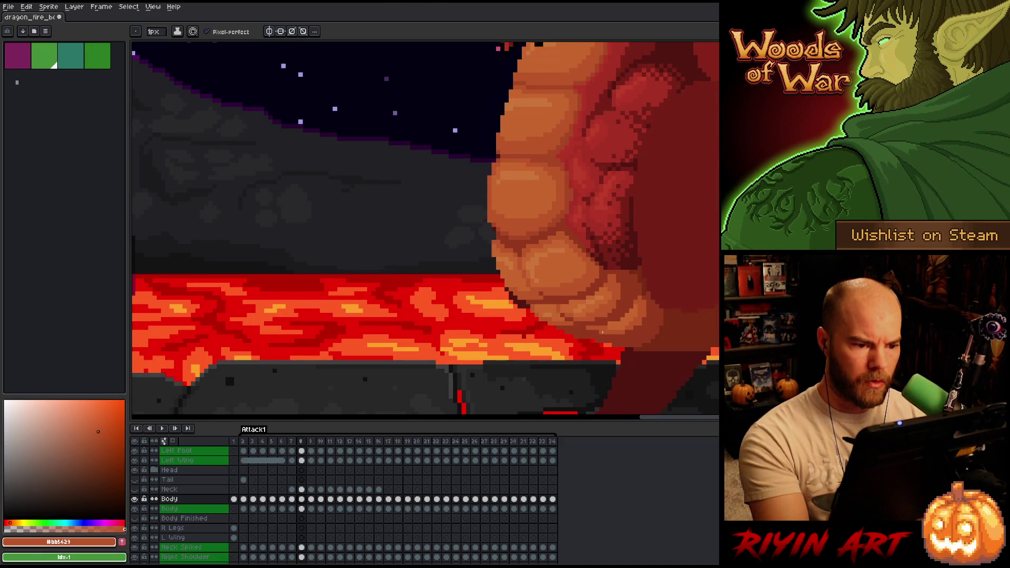
{"action": "key", "text": "period"}
{"action": "key", "text": "period"}
{"action": "key", "text": "comma"}
{"action": "key", "text": "period"}
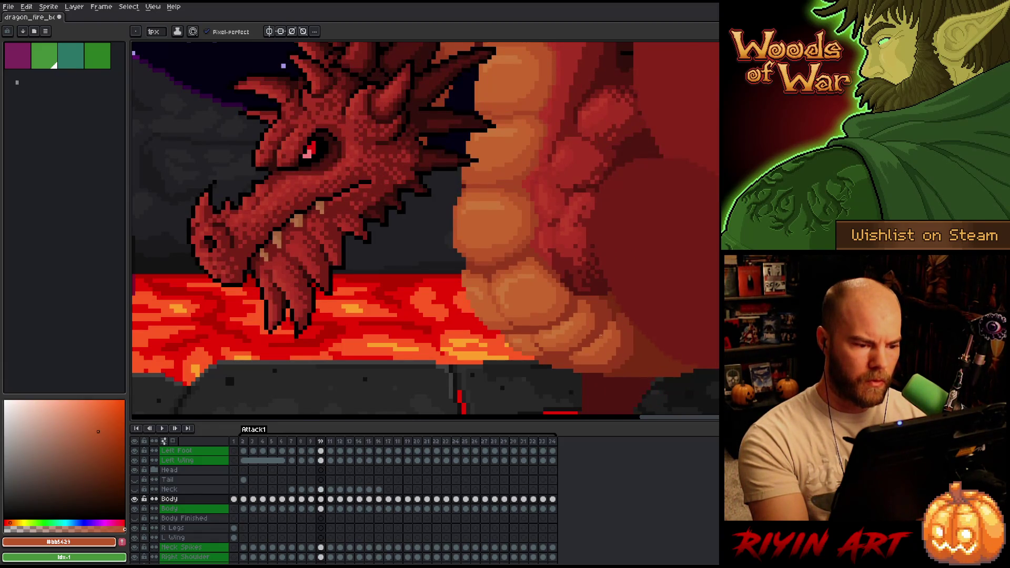
{"action": "key", "text": "period"}
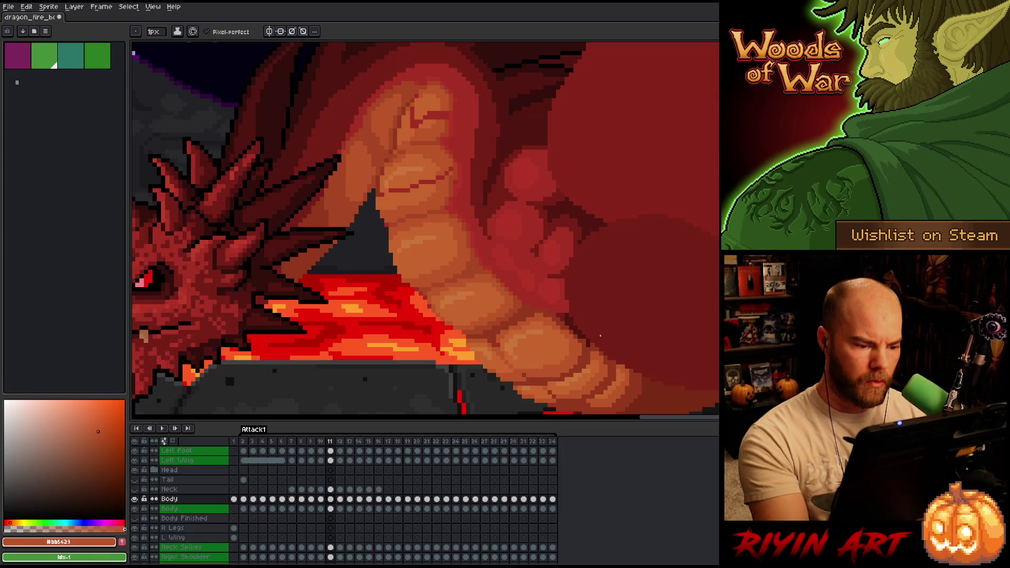
{"action": "left_click", "coordinate": [483, 330], "text": "alt"}
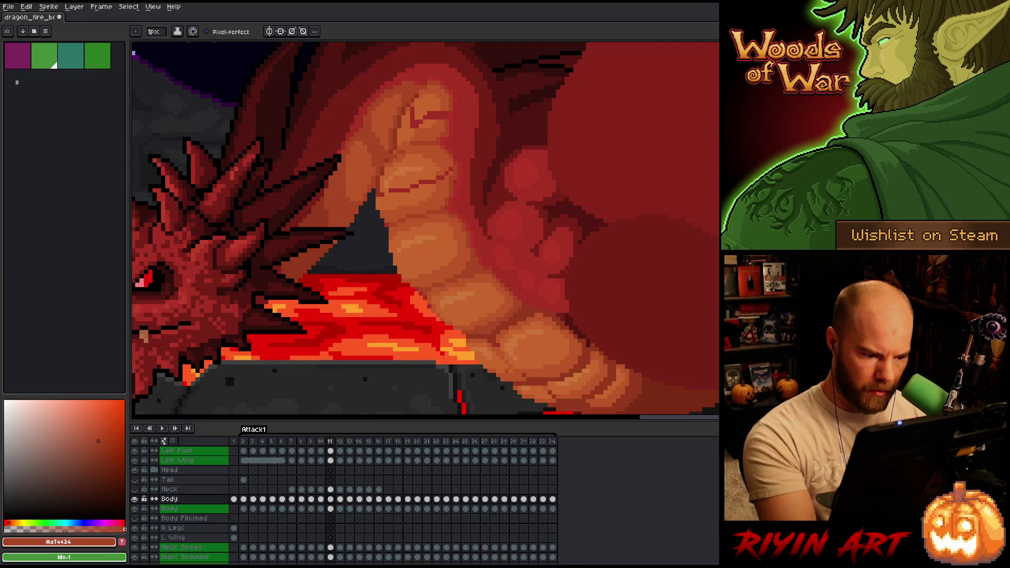
{"action": "left_click", "coordinate": [490, 315], "text": "alt"}
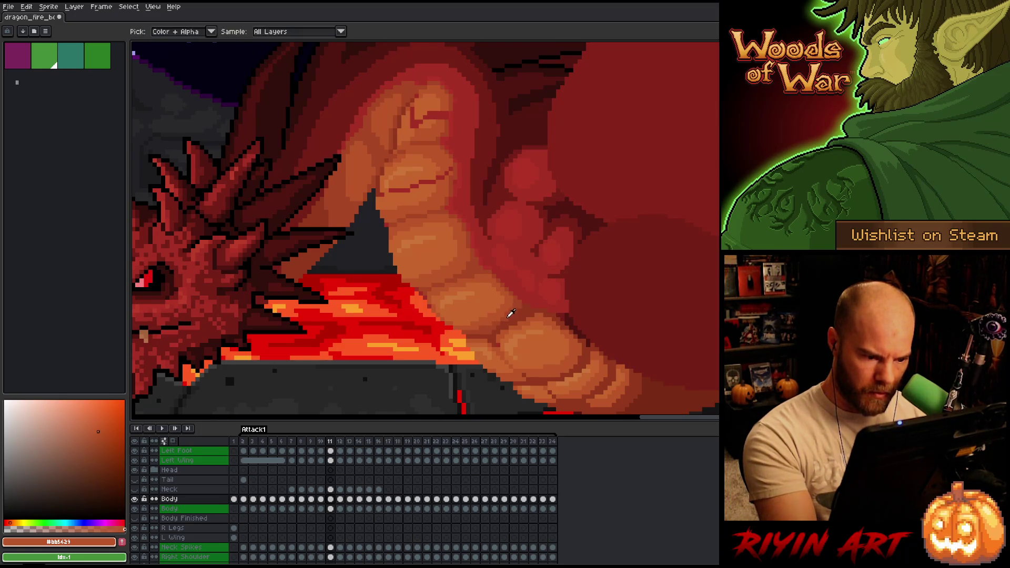
{"action": "left_click", "coordinate": [508, 311], "text": "alt"}
{"action": "key", "text": "ctrl+s"}
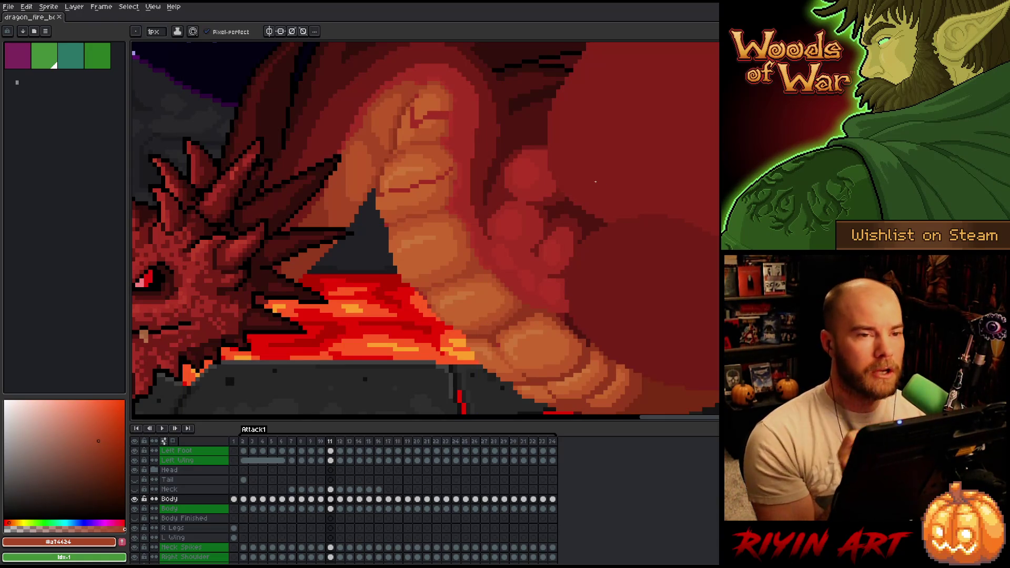
Step: Compare frames 10 and 11, ending on frame 11 with orange #bb5429 picked
{"action": "key", "text": "Left"}
{"action": "key", "text": "Right"}
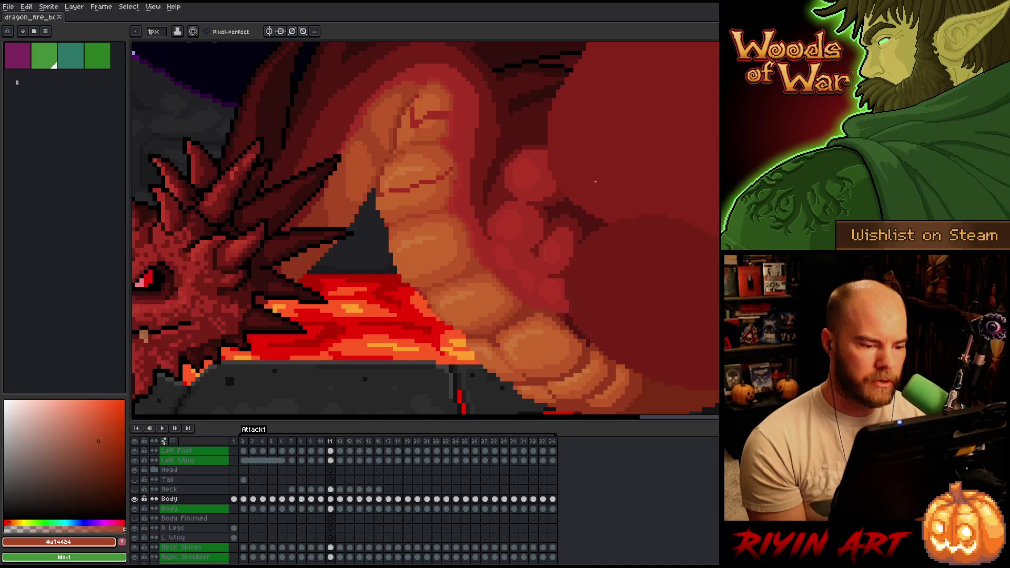
{"action": "key", "text": "Left"}
{"action": "key", "text": "Right"}
{"action": "key", "text": "Left"}
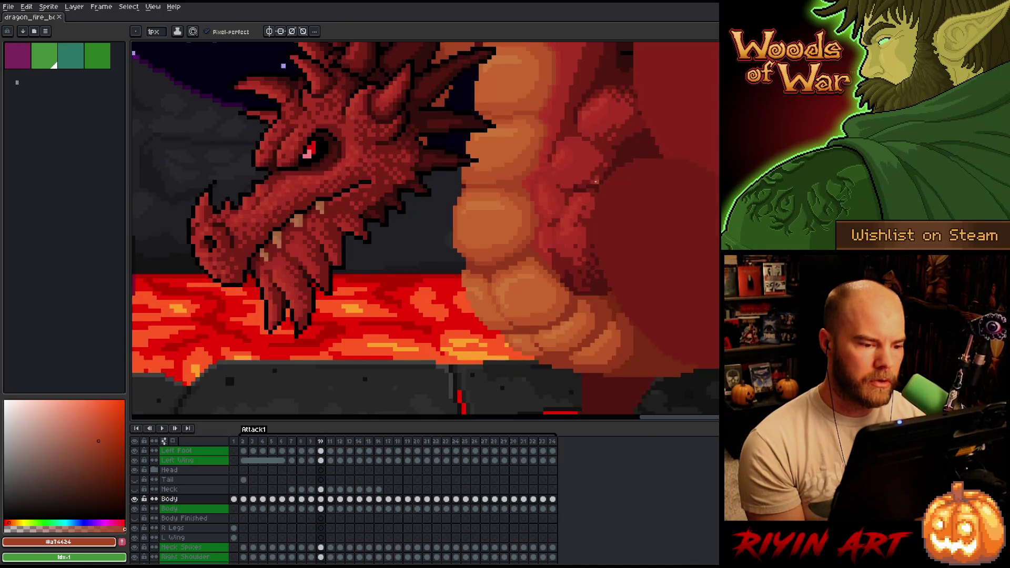
{"action": "key", "text": "Right"}
{"action": "left_click", "coordinate": [488, 313], "text": "alt"}
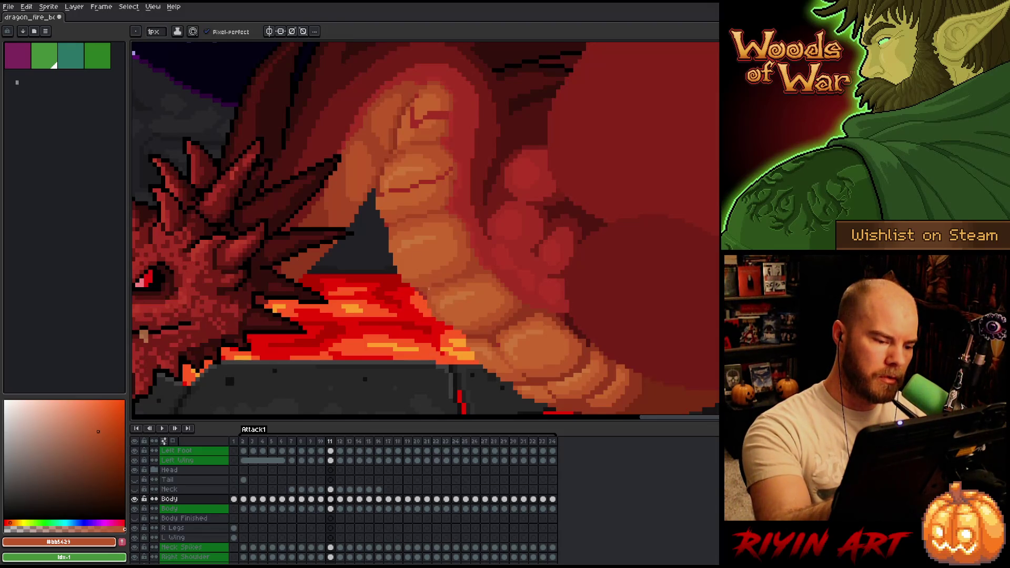
Step: Sample belly tones #c7652f, #bb5429 and #a52f24, ending with deep red #92381c active
{"action": "left_click", "coordinate": [434, 307], "text": "alt"}
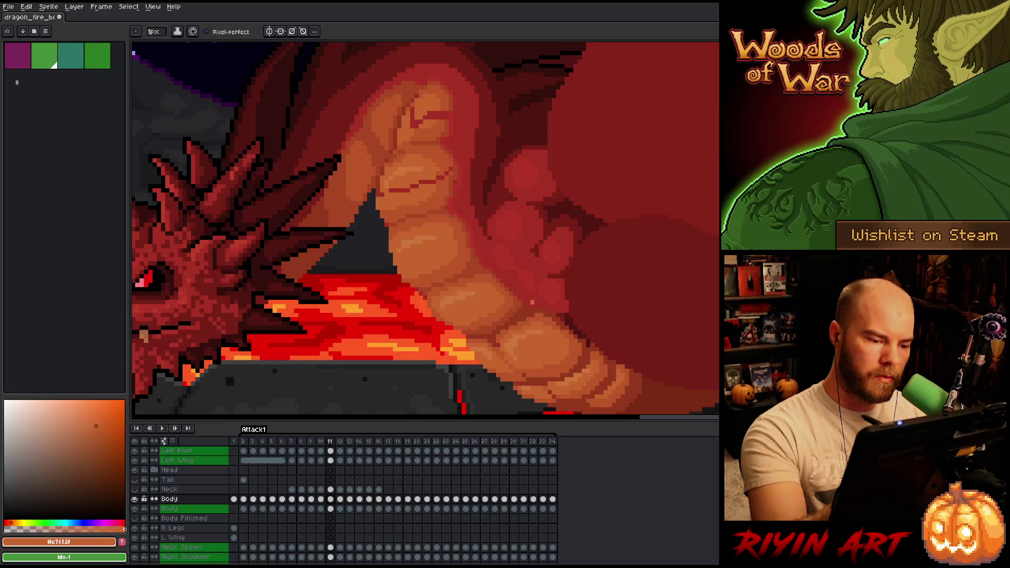
{"action": "left_click", "coordinate": [451, 323], "text": "alt"}
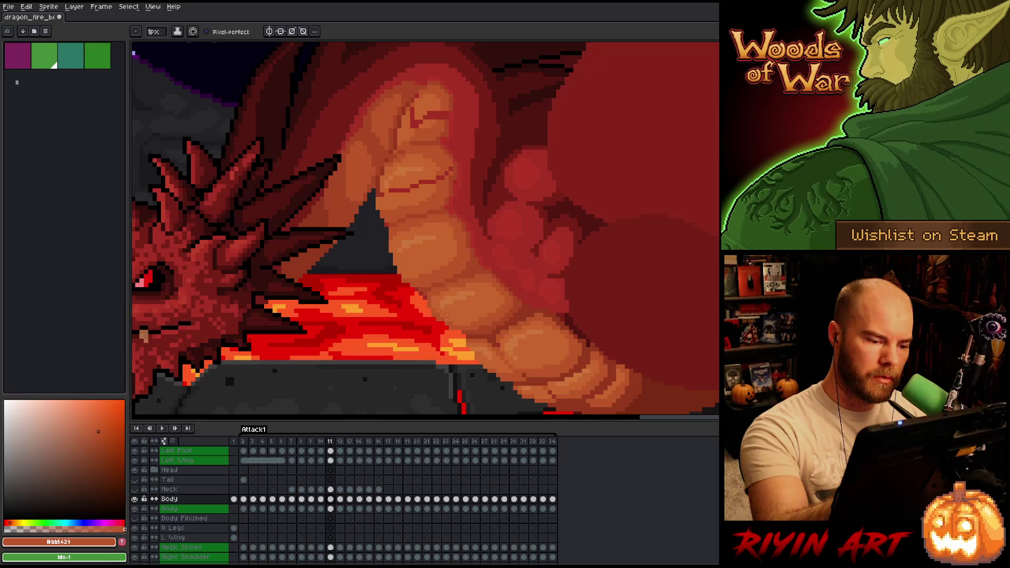
{"action": "left_click", "coordinate": [440, 315], "text": "alt"}
{"action": "left_click", "coordinate": [442, 318], "text": "alt"}
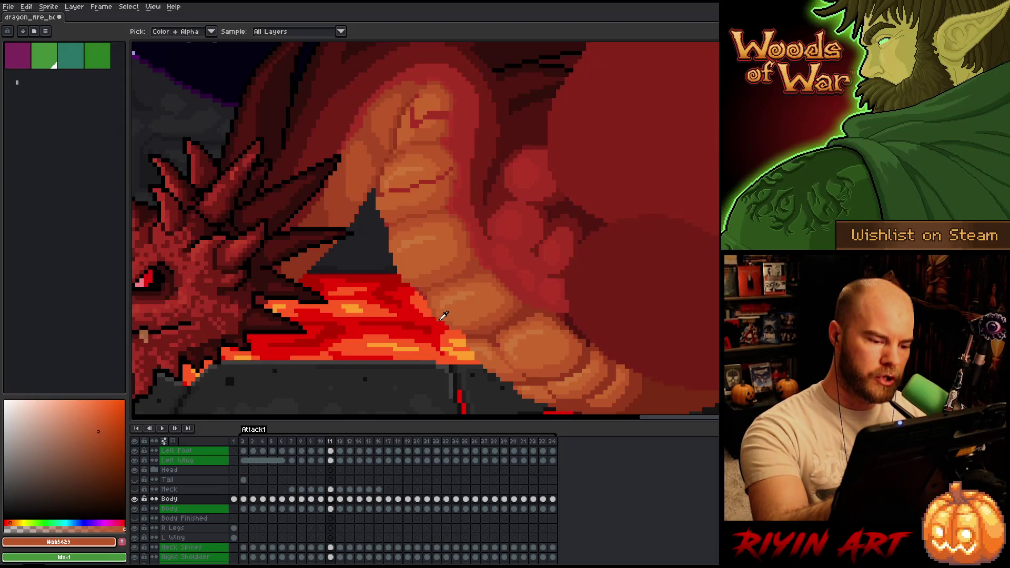
{"action": "left_click", "coordinate": [462, 290], "text": "alt"}
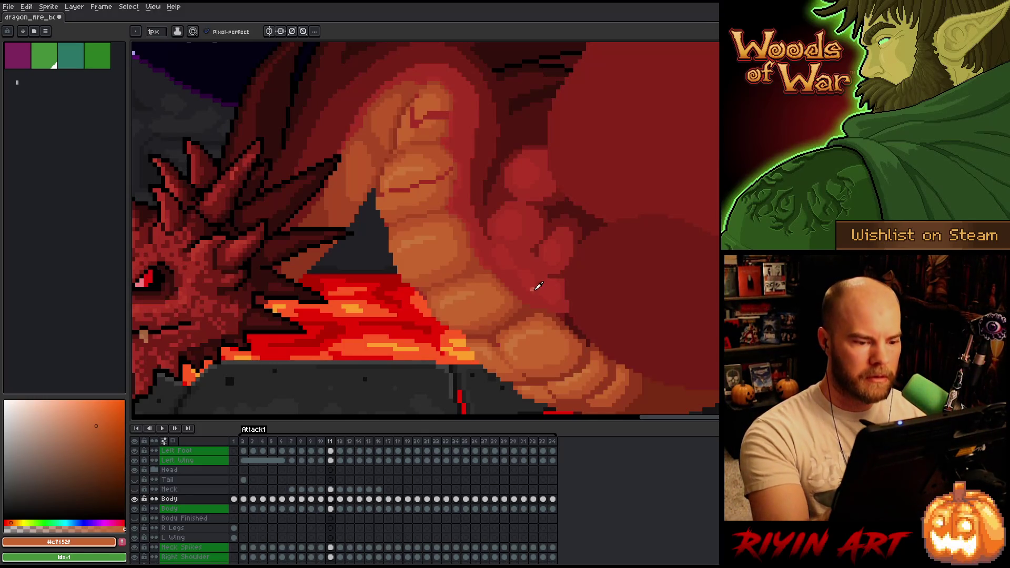
{"action": "left_click", "coordinate": [527, 307], "text": "alt"}
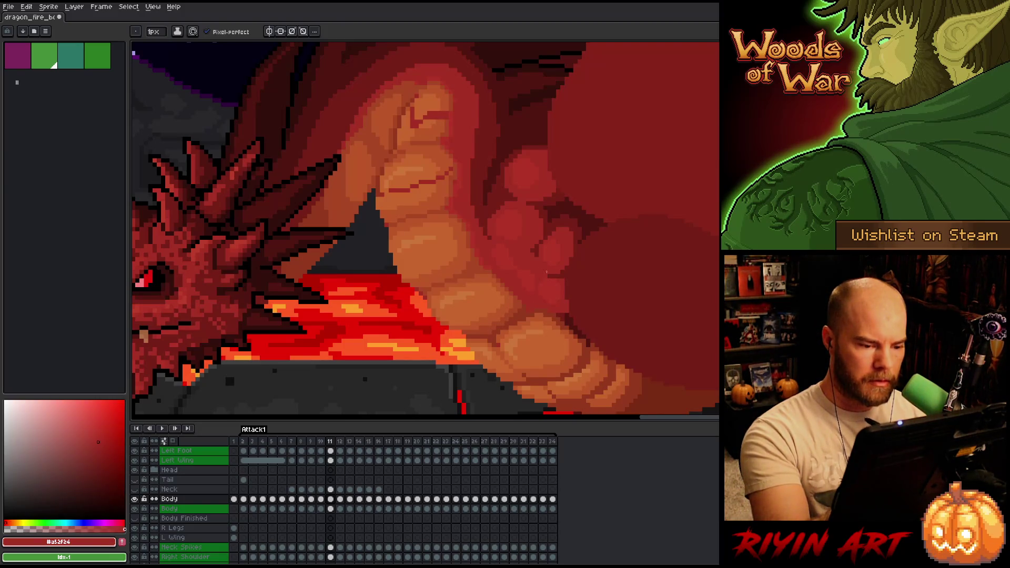
{"action": "left_click", "coordinate": [545, 309], "text": "alt"}
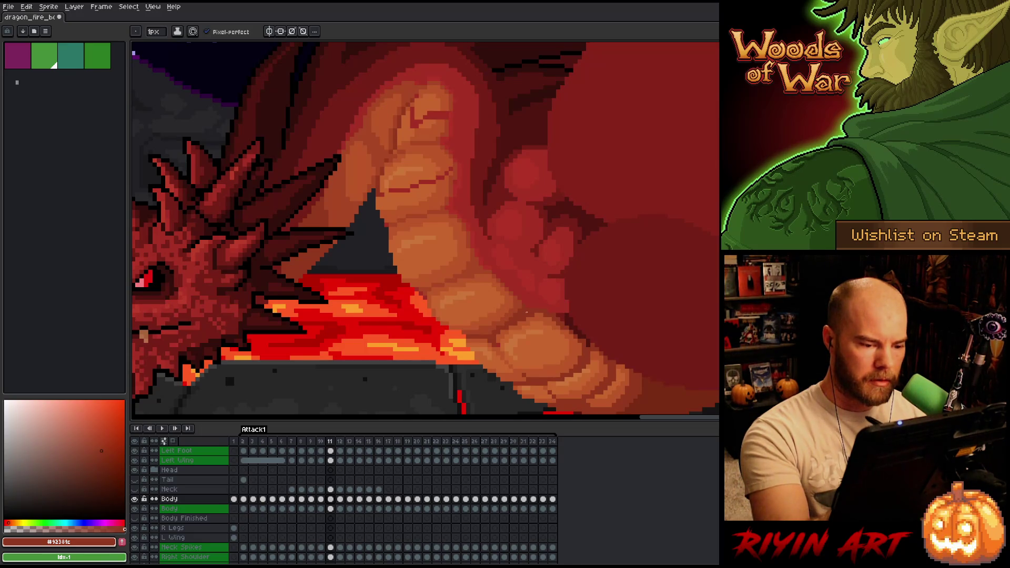
{"action": "key", "text": "minus"}
{"action": "key", "text": "minus"}
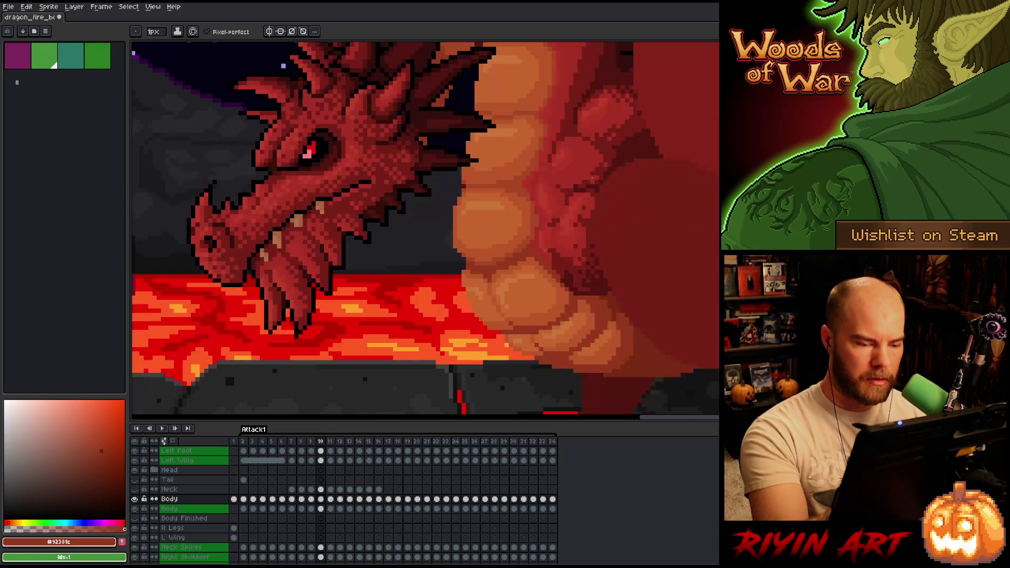
Step: Preview the whole dragon, pick shade #a74624, and compare frames 10 and 11
{"action": "key", "text": "plus"}
{"action": "key", "text": "plus"}
{"action": "key", "text": "minus"}
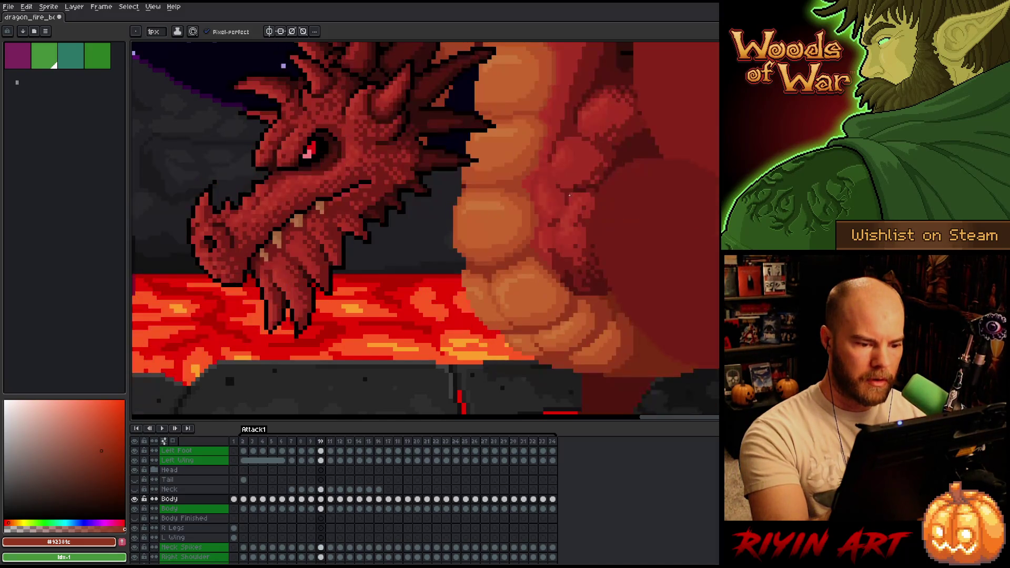
{"action": "key", "text": "plus"}
{"action": "left_click", "coordinate": [520, 296], "text": "alt"}
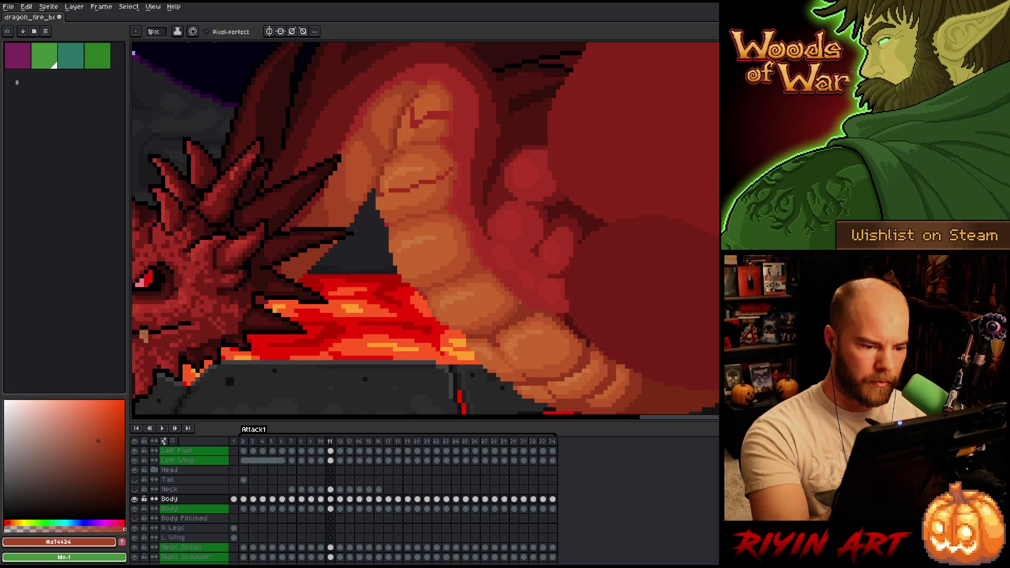
{"action": "key", "text": "Left"}
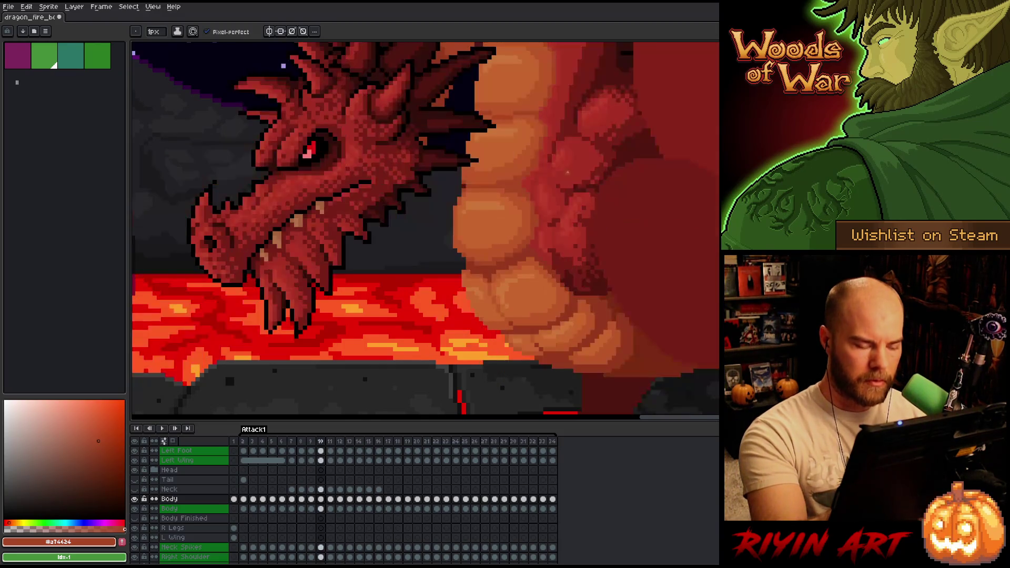
{"action": "key", "text": "Right"}
{"action": "key", "text": "Left"}
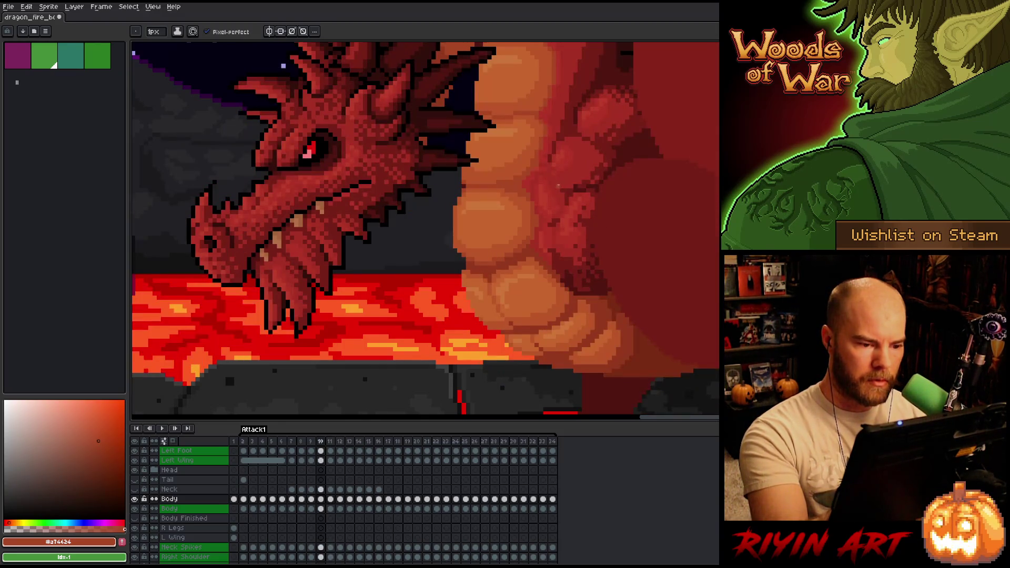
{"action": "key", "text": "Right"}
{"action": "key", "text": "Left"}
{"action": "key", "text": "Right"}
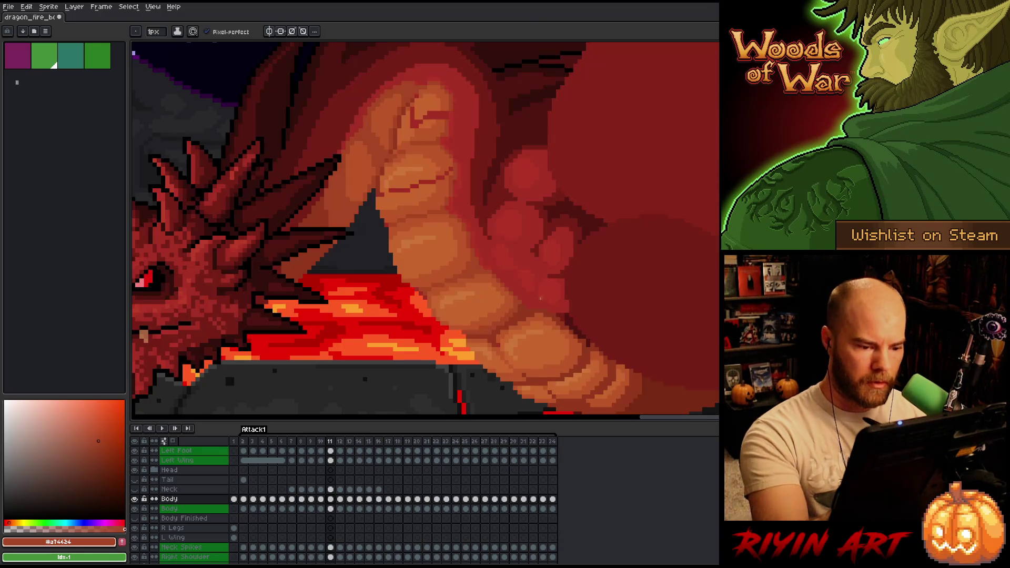
Step: Sample belly reds #a52f24 and #92381c and orange #bb5429, ending on the mid orange
{"action": "left_click", "coordinate": [543, 301], "text": "alt"}
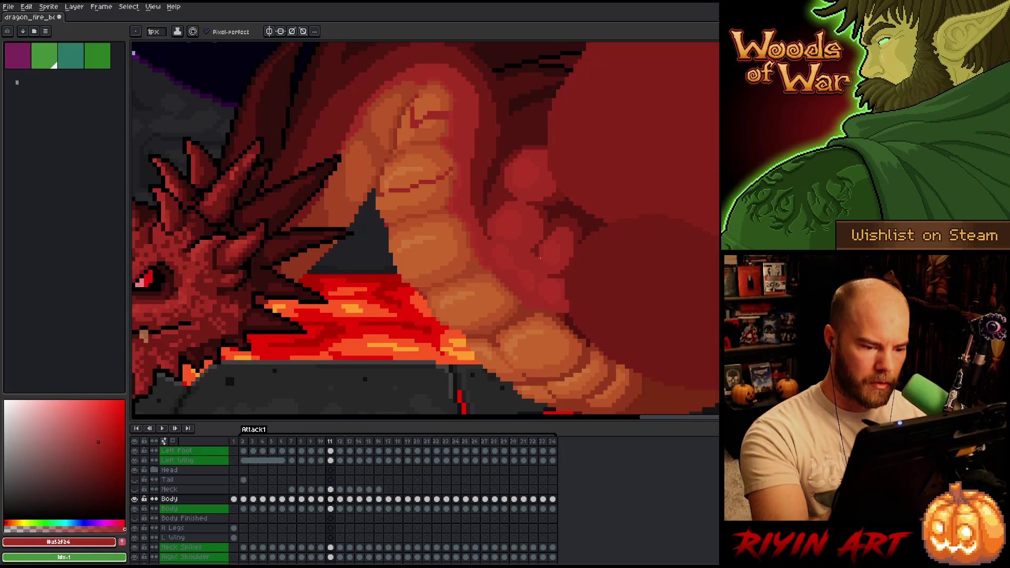
{"action": "key", "text": "Left"}
{"action": "key", "text": "Right"}
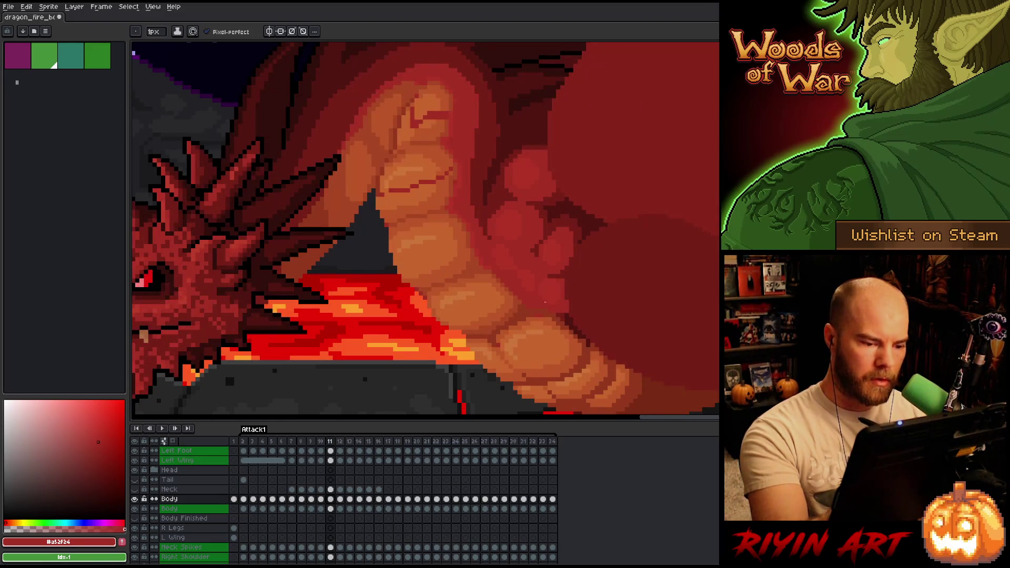
{"action": "left_click", "coordinate": [535, 315], "text": "alt"}
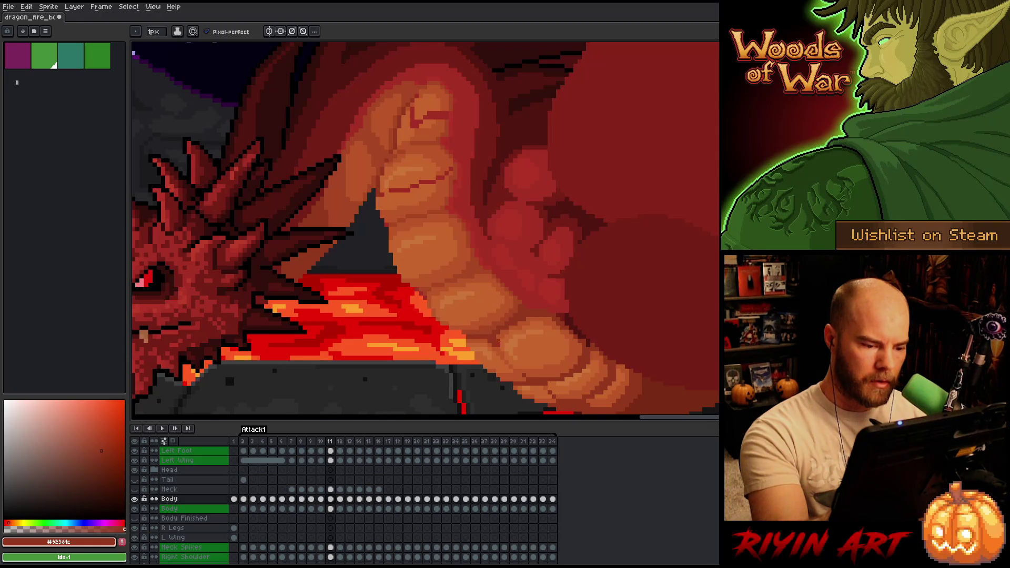
{"action": "left_click", "coordinate": [499, 341], "text": "alt"}
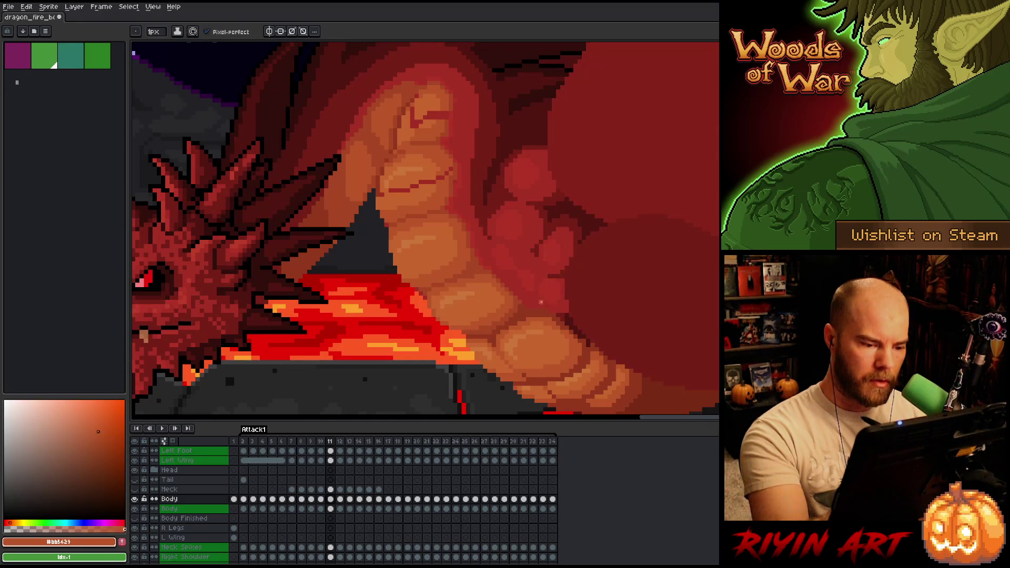
{"action": "left_click", "coordinate": [554, 241], "text": "alt"}
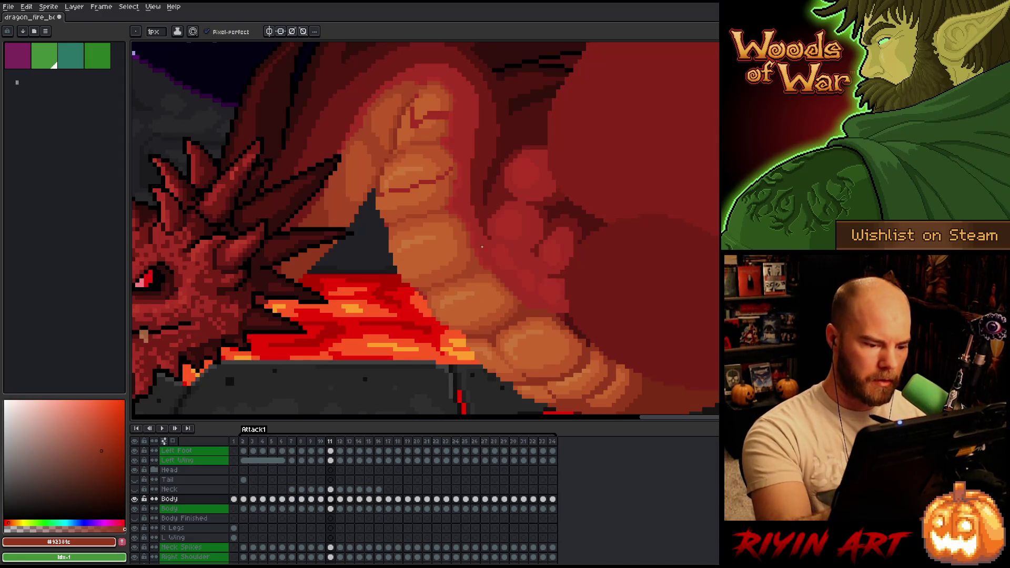
{"action": "left_click", "coordinate": [481, 305], "text": "alt"}
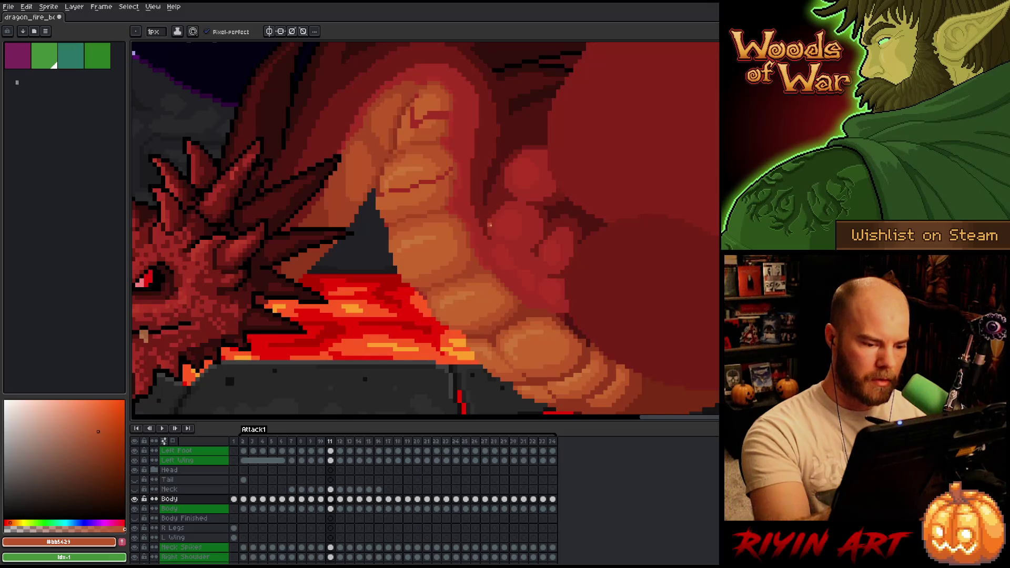
{"action": "left_click", "coordinate": [495, 264], "text": "alt"}
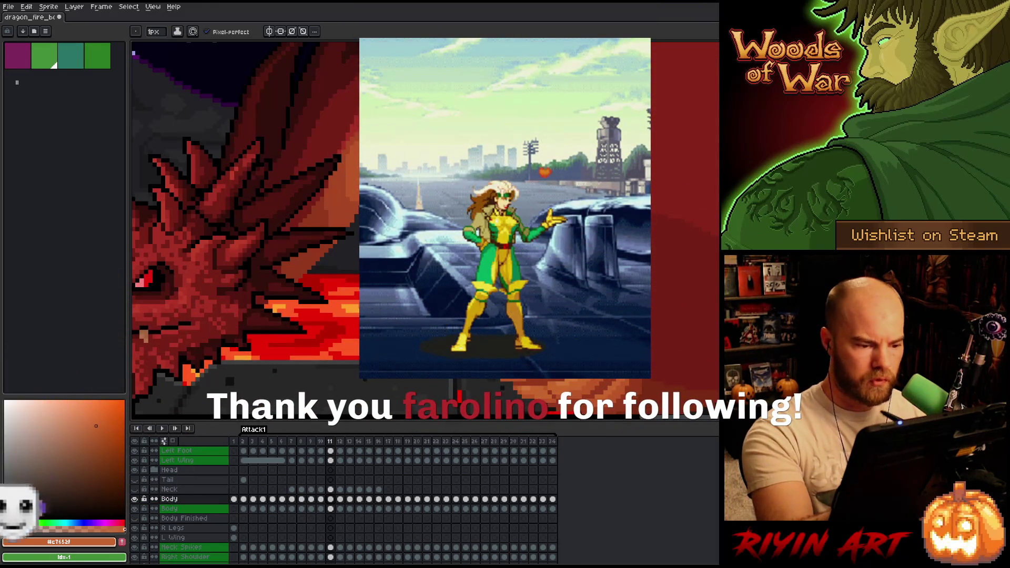
Step: Switch back to the Pencil tool with B
{"action": "key", "text": "b"}
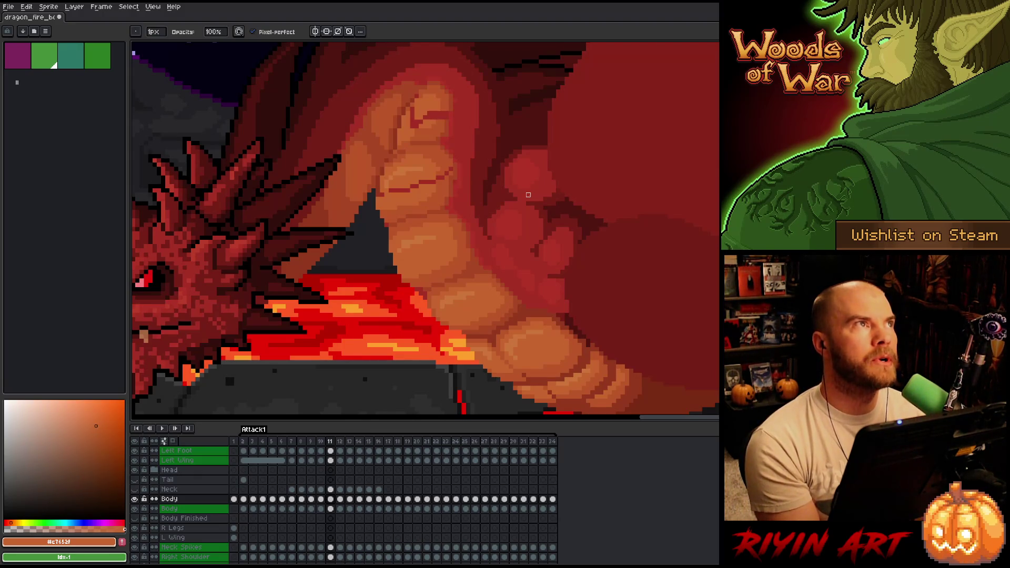
Step: Save, then paint lighter orange over the dark crease on the upper belly
{"action": "key", "text": "v"}
{"action": "key", "text": "ctrl+s"}
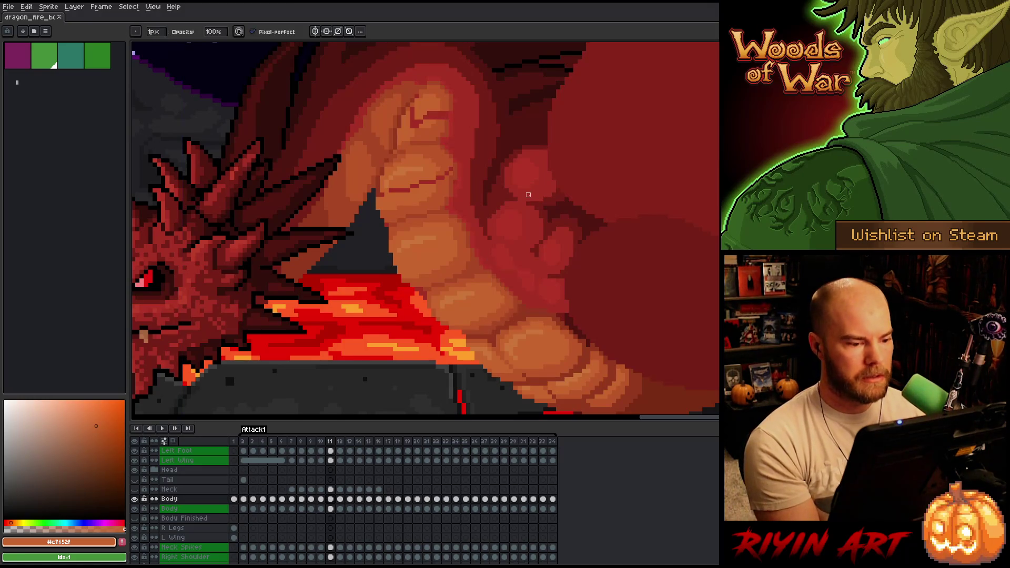
{"action": "left_click", "coordinate": [444, 183], "text": "alt"}
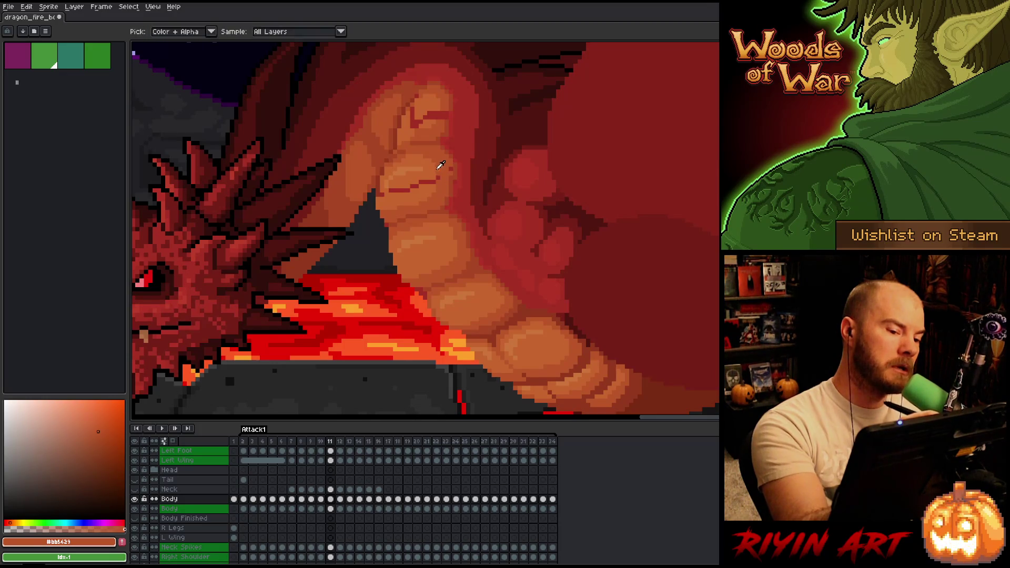
{"action": "left_click", "coordinate": [438, 178], "text": "alt"}
{"action": "left_click", "coordinate": [437, 176]}
{"action": "left_click_drag", "start_coordinate": [433, 181], "coordinate": [380, 198]}
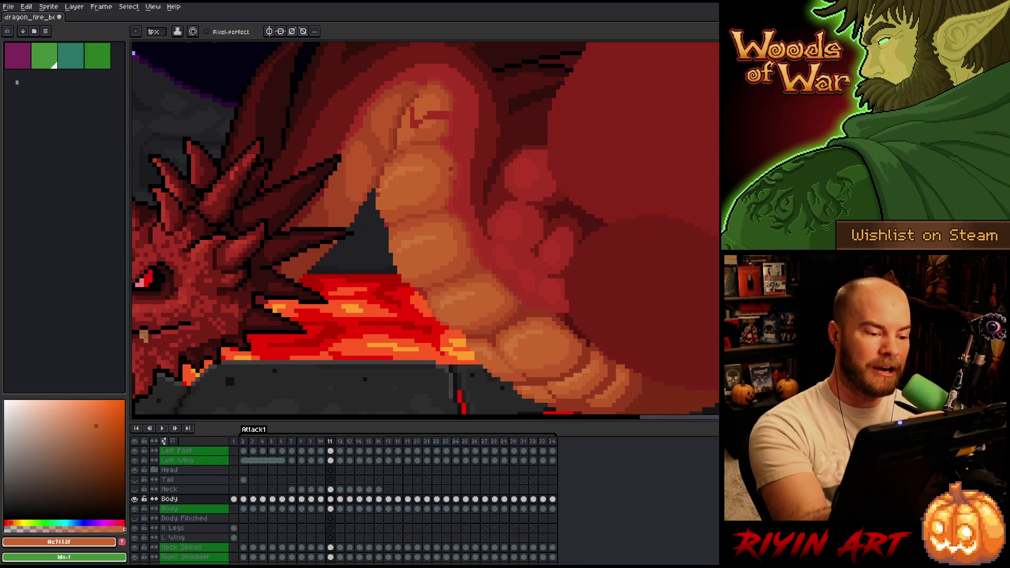
Step: Add lighter orange highlights to the belly scales, save, and pick dark red #a52f24
{"action": "left_click", "coordinate": [467, 92], "text": "alt"}
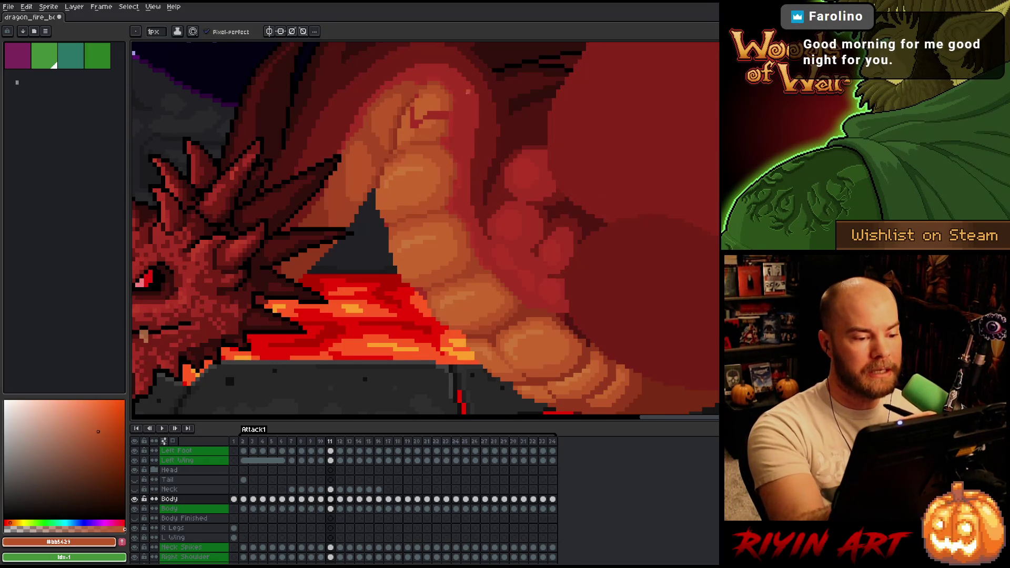
{"action": "left_click", "coordinate": [460, 179], "text": "alt"}
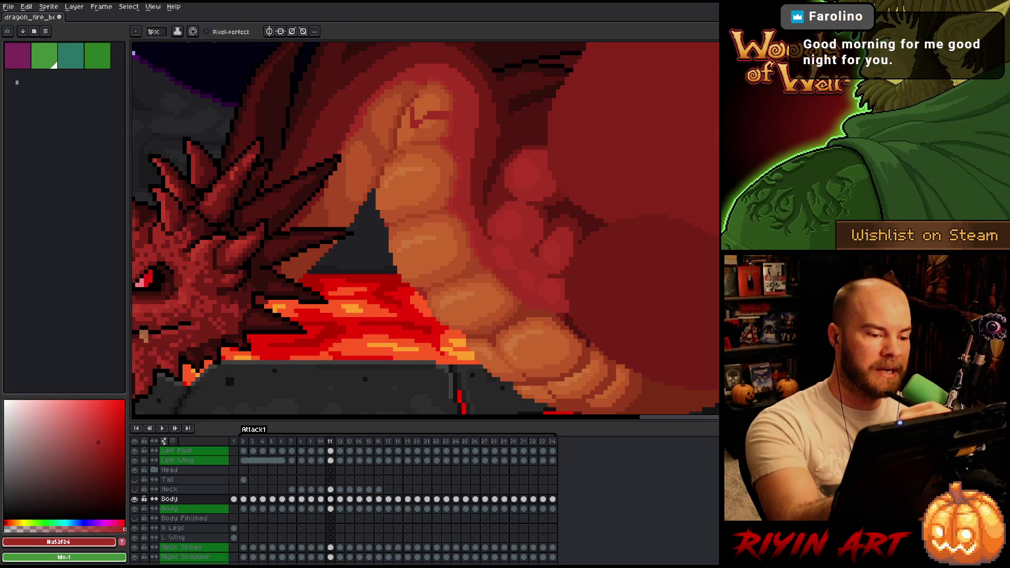
{"action": "left_click", "coordinate": [457, 158], "text": "alt"}
{"action": "left_click", "coordinate": [456, 139], "text": "alt"}
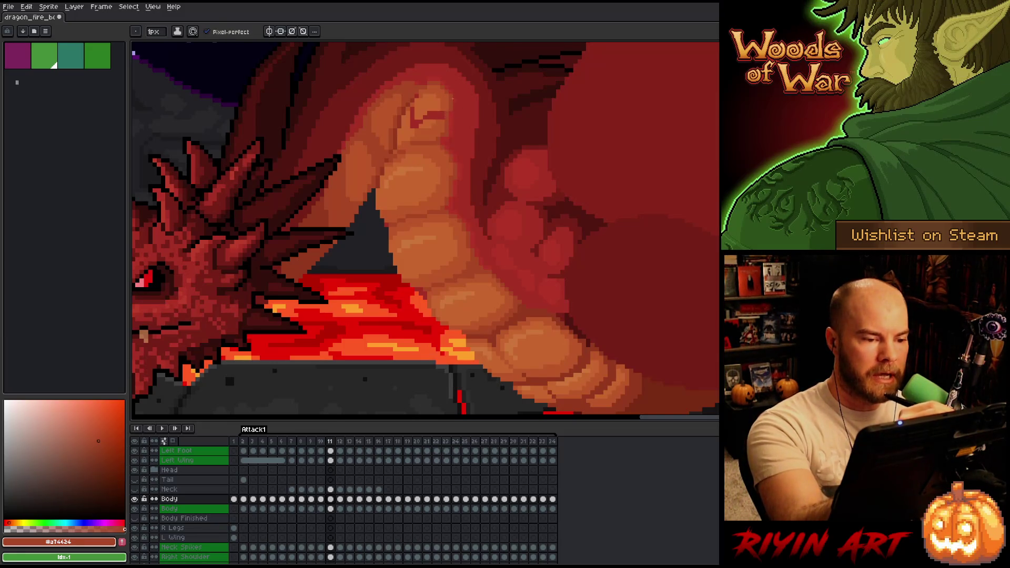
{"action": "left_click", "coordinate": [450, 119], "text": "alt"}
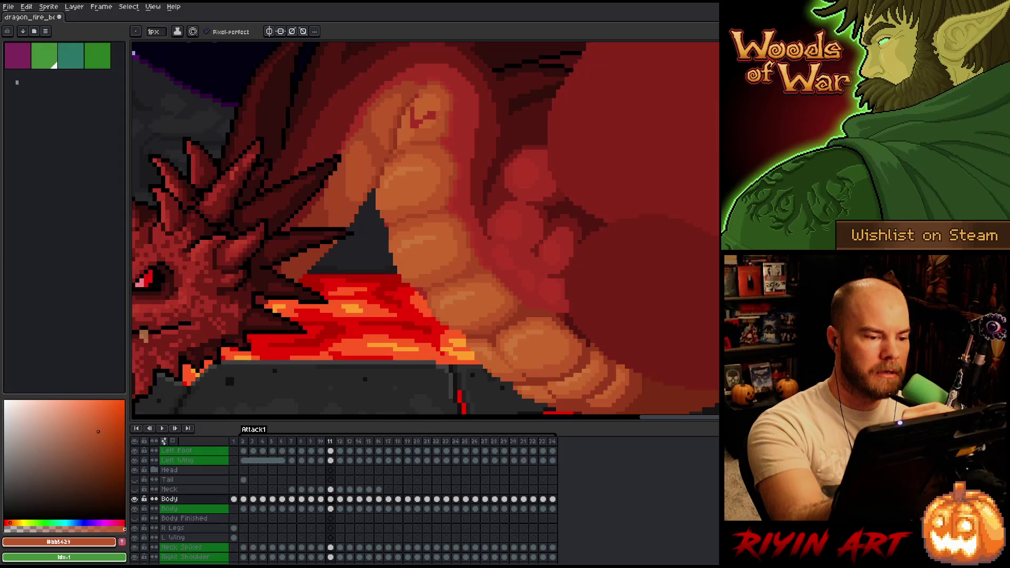
{"action": "left_click", "coordinate": [436, 104], "text": "alt"}
{"action": "left_click_drag", "start_coordinate": [435, 111], "coordinate": [412, 124]}
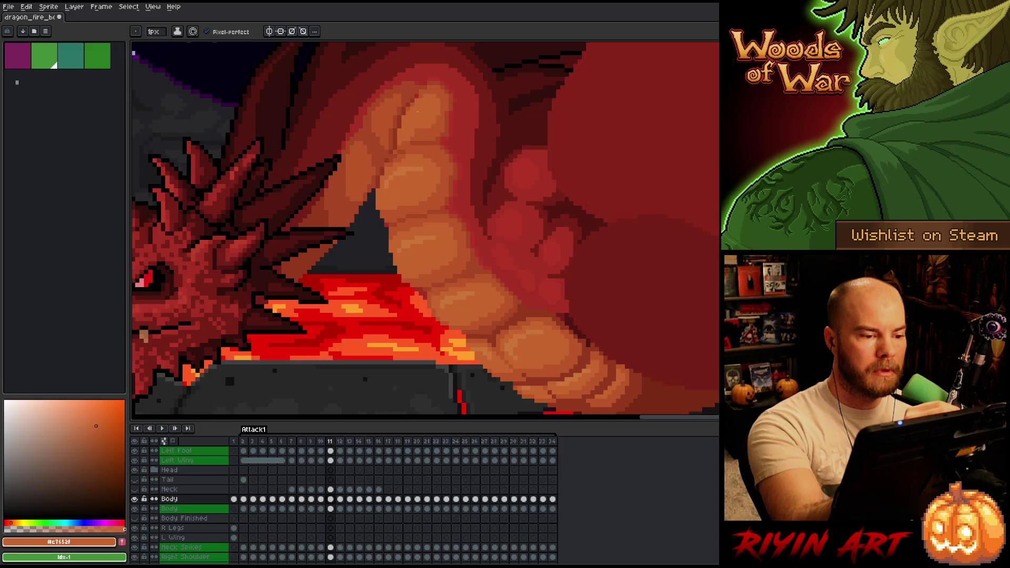
{"action": "left_click", "coordinate": [421, 98], "text": "alt"}
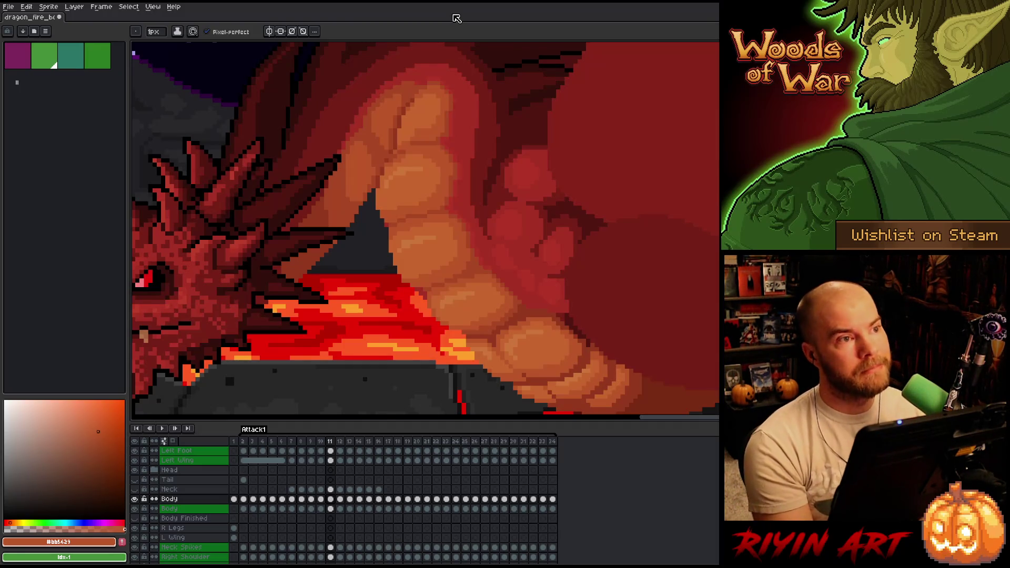
{"action": "key", "text": "ctrl+s"}
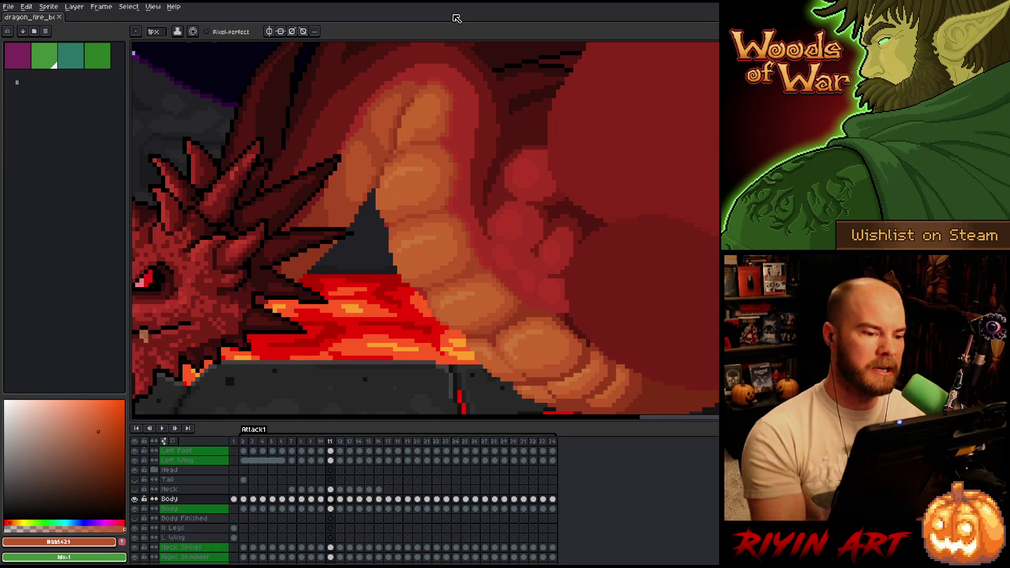
{"action": "left_click", "coordinate": [448, 138], "text": "alt"}
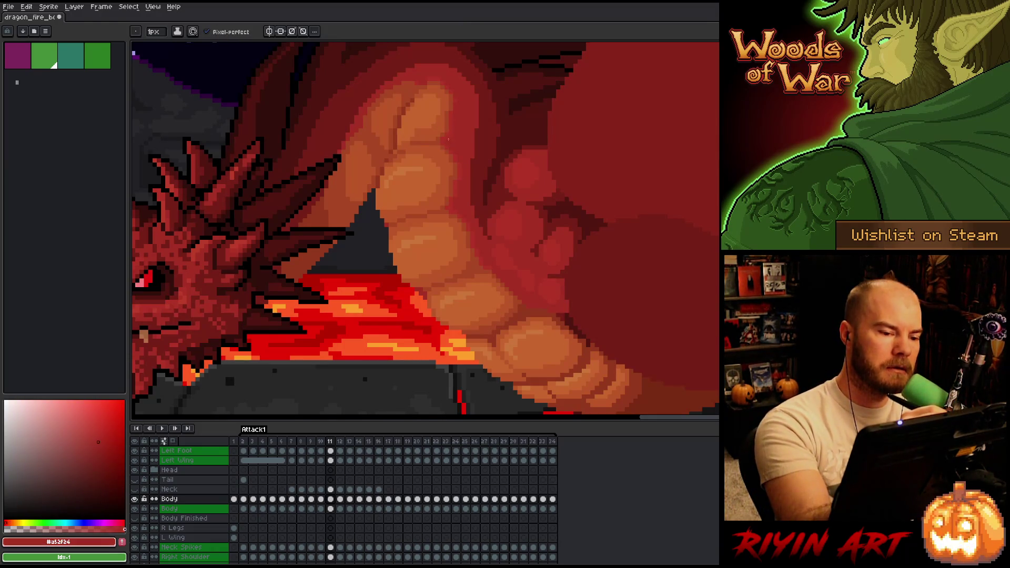
Step: Sample bright red, light orange, shadow brown and deep red, ending on the brownish belly orange
{"action": "left_click", "coordinate": [456, 97], "text": "alt"}
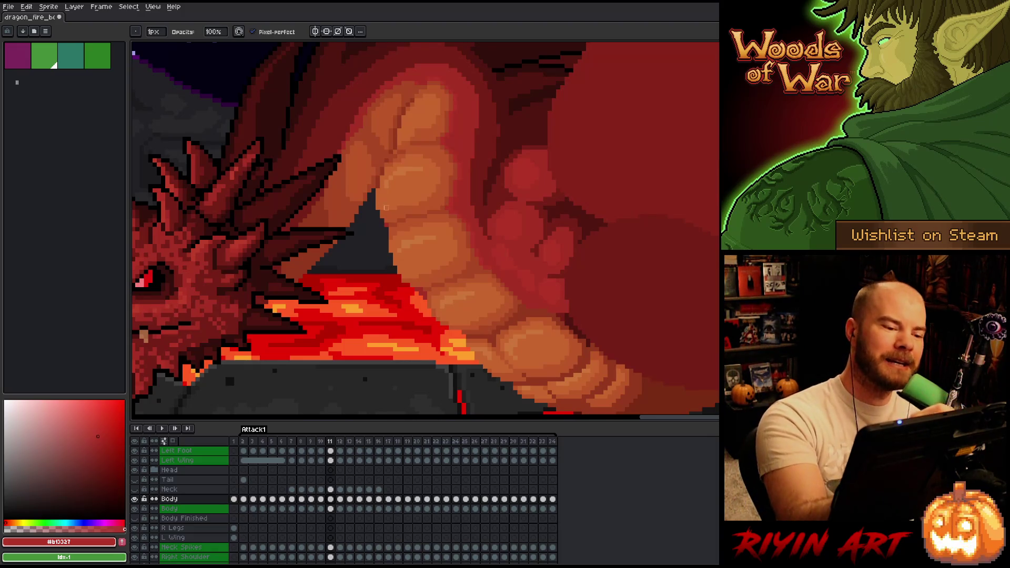
{"action": "left_click", "coordinate": [388, 190], "text": "alt"}
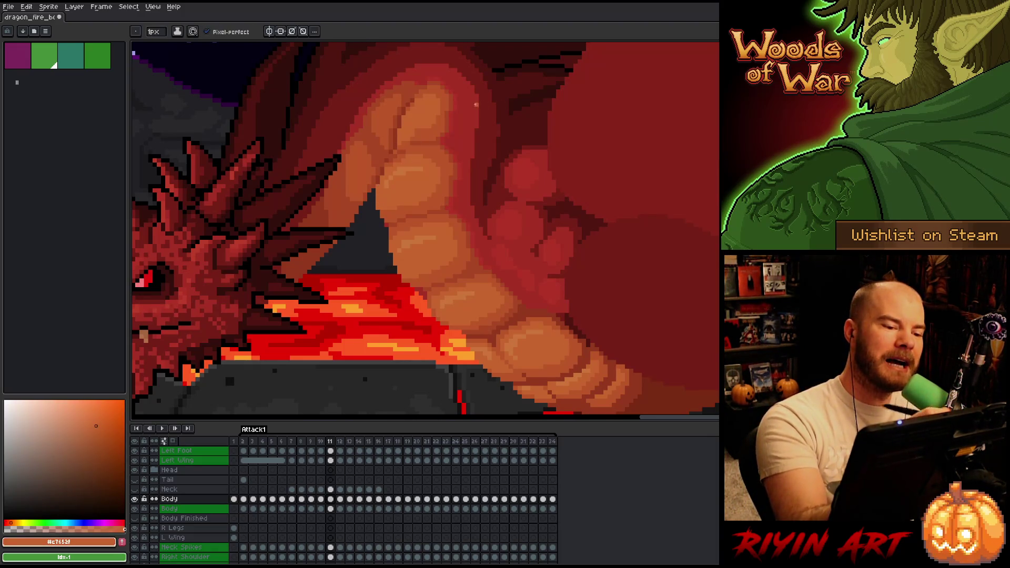
{"action": "left_click", "coordinate": [386, 164], "text": "alt"}
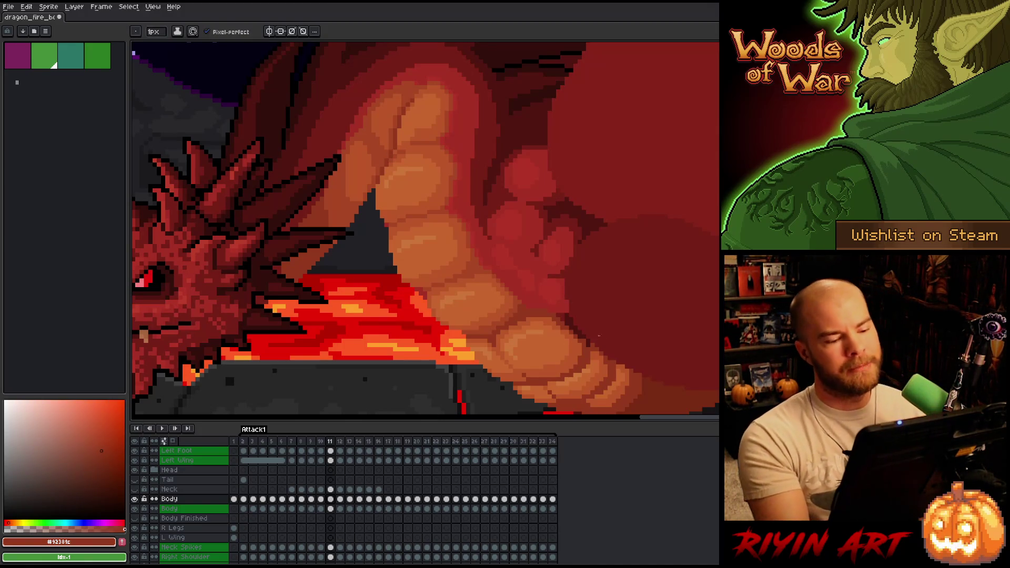
{"action": "left_click", "coordinate": [525, 285], "text": "alt"}
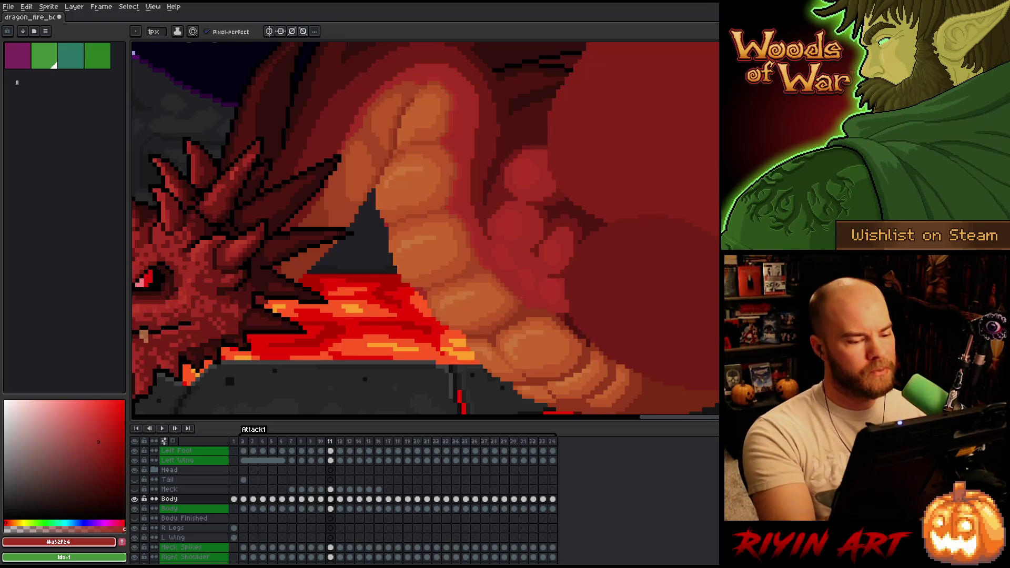
{"action": "left_click", "coordinate": [515, 309], "text": "alt"}
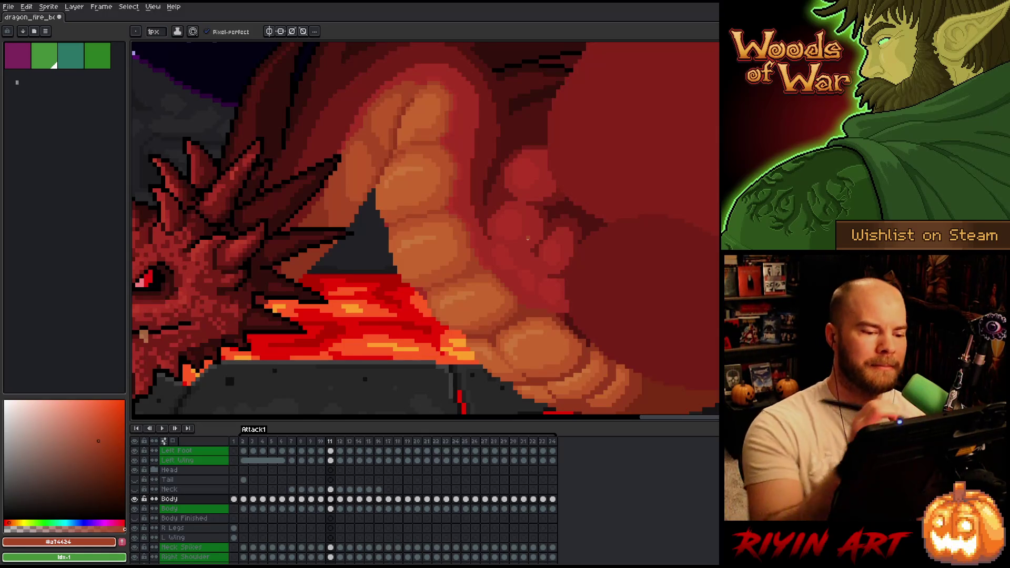
Step: Sample the bright and deep body reds and save the sprite
{"action": "left_click", "coordinate": [476, 257], "text": "alt"}
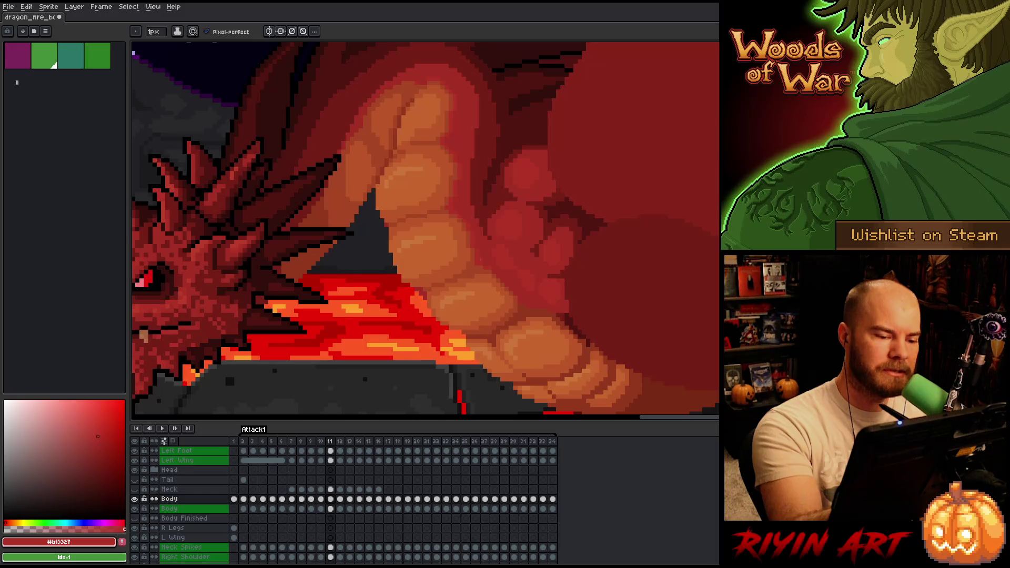
{"action": "left_click", "coordinate": [484, 256], "text": "alt"}
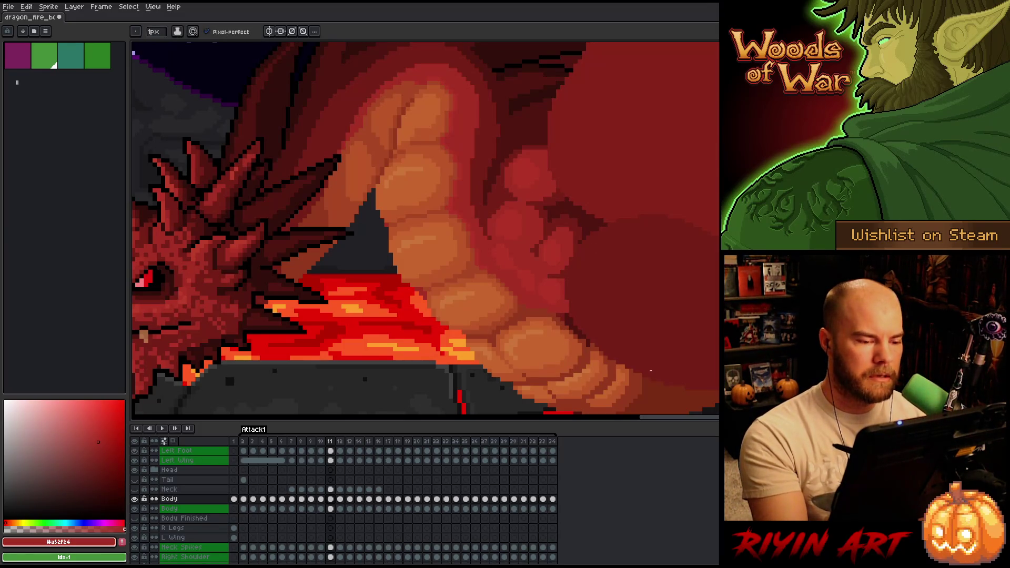
{"action": "key", "text": "ctrl+s"}
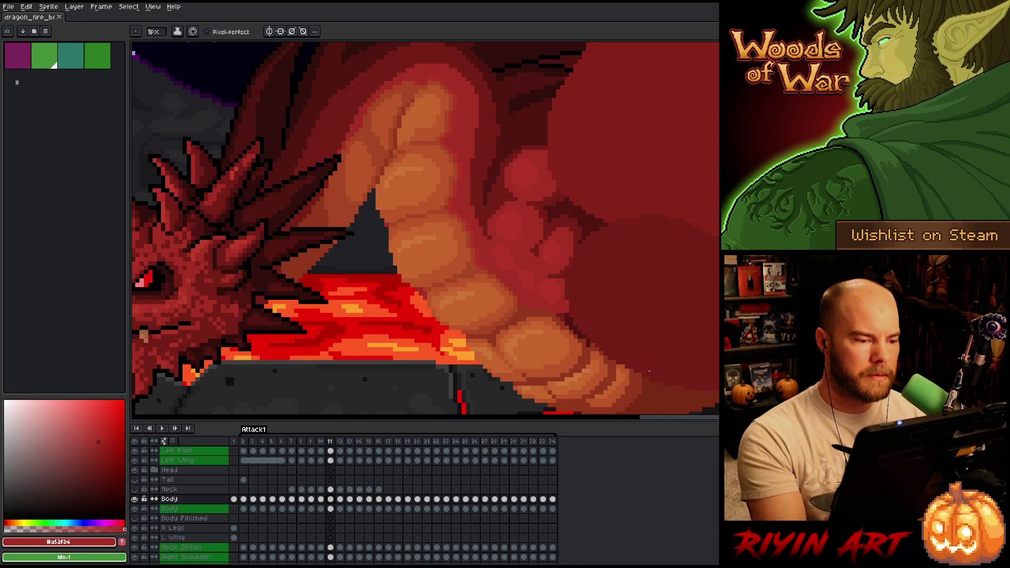
Step: Compare light and dark scale oranges, then return to the pencil with a dark brown shadow colour
{"action": "left_click", "coordinate": [418, 137], "text": "alt"}
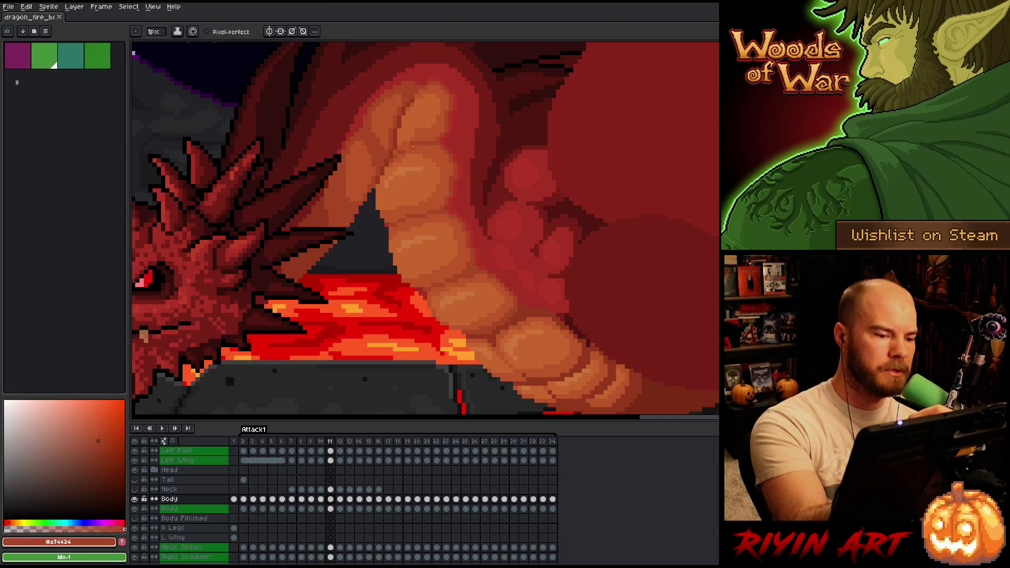
{"action": "left_click", "coordinate": [421, 140], "text": "alt"}
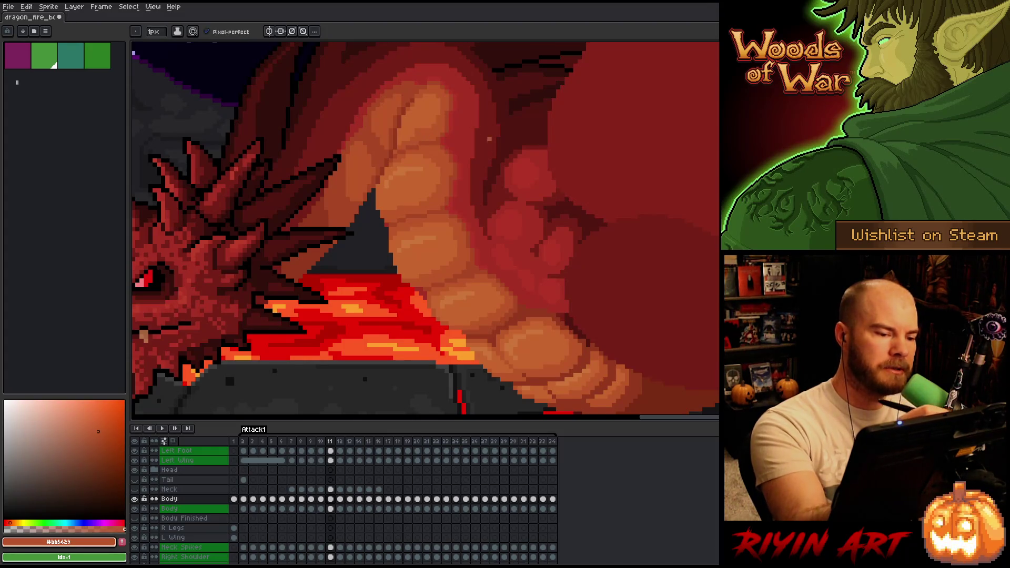
{"action": "left_click", "coordinate": [422, 121], "text": "alt"}
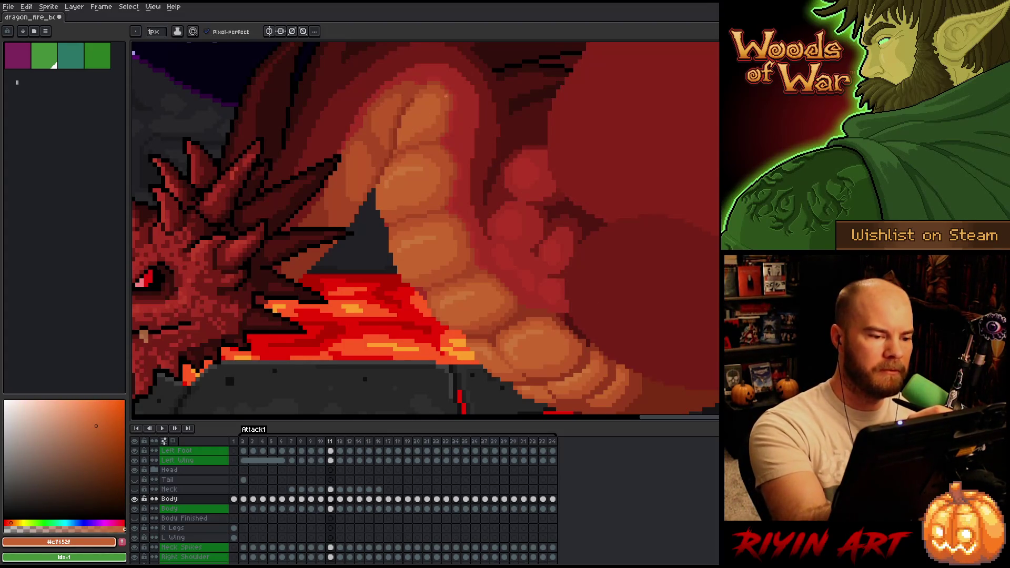
{"action": "left_click", "coordinate": [424, 131], "text": "alt"}
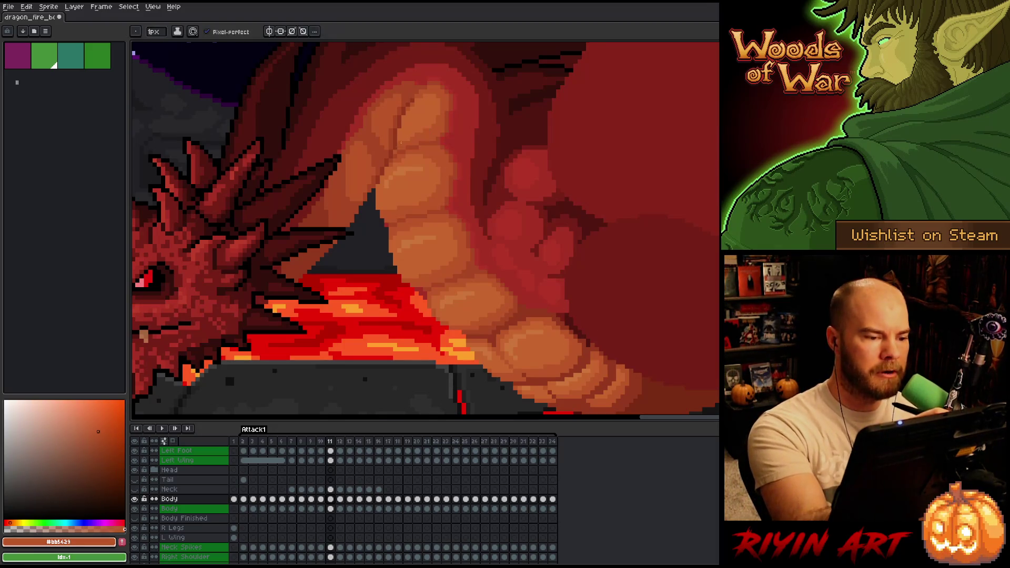
{"action": "left_click", "coordinate": [418, 122], "text": "alt"}
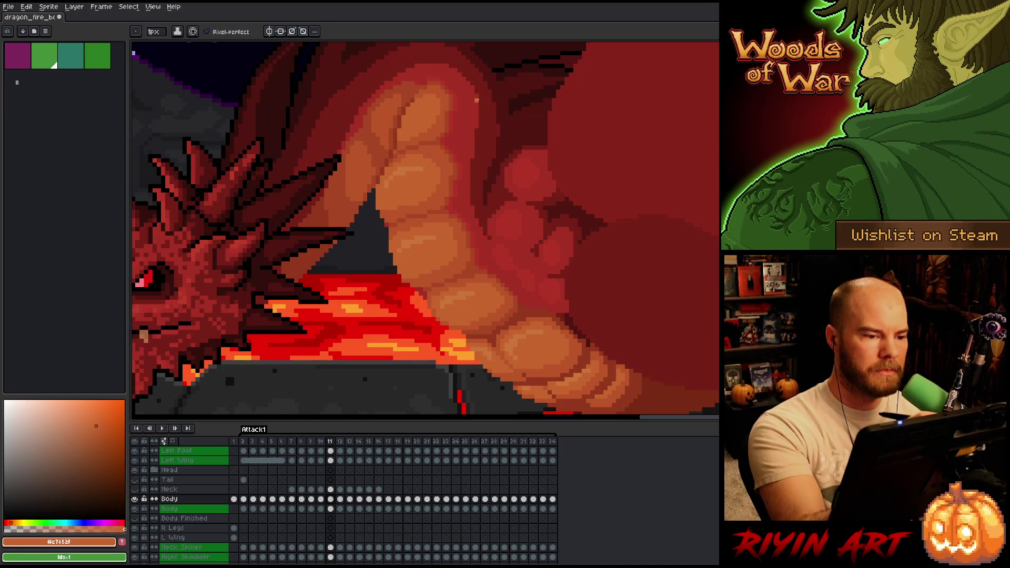
{"action": "left_click", "coordinate": [429, 75], "text": "alt"}
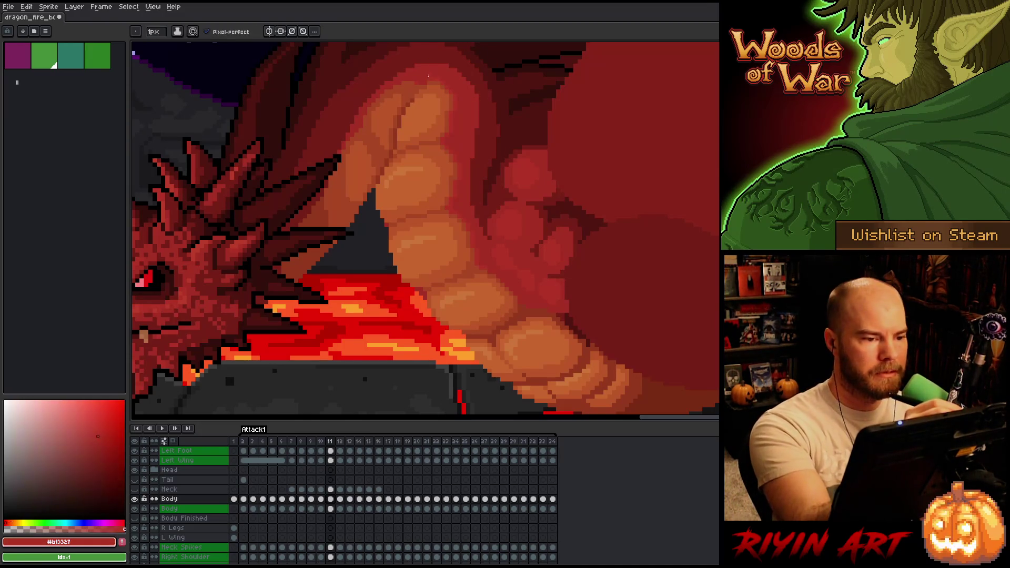
{"action": "left_click", "coordinate": [427, 82], "text": "alt"}
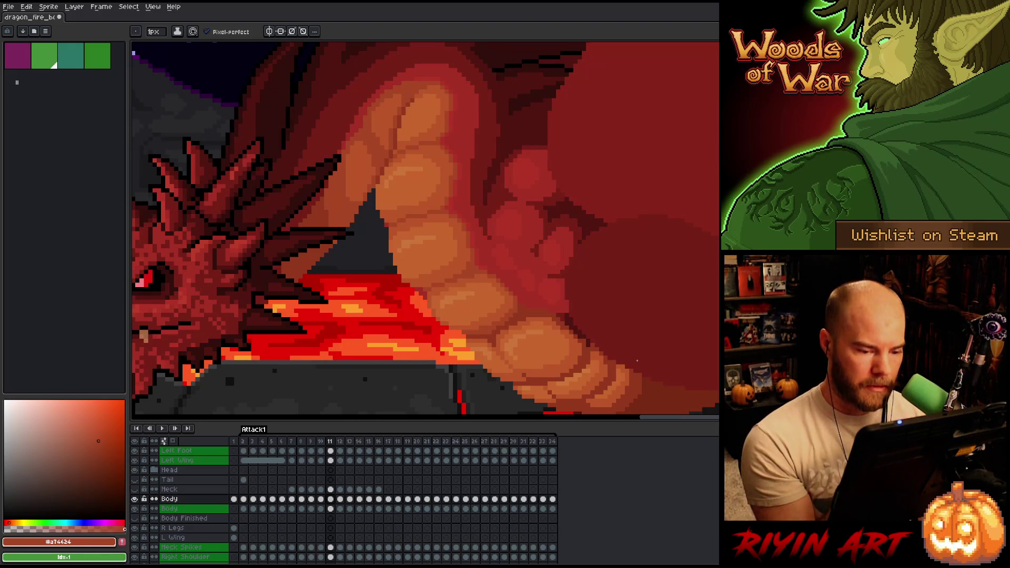
{"action": "key", "text": "b"}
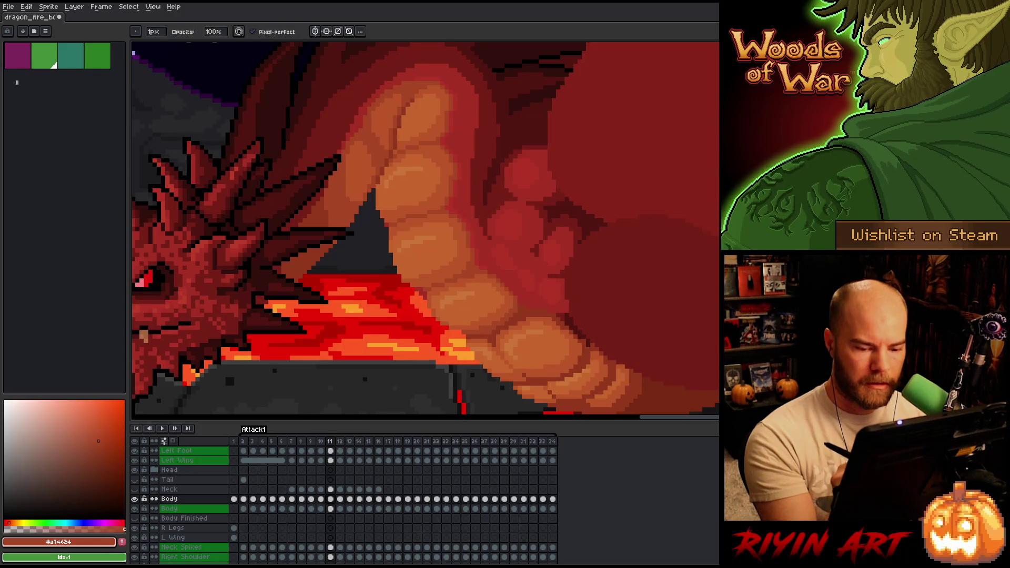
{"action": "key", "text": "alt"}
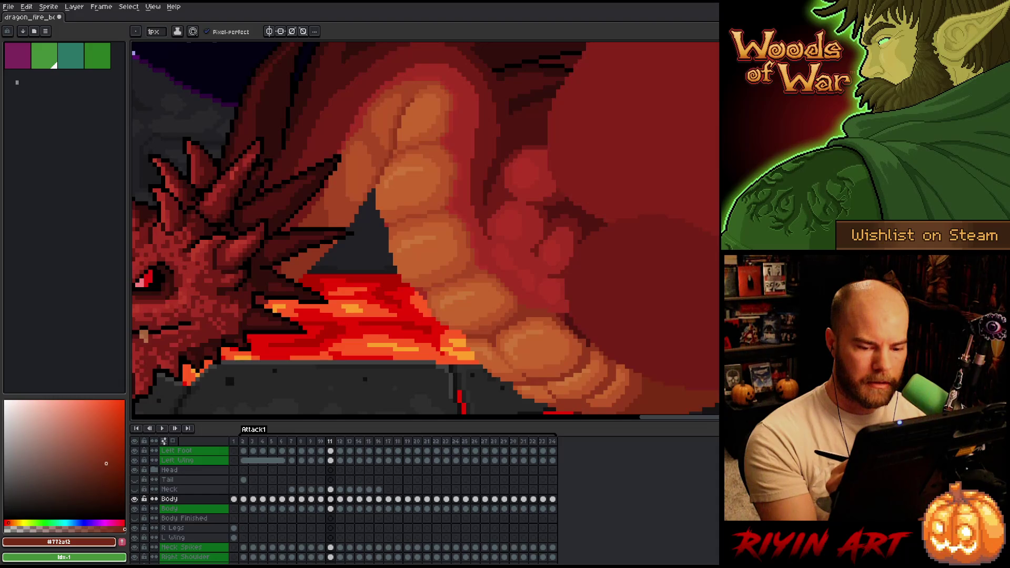
Step: Shade the frame-11 belly scales with the brownish orange, then start Attack1 playback
{"action": "scroll", "coordinate": [652, 295], "scroll_direction": "down", "scroll_amount": 2}
{"action": "scroll", "coordinate": [677, 243], "scroll_direction": "right", "scroll_amount": 1}
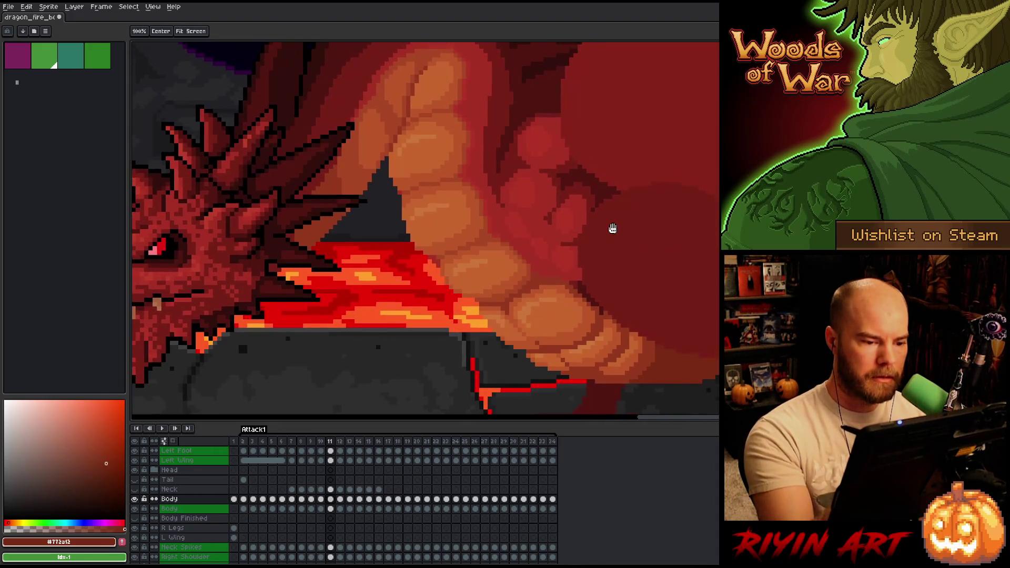
{"action": "left_click", "coordinate": [486, 229], "text": "alt"}
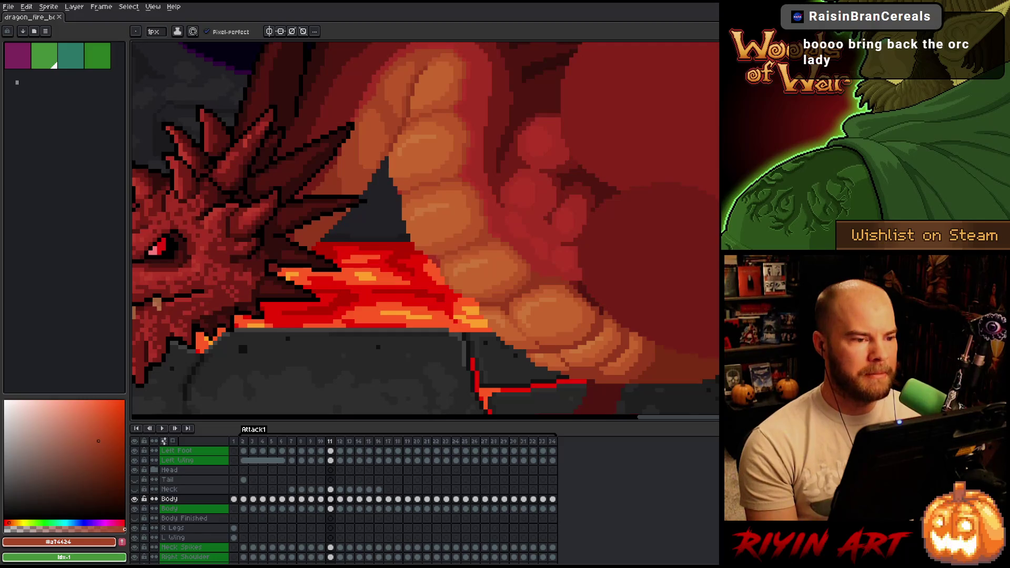
{"action": "scroll", "coordinate": [431, 244], "scroll_direction": "down", "scroll_amount": 5}
{"action": "key", "text": "Return"}
Step: Pan and zoom around the volcano scene and dragon body while the Attack1 animation plays
{"action": "left_click_drag", "start_coordinate": [420, 186], "coordinate": [432, 244]}
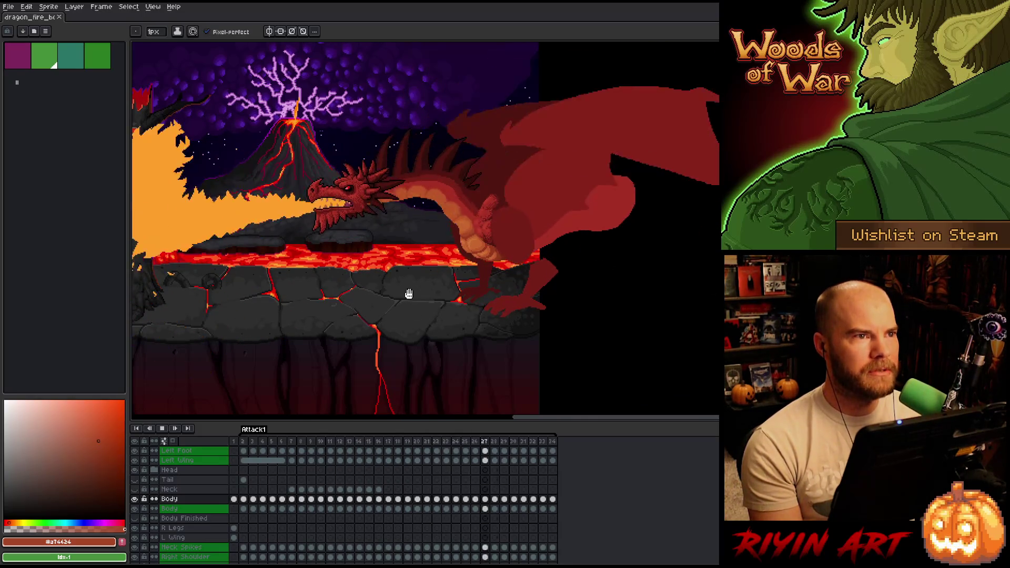
{"action": "scroll", "coordinate": [399, 285], "scroll_direction": "up", "scroll_amount": 2}
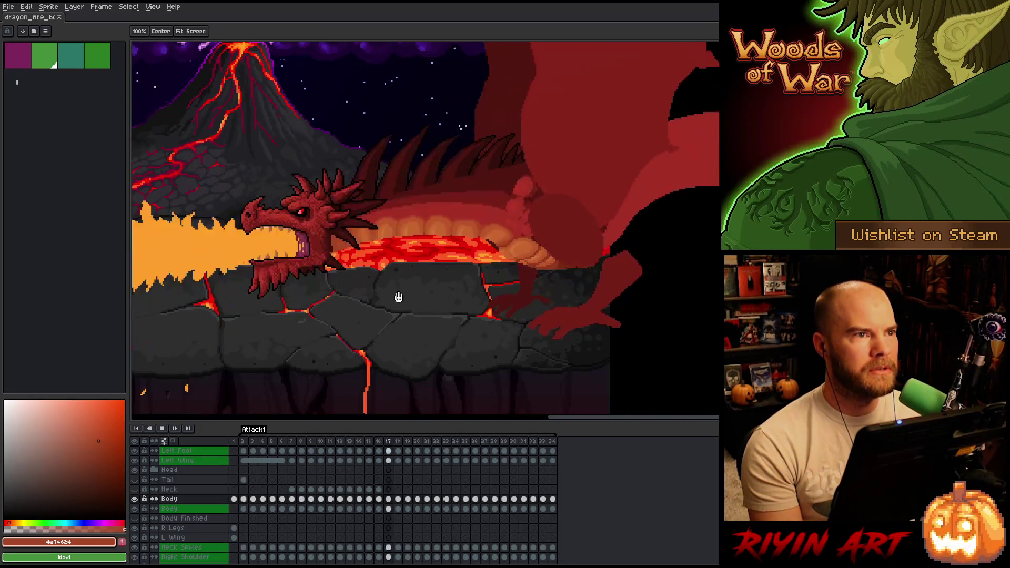
{"action": "scroll", "coordinate": [523, 343], "scroll_direction": "down", "scroll_amount": 3}
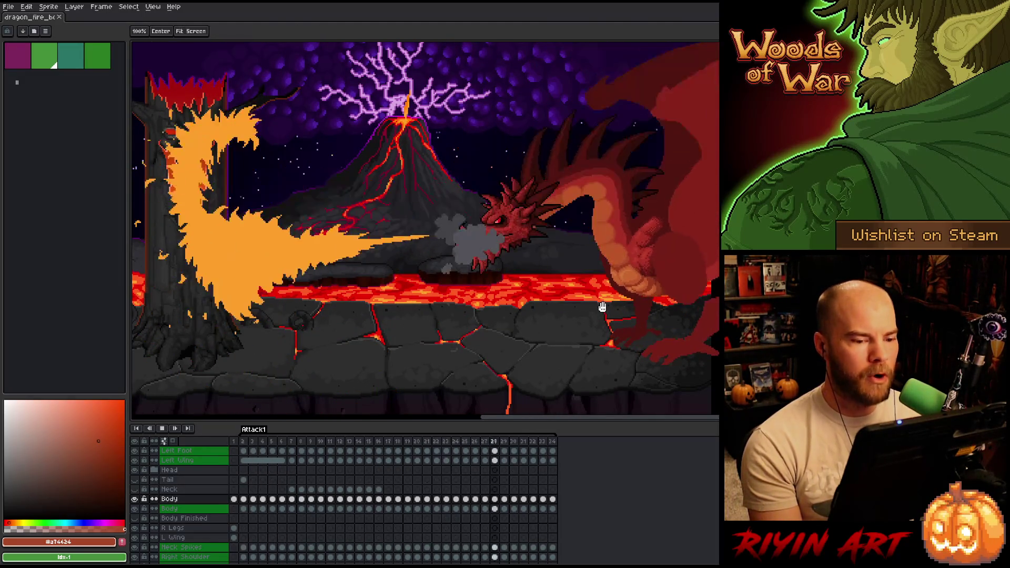
{"action": "scroll", "coordinate": [603, 307], "scroll_direction": "up", "scroll_amount": 4}
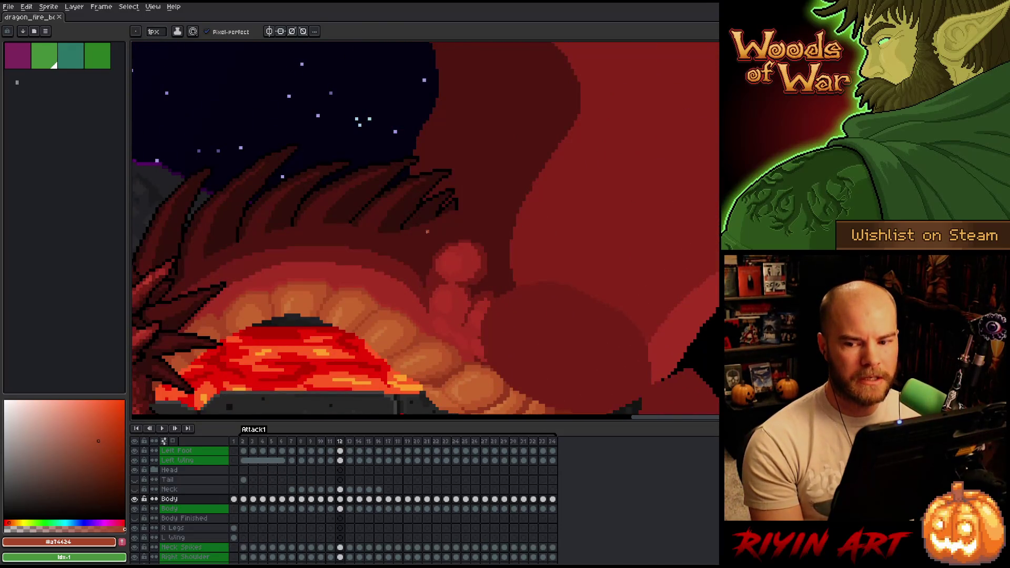
{"action": "scroll", "coordinate": [427, 232], "scroll_direction": "down", "scroll_amount": 3}
{"action": "scroll", "coordinate": [443, 322], "scroll_direction": "up", "scroll_amount": 3}
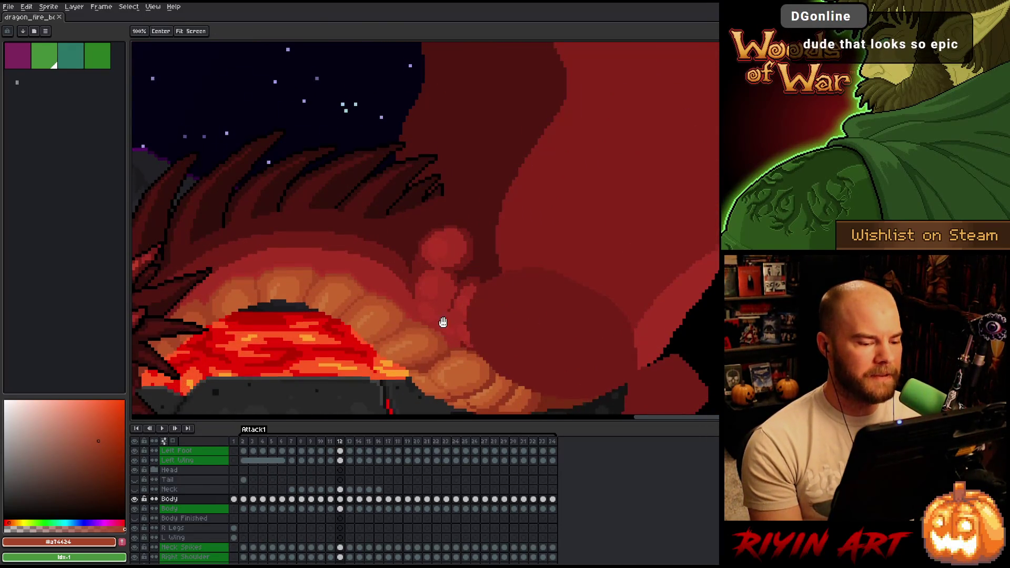
{"action": "left_click_drag", "start_coordinate": [443, 323], "coordinate": [439, 249]}
{"action": "scroll", "coordinate": [362, 305], "scroll_direction": "down", "scroll_amount": 4}
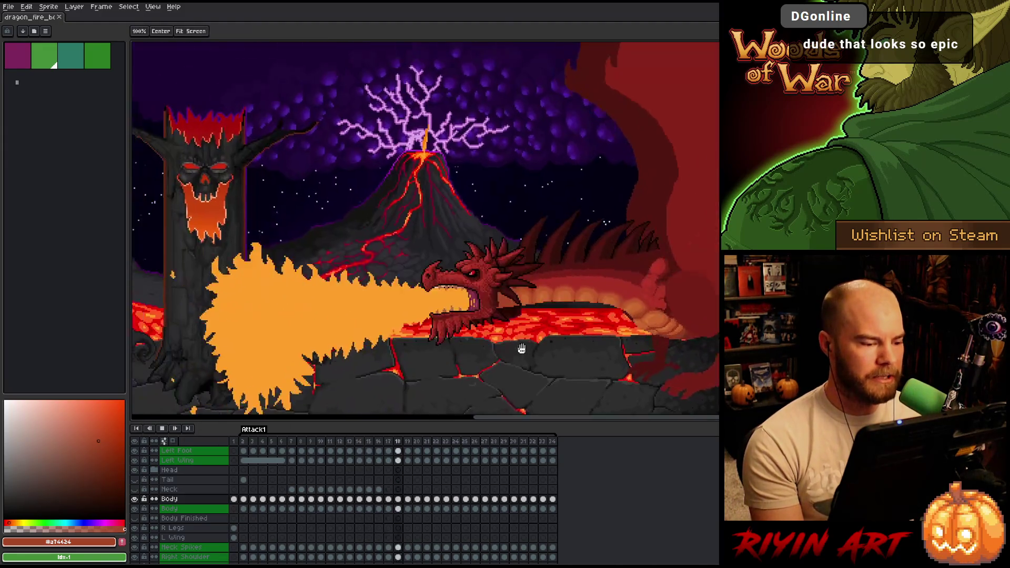
{"action": "scroll", "coordinate": [445, 284], "scroll_direction": "up", "scroll_amount": 4}
{"action": "scroll", "coordinate": [498, 390], "scroll_direction": "down", "scroll_amount": 2}
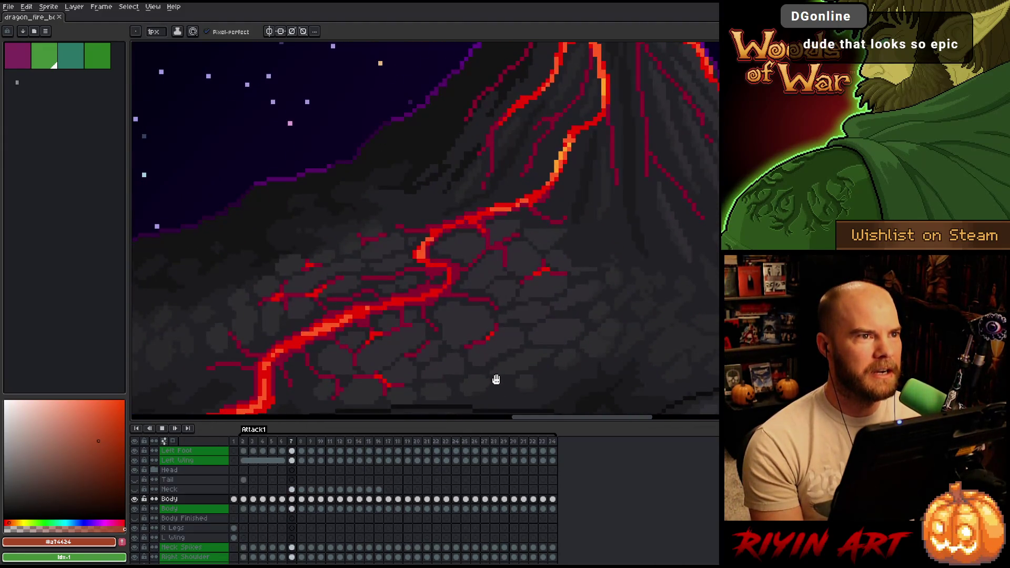
{"action": "scroll", "coordinate": [497, 378], "scroll_direction": "down", "scroll_amount": 2}
{"action": "scroll", "coordinate": [621, 282], "scroll_direction": "up", "scroll_amount": 4}
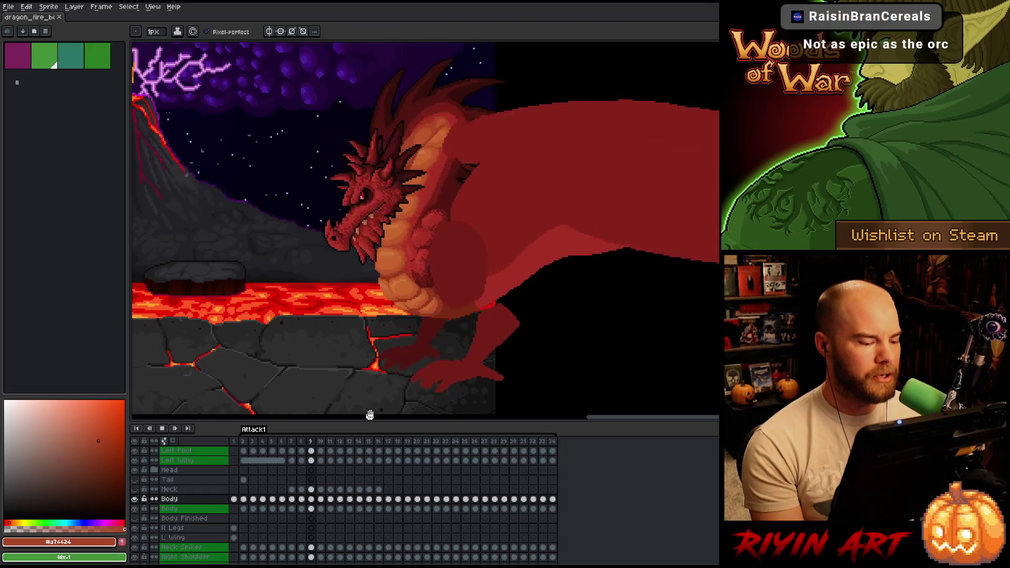
Step: Stop playback and settle on frame 12's belly close-up, stepping forward and back once to check
{"action": "key", "text": "space"}
{"action": "left_click", "coordinate": [346, 443]}
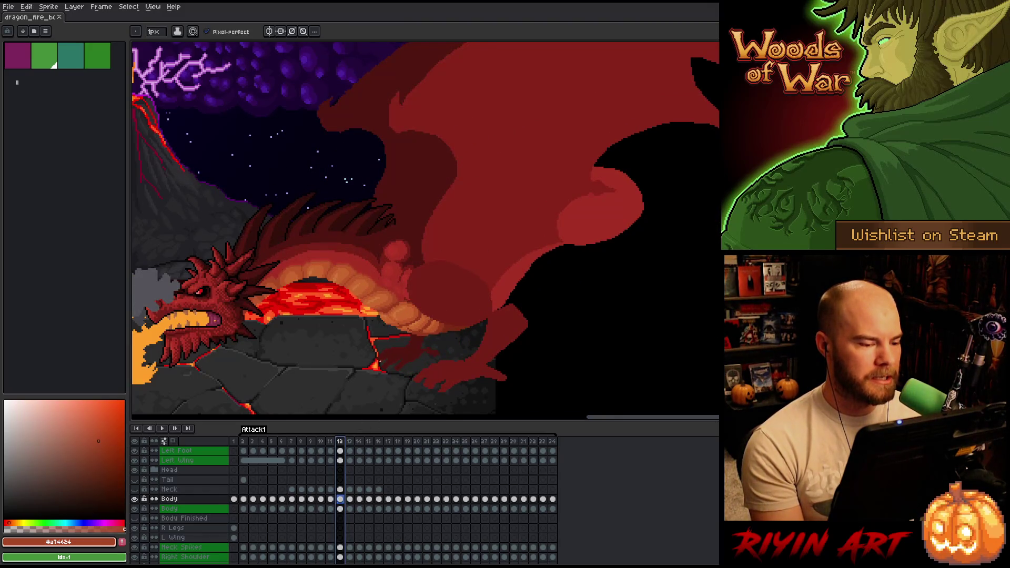
{"action": "scroll", "coordinate": [400, 263], "scroll_direction": "up", "scroll_amount": 4}
{"action": "scroll", "coordinate": [399, 63], "scroll_direction": "down", "scroll_amount": 2}
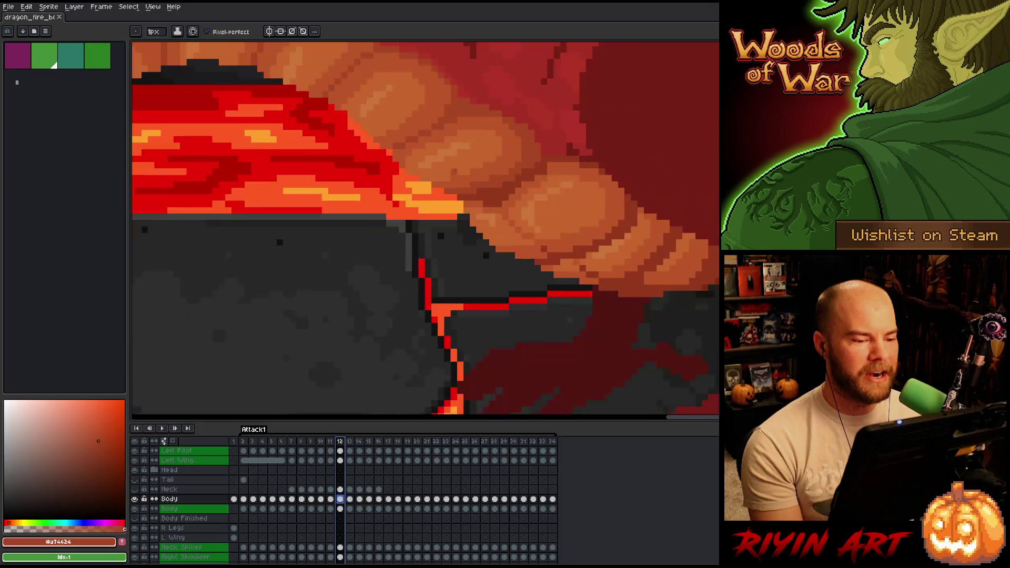
{"action": "scroll", "coordinate": [462, 259], "scroll_direction": "up", "scroll_amount": 1}
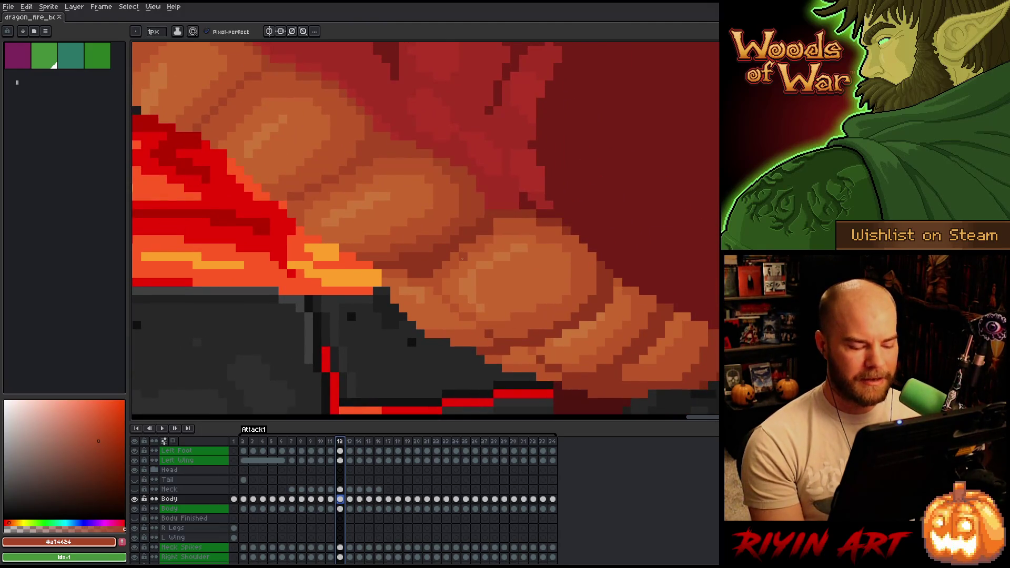
{"action": "key", "text": "period"}
{"action": "key", "text": "period"}
{"action": "key", "text": "comma"}
{"action": "key", "text": "comma"}
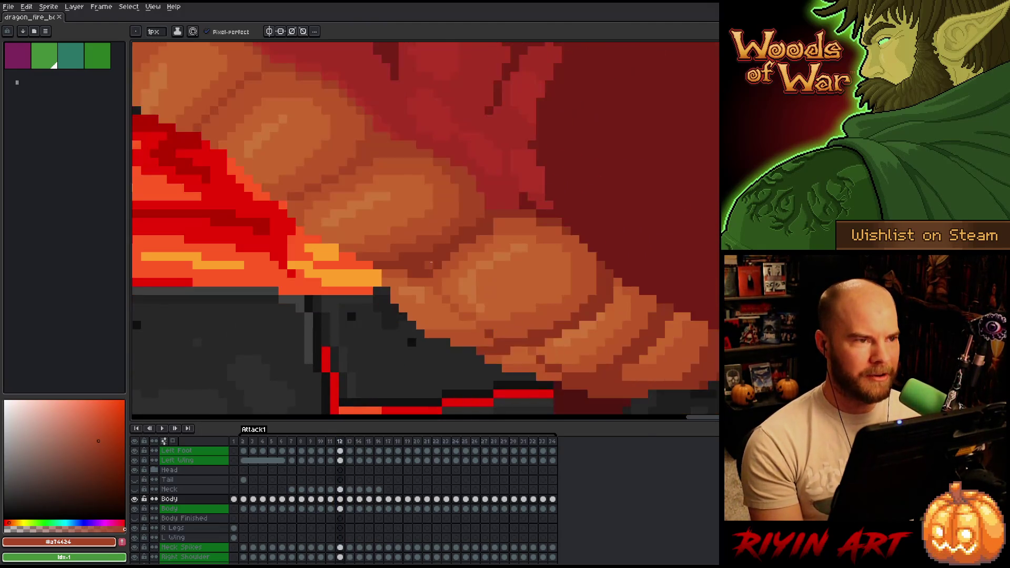
Step: Open the witch_doctor_v1.aseprite sprite from the file list
{"action": "key", "text": "comma"}
{"action": "key", "text": "ctrl+o"}
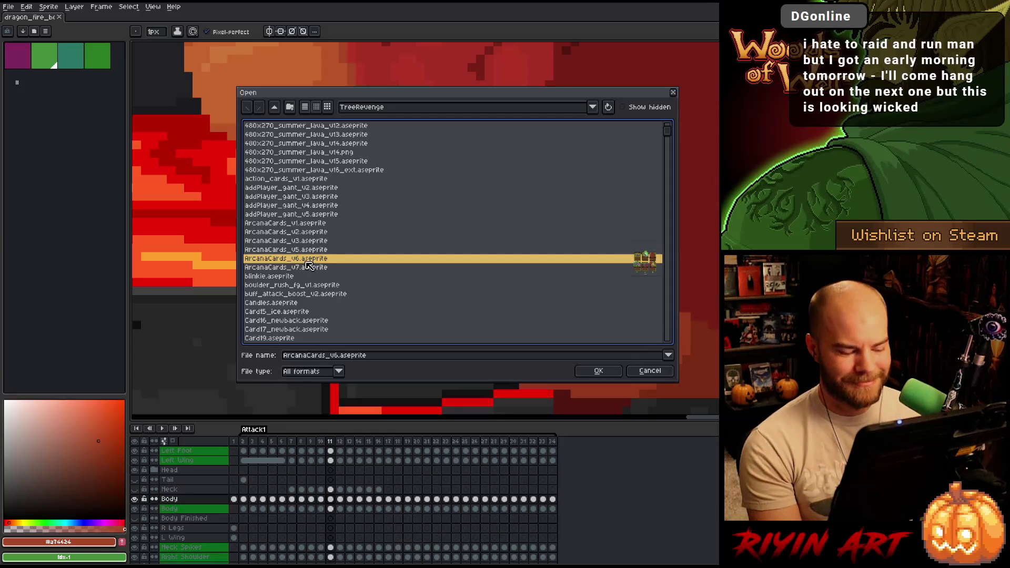
{"action": "key", "text": "End"}
{"action": "key", "text": "Page_Up"}
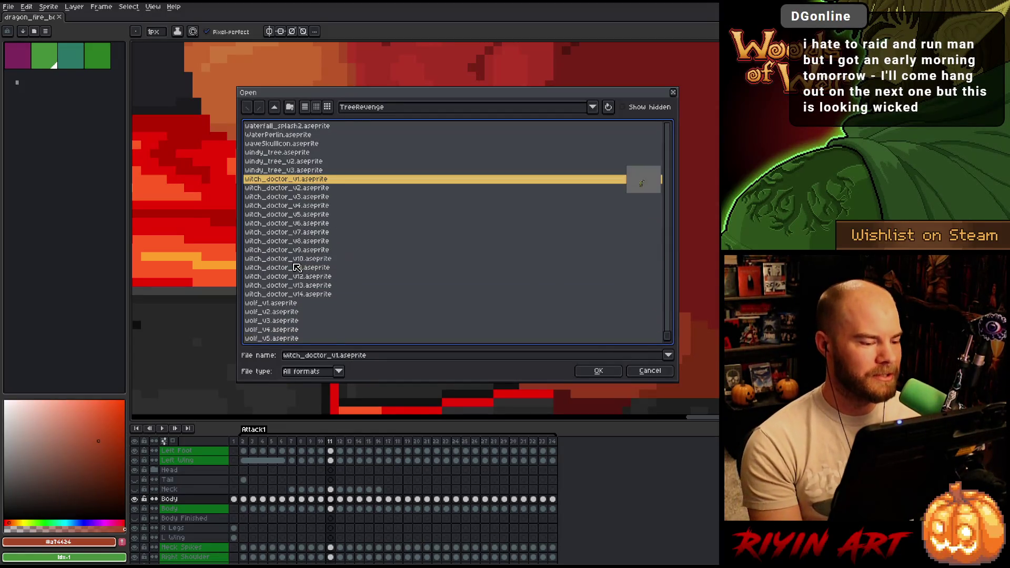
{"action": "double_click", "coordinate": [322, 294]}
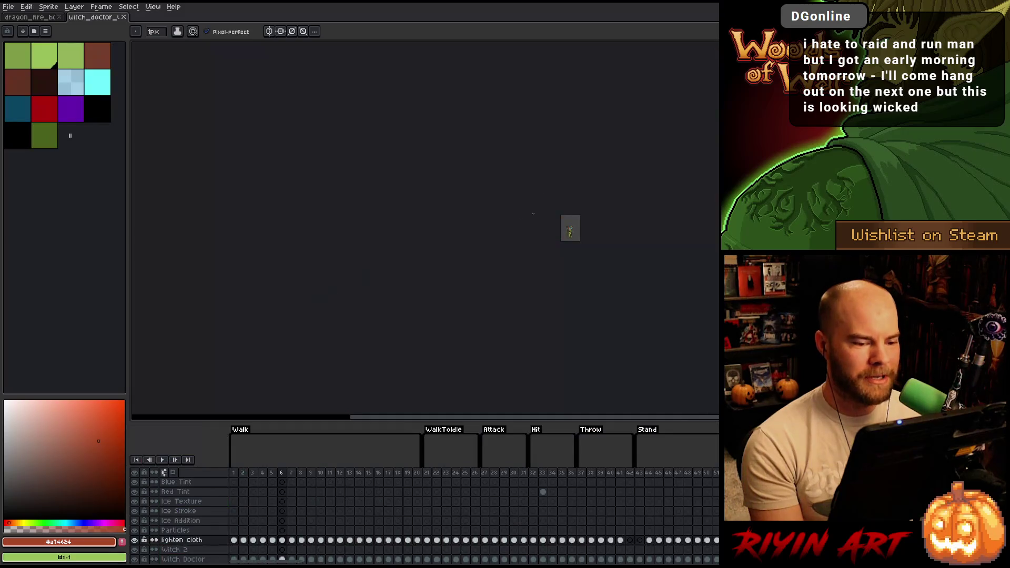
Step: Dock the witch doctor sprite in a left split, frame the figure, play its animation, and widen the dragon canvas
{"action": "left_click_drag", "start_coordinate": [134, 57], "coordinate": [158, 210]}
{"action": "scroll", "coordinate": [260, 230], "scroll_direction": "up", "scroll_amount": 5}
{"action": "left_click_drag", "start_coordinate": [222, 309], "coordinate": [246, 187]}
{"action": "scroll", "coordinate": [245, 188], "scroll_direction": "up", "scroll_amount": 3}
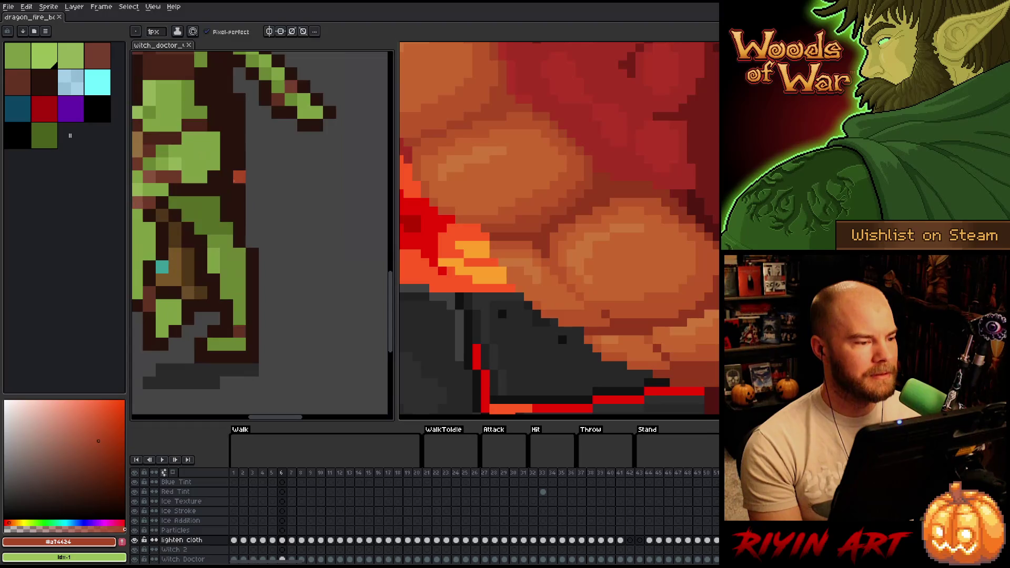
{"action": "scroll", "coordinate": [279, 253], "scroll_direction": "down", "scroll_amount": 2}
{"action": "mouse_move", "coordinate": [275, 238]}
{"action": "left_mouse_down"}
{"action": "mouse_move", "coordinate": [278, 271]}
{"action": "mouse_move", "coordinate": [284, 234]}
{"action": "left_mouse_up"}
{"action": "key", "text": "space"}
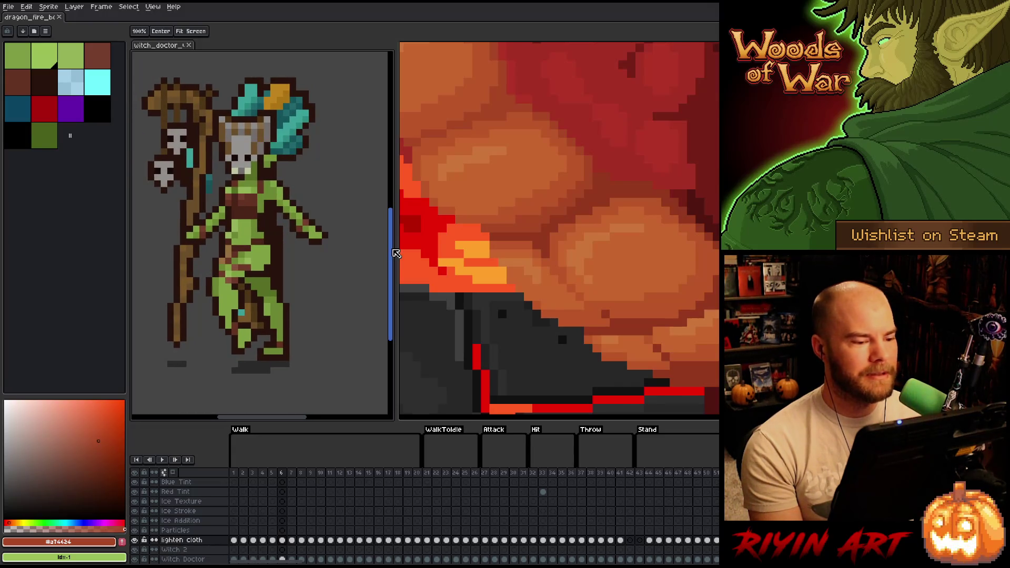
{"action": "left_click_drag", "start_coordinate": [396, 246], "coordinate": [354, 247]}
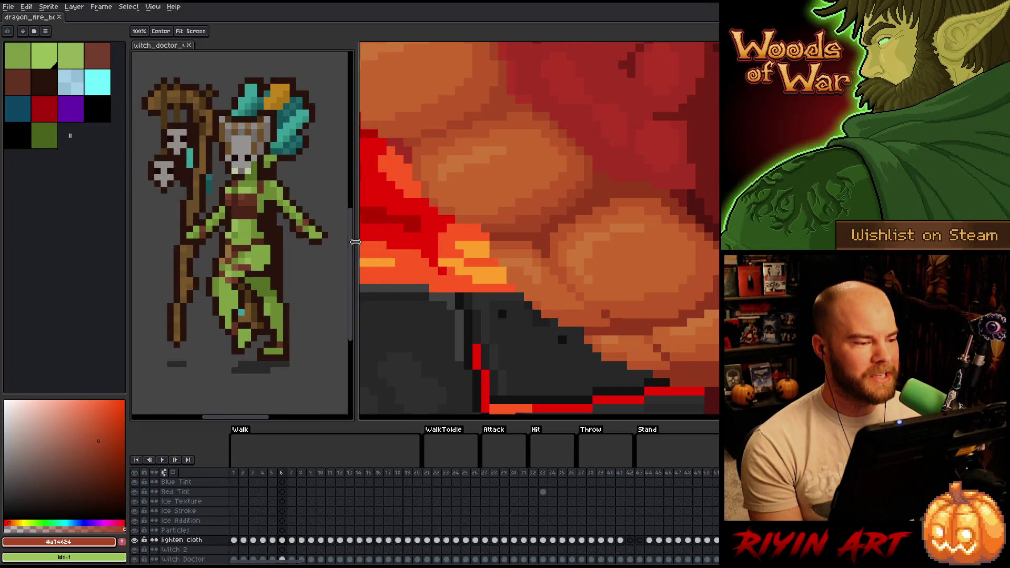
{"action": "scroll", "coordinate": [250, 223], "scroll_direction": "down", "scroll_amount": 1}
{"action": "key", "text": "Return"}
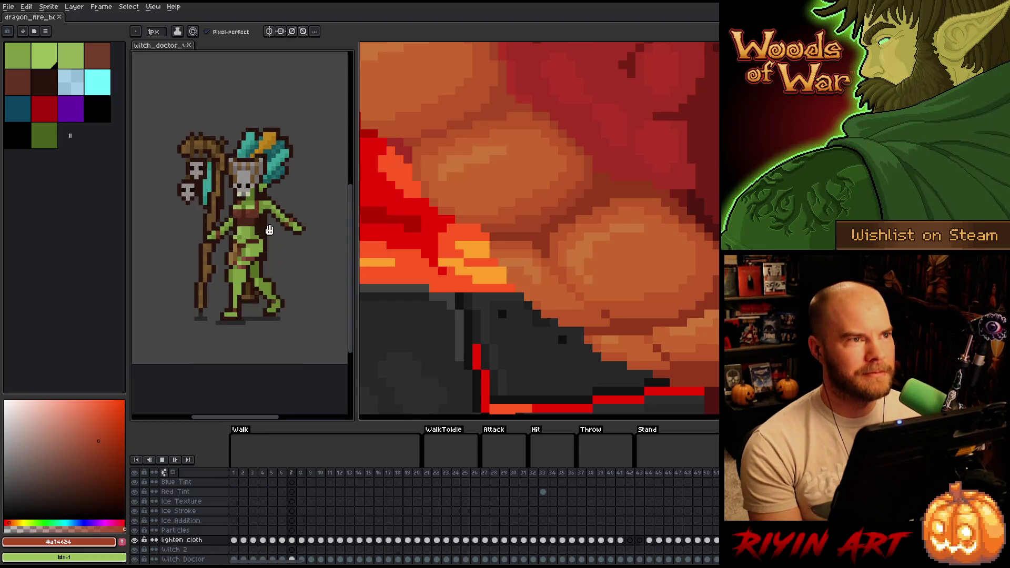
{"action": "scroll", "coordinate": [296, 212], "scroll_direction": "up", "scroll_amount": 1}
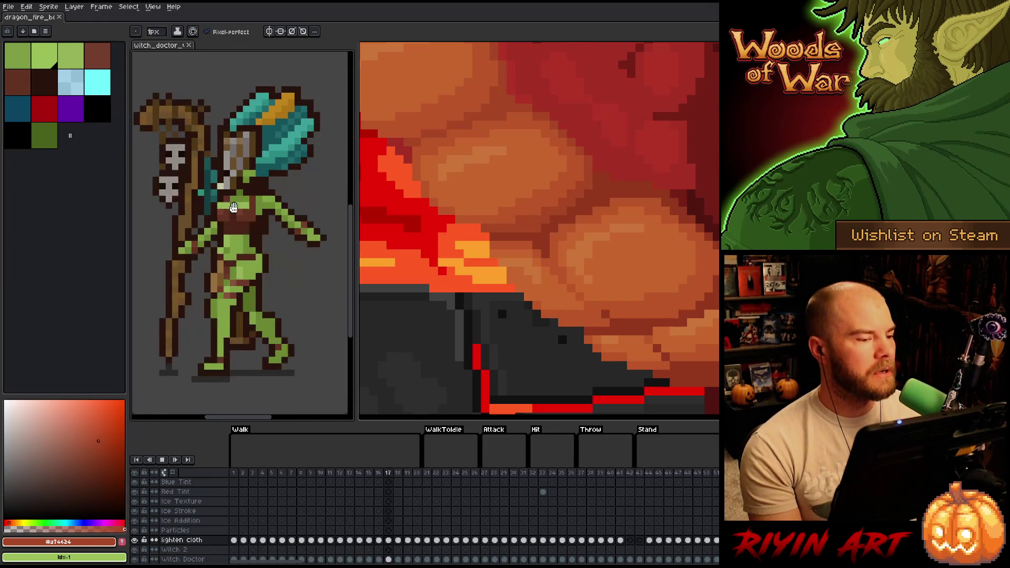
{"action": "scroll", "coordinate": [294, 180], "scroll_direction": "down", "scroll_amount": 1}
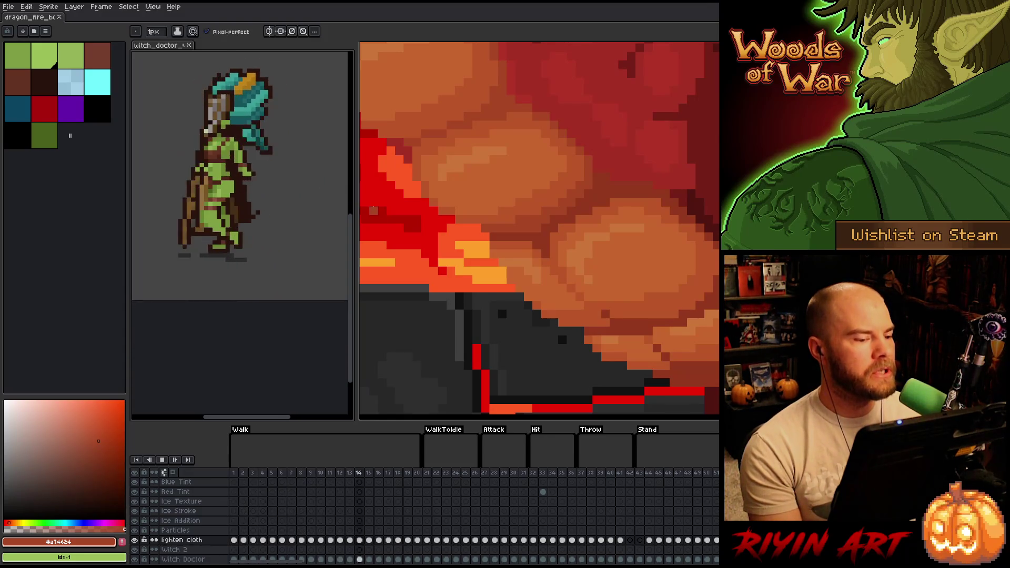
{"action": "left_click_drag", "start_coordinate": [354, 204], "coordinate": [292, 202]}
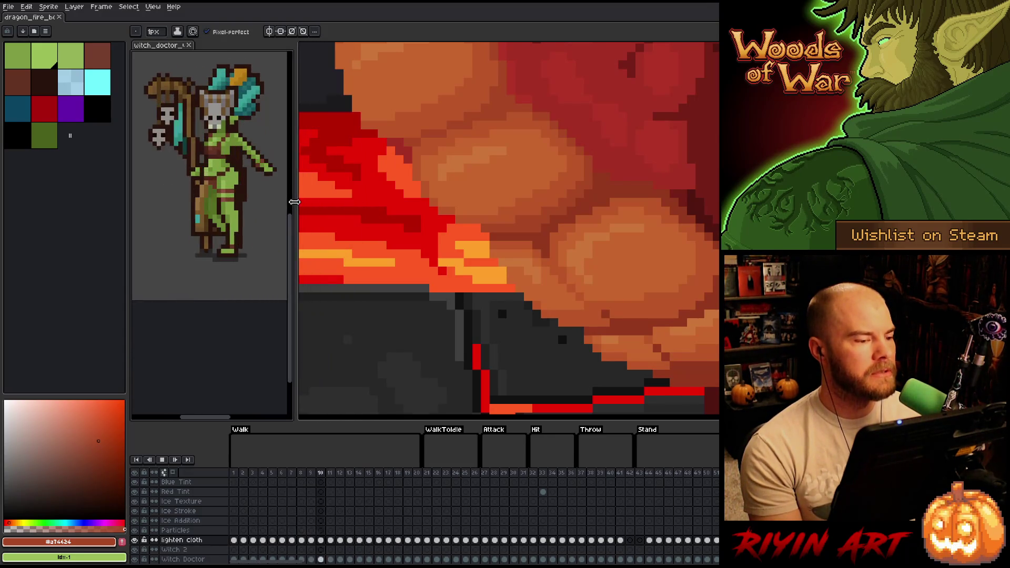
Step: Re-center the dragon belly, narrow the reference and palette panels, and return to the dragon document
{"action": "left_click", "coordinate": [30, 17]}
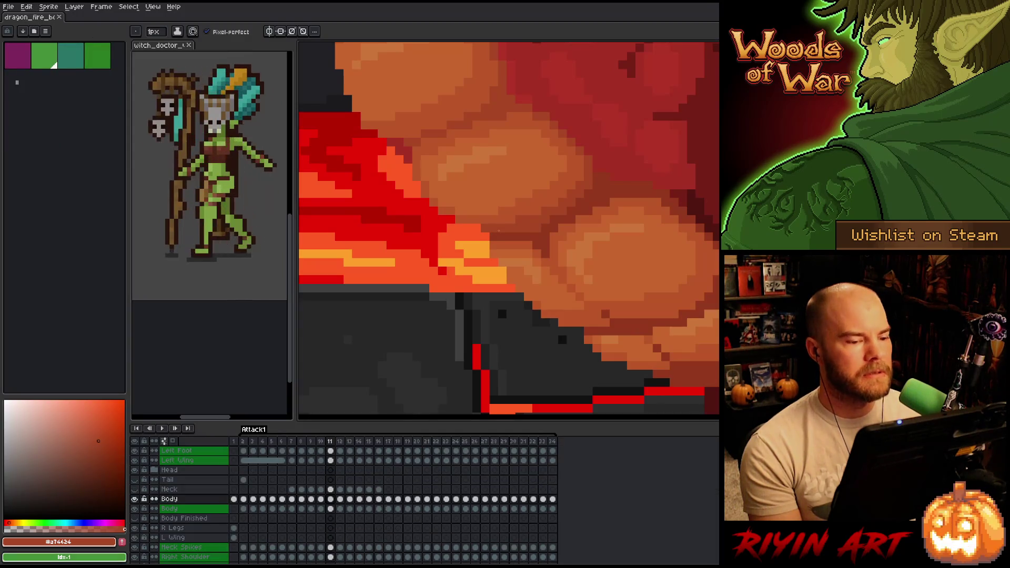
{"action": "mouse_move", "coordinate": [639, 266]}
{"action": "left_mouse_down"}
{"action": "mouse_move", "coordinate": [610, 279]}
{"action": "mouse_move", "coordinate": [523, 262]}
{"action": "mouse_move", "coordinate": [541, 302]}
{"action": "mouse_move", "coordinate": [526, 295]}
{"action": "left_mouse_up"}
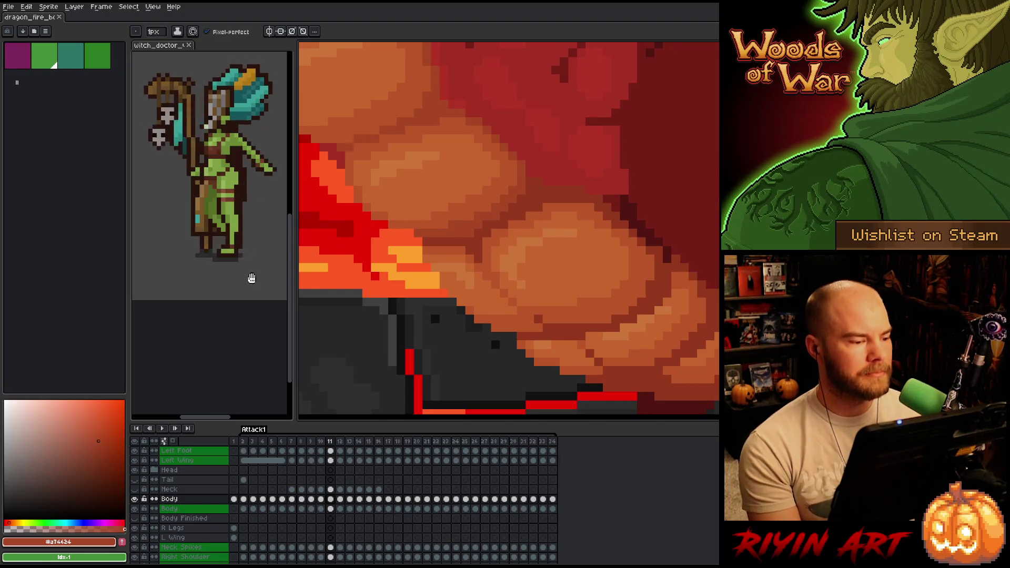
{"action": "left_click", "coordinate": [228, 273]}
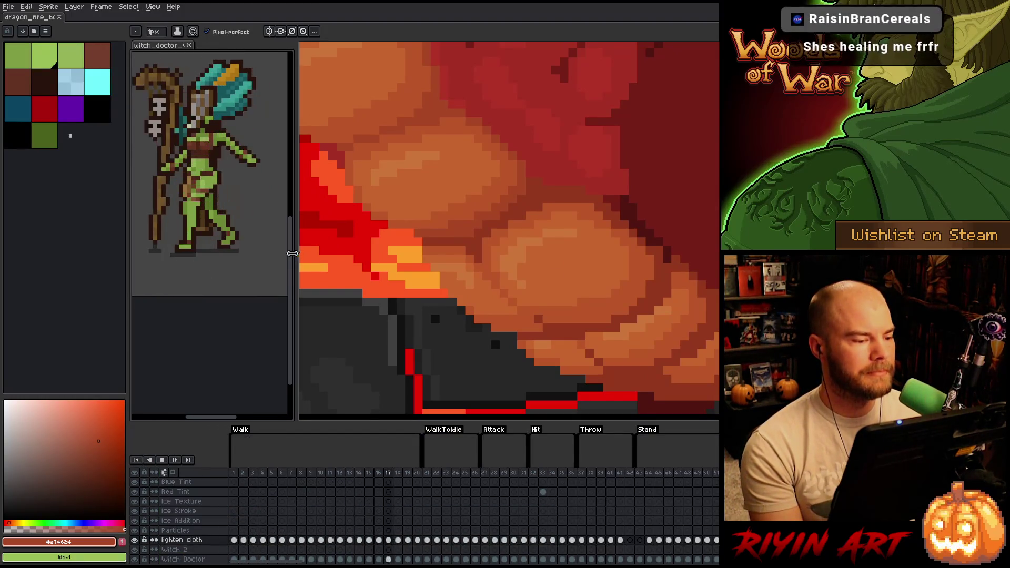
{"action": "left_click_drag", "start_coordinate": [295, 256], "coordinate": [278, 263]}
{"action": "left_click_drag", "start_coordinate": [121, 278], "coordinate": [102, 274]}
{"action": "left_click_drag", "start_coordinate": [262, 237], "coordinate": [243, 237]}
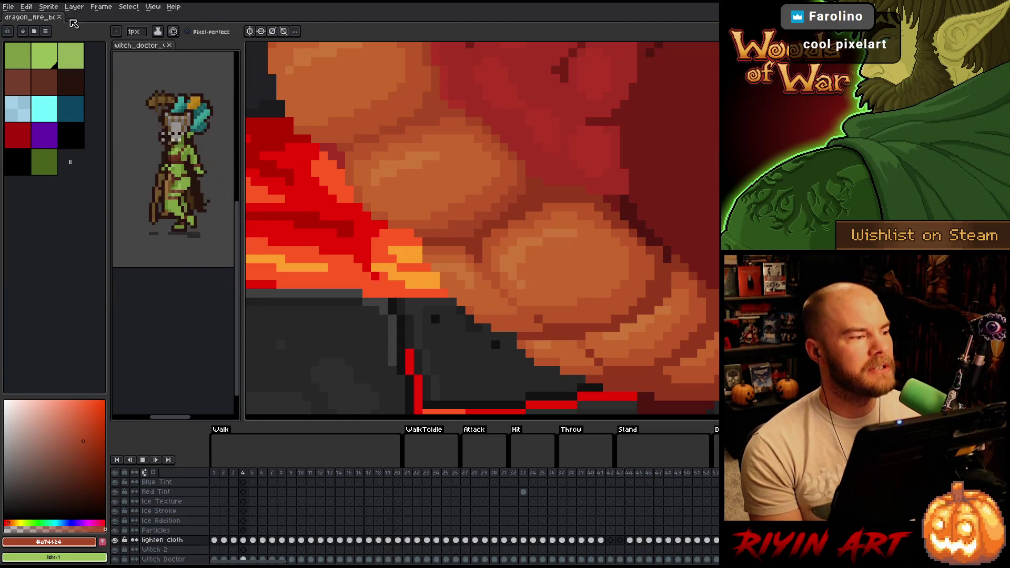
{"action": "left_click", "coordinate": [42, 17]}
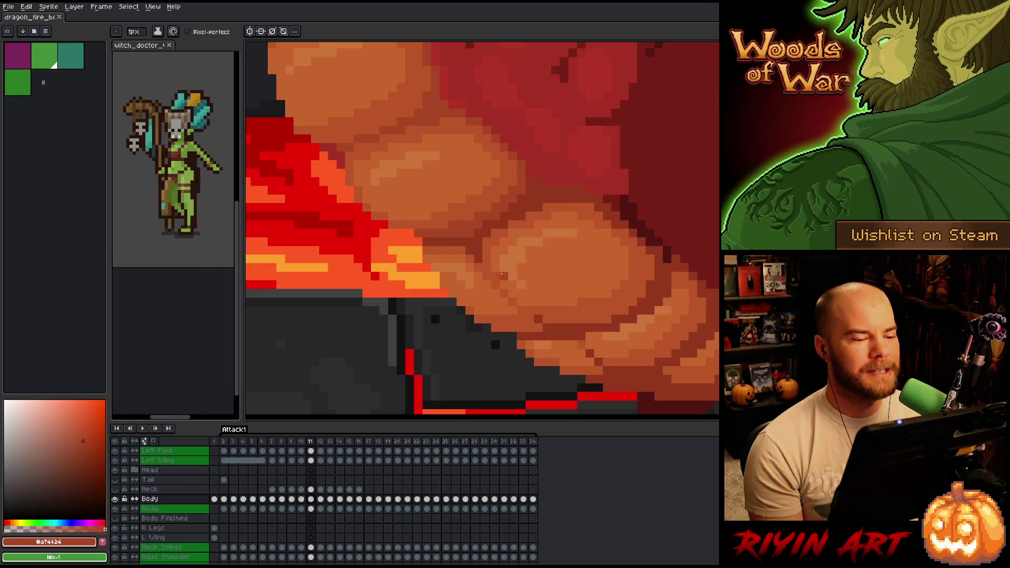
Step: Zoom in on the dragon's belly scales
{"action": "scroll", "coordinate": [507, 269], "scroll_direction": "up", "scroll_amount": 1}
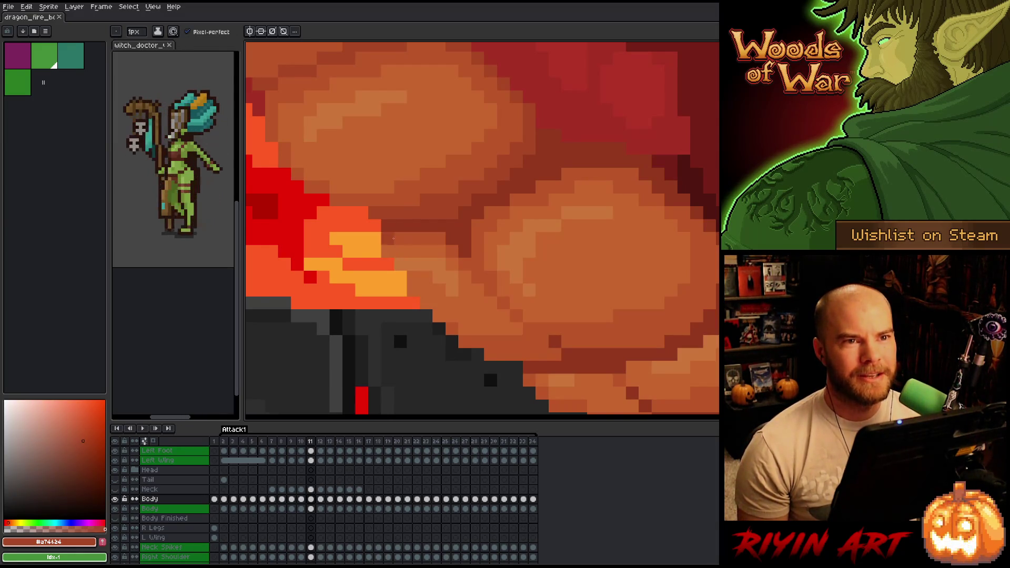
{"action": "scroll", "coordinate": [397, 235], "scroll_direction": "down", "scroll_amount": 1}
{"action": "scroll", "coordinate": [426, 181], "scroll_direction": "down", "scroll_amount": 3}
{"action": "scroll", "coordinate": [506, 183], "scroll_direction": "up", "scroll_amount": 3}
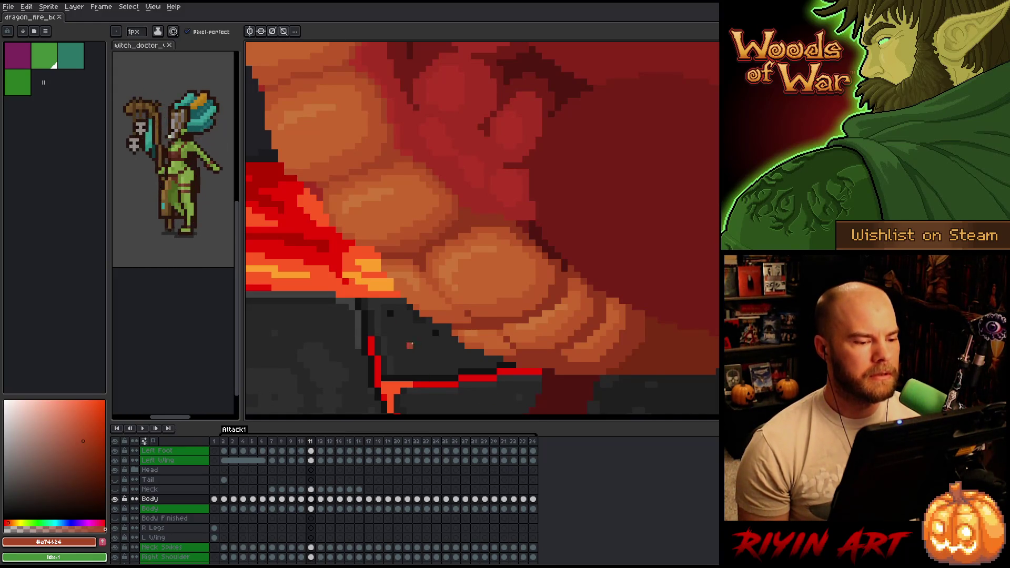
{"action": "scroll", "coordinate": [344, 254], "scroll_direction": "up", "scroll_amount": 3}
{"action": "scroll", "coordinate": [344, 255], "scroll_direction": "down", "scroll_amount": 2}
{"action": "scroll", "coordinate": [344, 255], "scroll_direction": "down", "scroll_amount": 2}
{"action": "scroll", "coordinate": [345, 255], "scroll_direction": "up", "scroll_amount": 2}
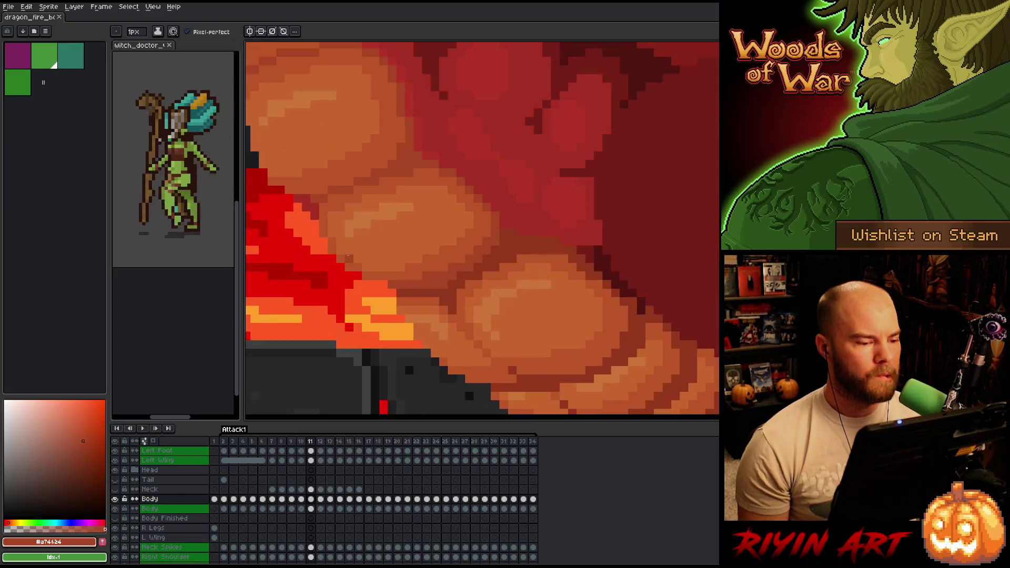
{"action": "scroll", "coordinate": [346, 256], "scroll_direction": "down", "scroll_amount": 2}
{"action": "scroll", "coordinate": [348, 257], "scroll_direction": "up", "scroll_amount": 2}
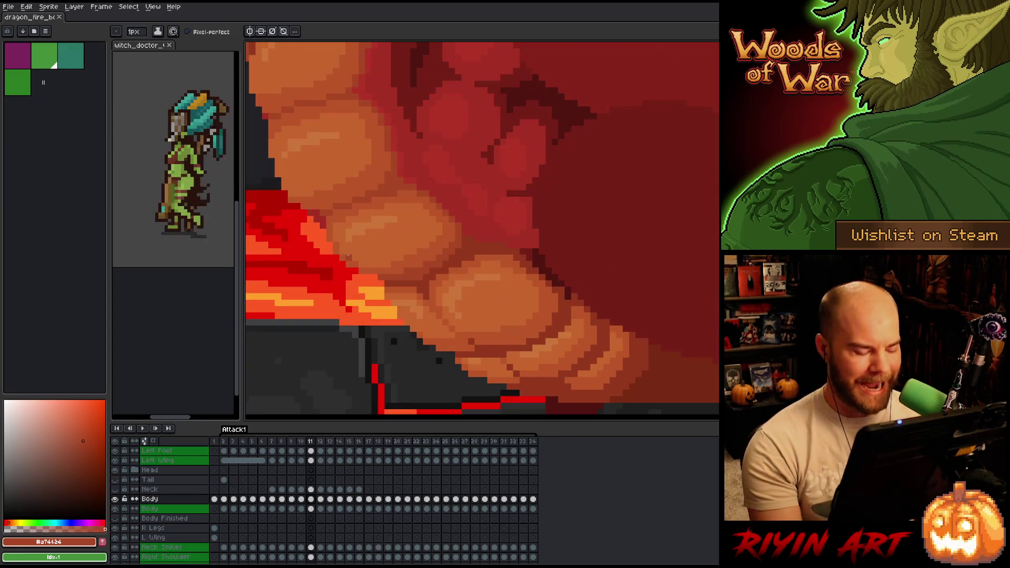
{"action": "scroll", "coordinate": [347, 256], "scroll_direction": "down", "scroll_amount": 2}
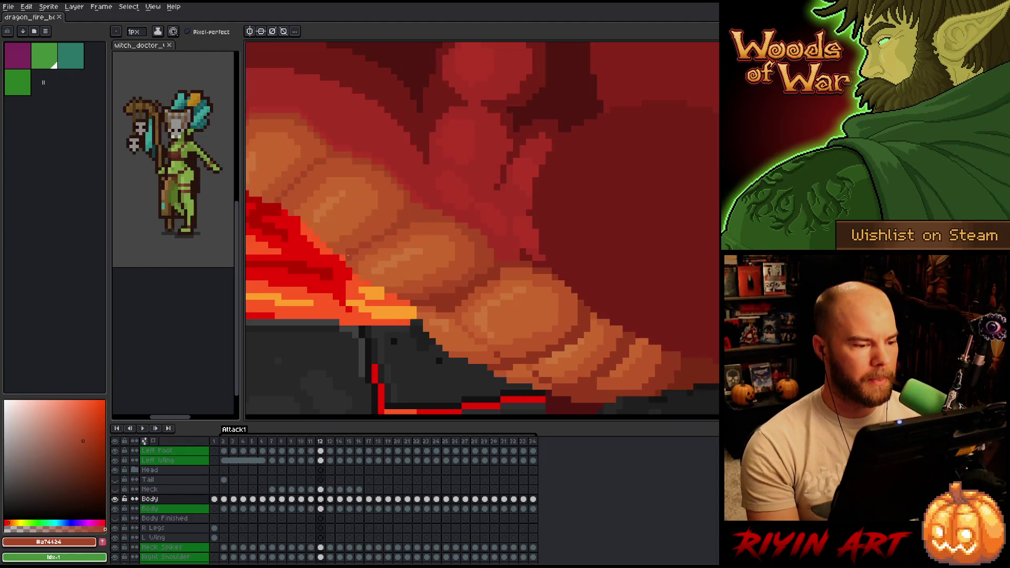
{"action": "scroll", "coordinate": [310, 270], "scroll_direction": "up", "scroll_amount": 2}
{"action": "scroll", "coordinate": [311, 270], "scroll_direction": "down", "scroll_amount": 2}
{"action": "scroll", "coordinate": [350, 169], "scroll_direction": "up", "scroll_amount": 2}
{"action": "key", "text": "Left"}
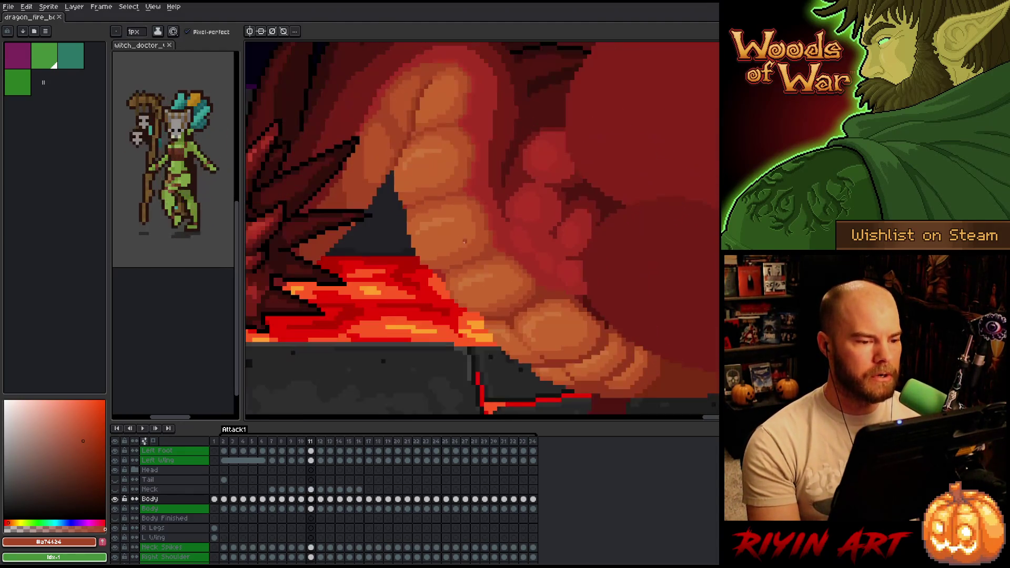
{"action": "scroll", "coordinate": [477, 275], "scroll_direction": "down", "scroll_amount": 3}
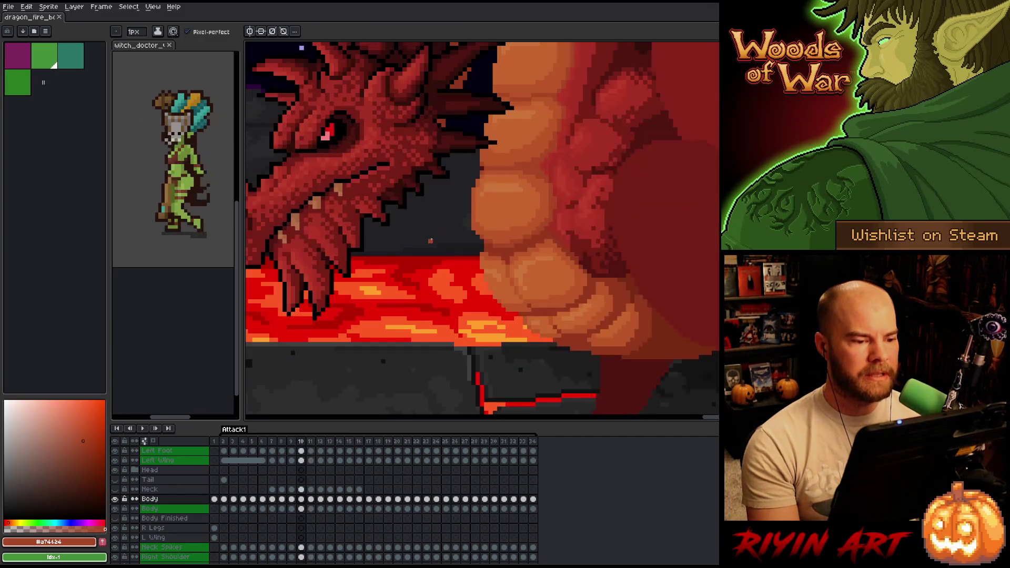
{"action": "key", "text": "Right"}
{"action": "key", "text": "Left"}
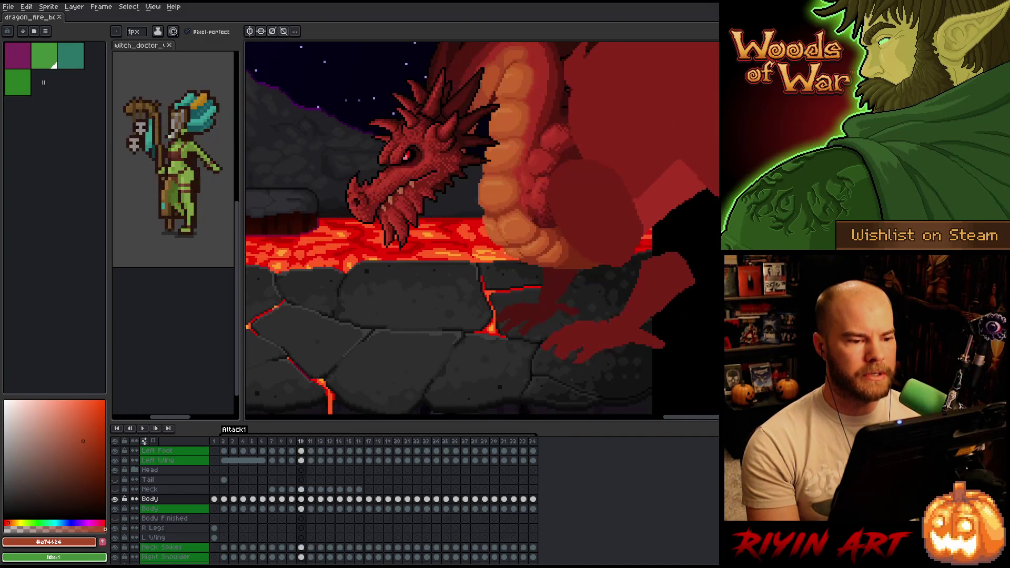
{"action": "key", "text": "Right"}
{"action": "key", "text": "Left"}
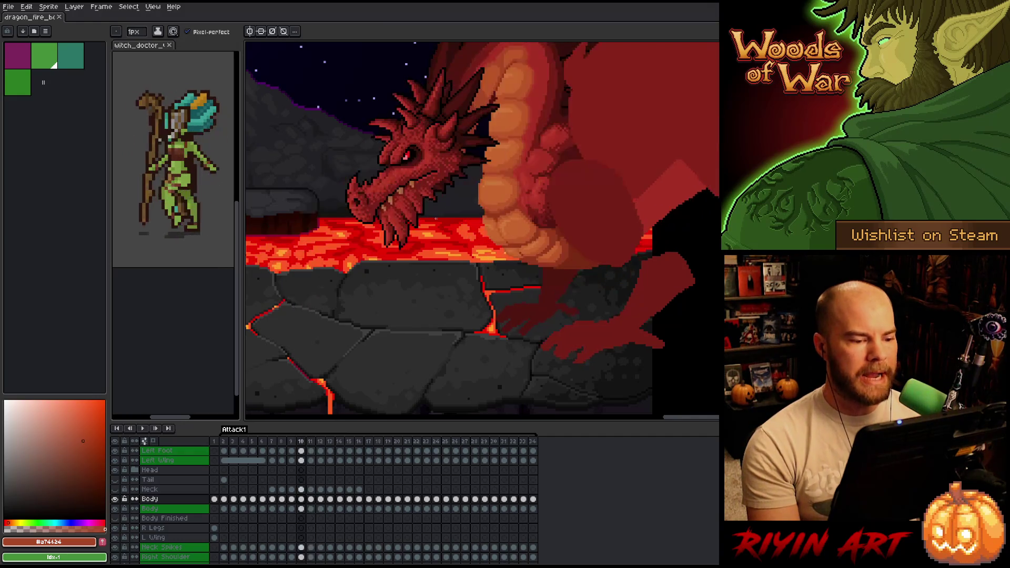
{"action": "key", "text": "Right"}
{"action": "scroll", "coordinate": [489, 208], "scroll_direction": "up", "scroll_amount": 2}
{"action": "key", "text": "Left"}
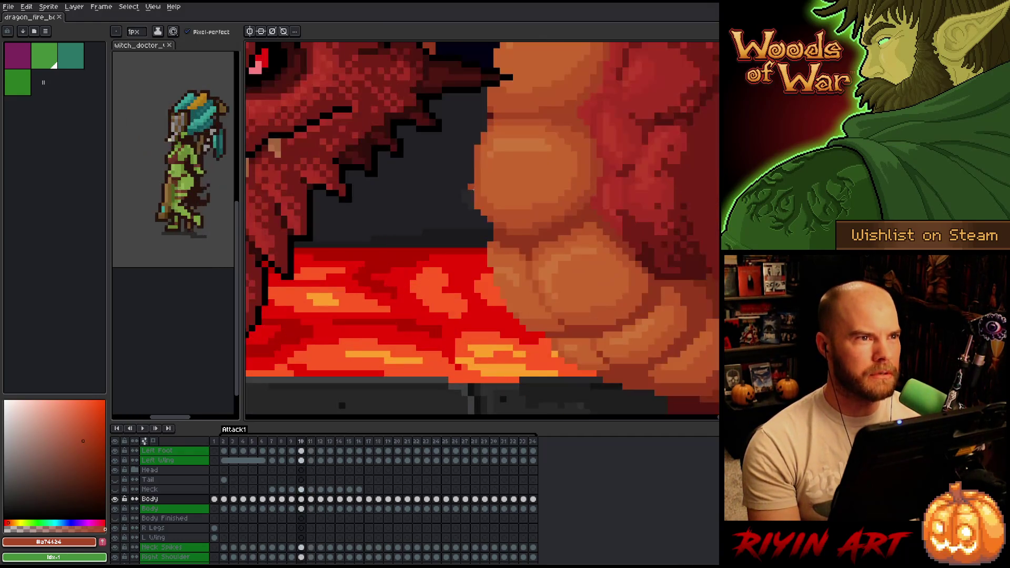
{"action": "key", "text": "Right"}
{"action": "key", "text": "Left"}
{"action": "key", "text": "Right"}
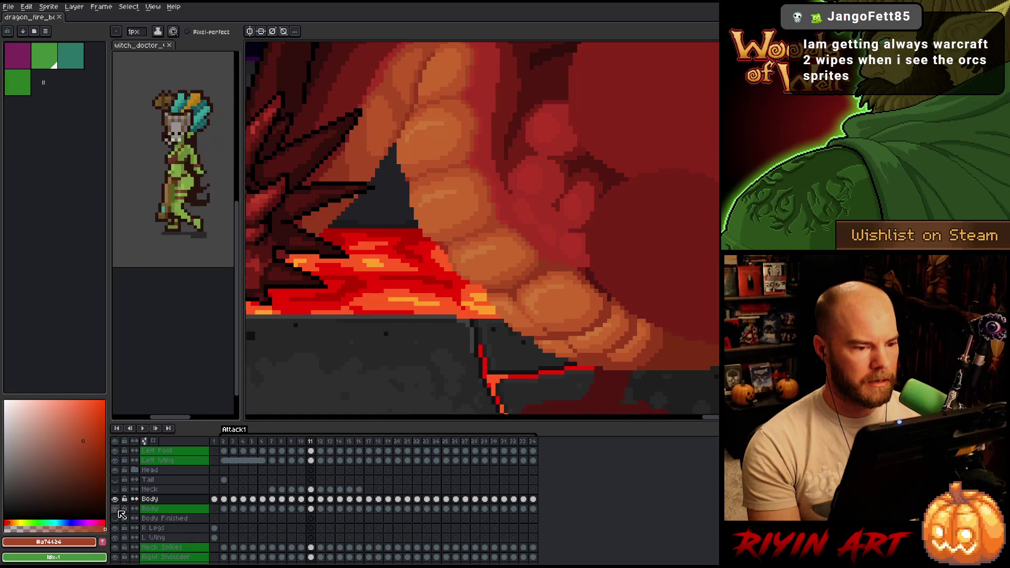
Step: Touch up a pixel on the belly's lower edge in frame 11, comparing against frame 10
{"action": "left_click", "coordinate": [312, 509]}
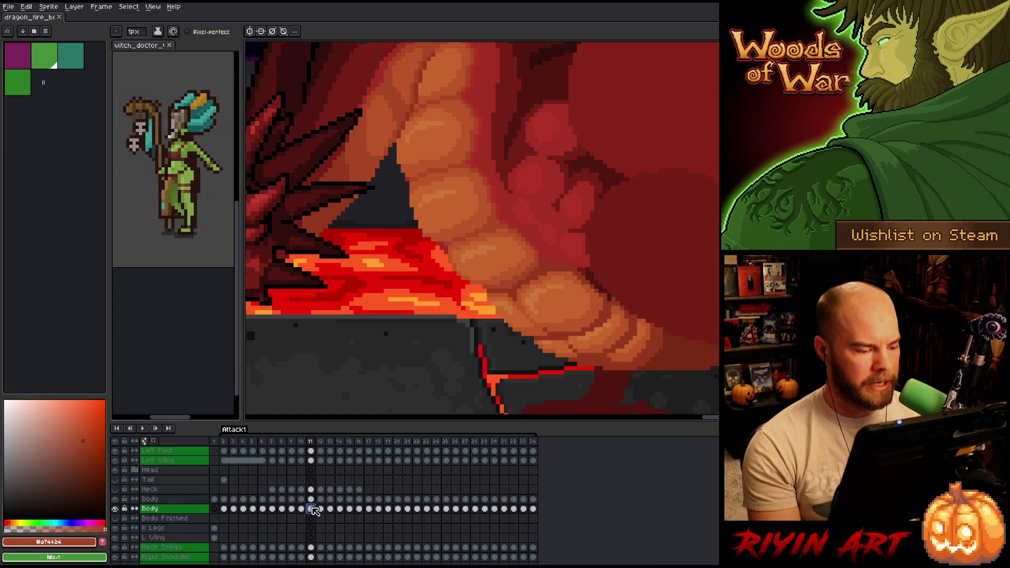
{"action": "key", "text": "e"}
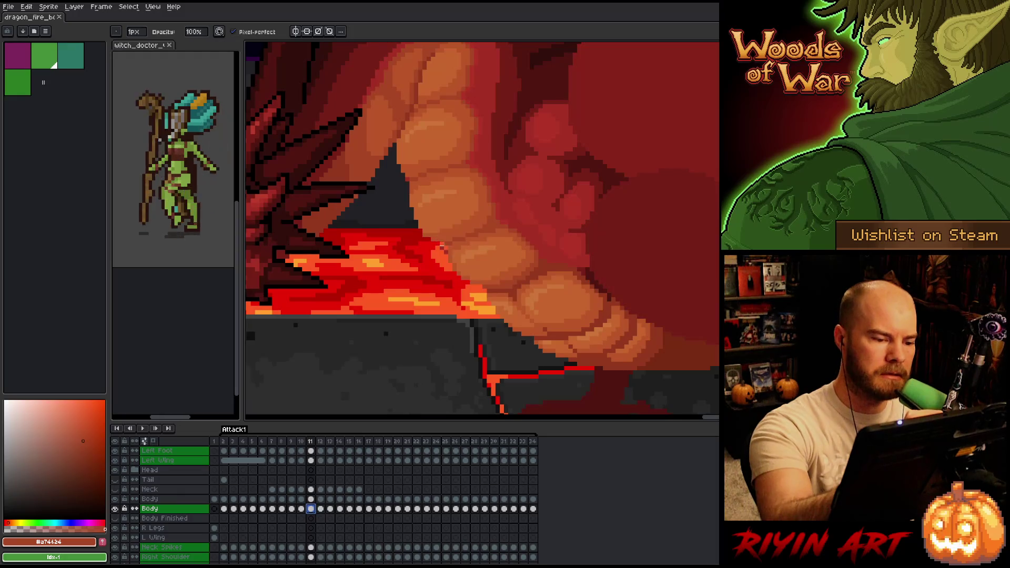
{"action": "left_click", "coordinate": [433, 236]}
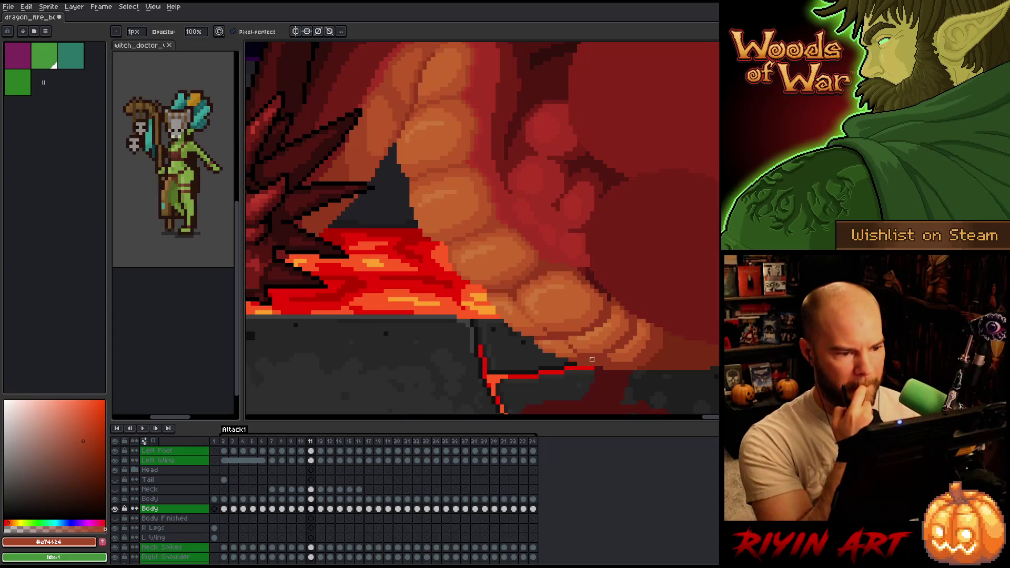
{"action": "key", "text": "Left"}
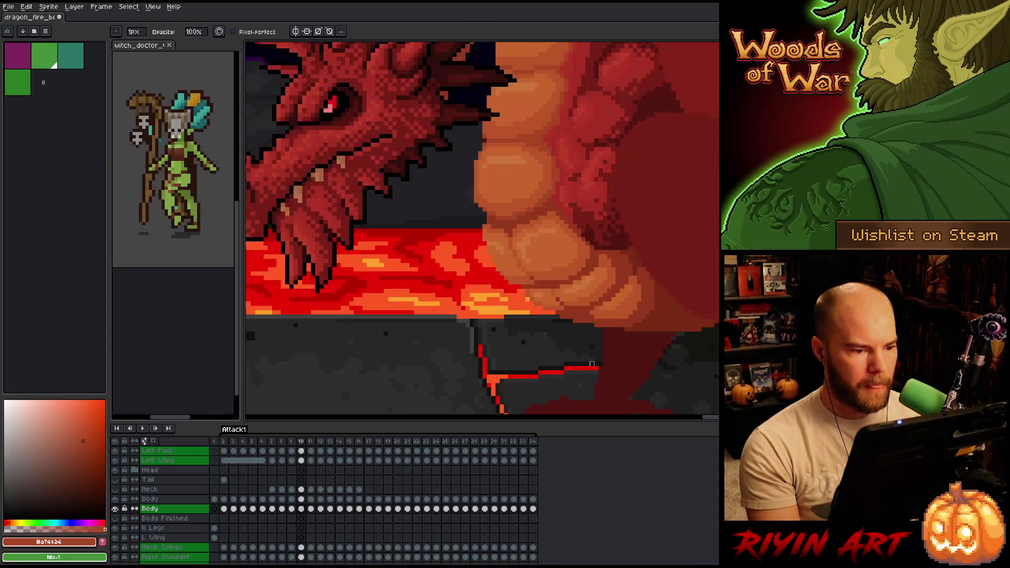
{"action": "left_click_drag", "start_coordinate": [519, 210], "coordinate": [483, 295]}
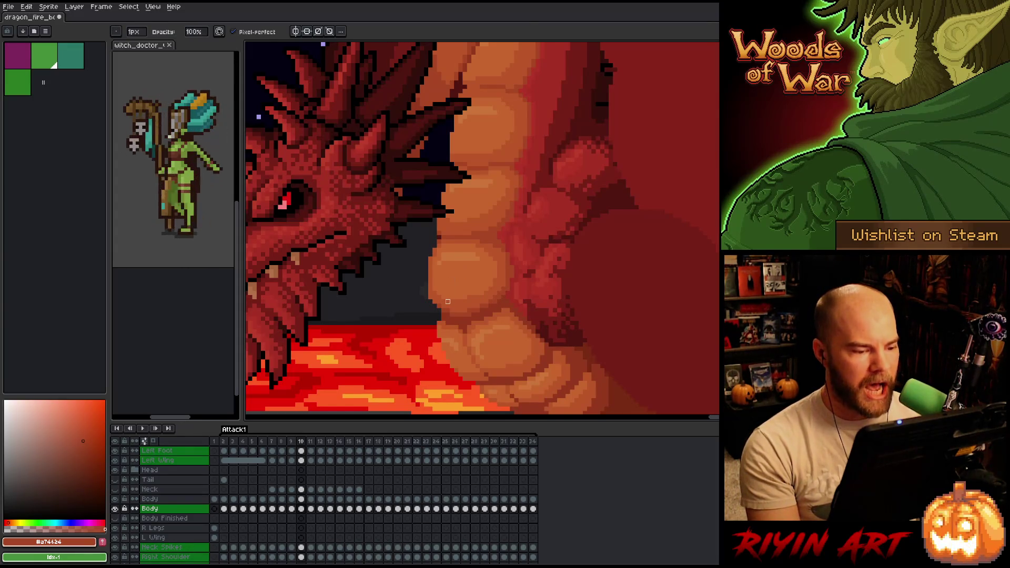
{"action": "key", "text": "Right"}
{"action": "key", "text": "Left"}
{"action": "key", "text": "Right"}
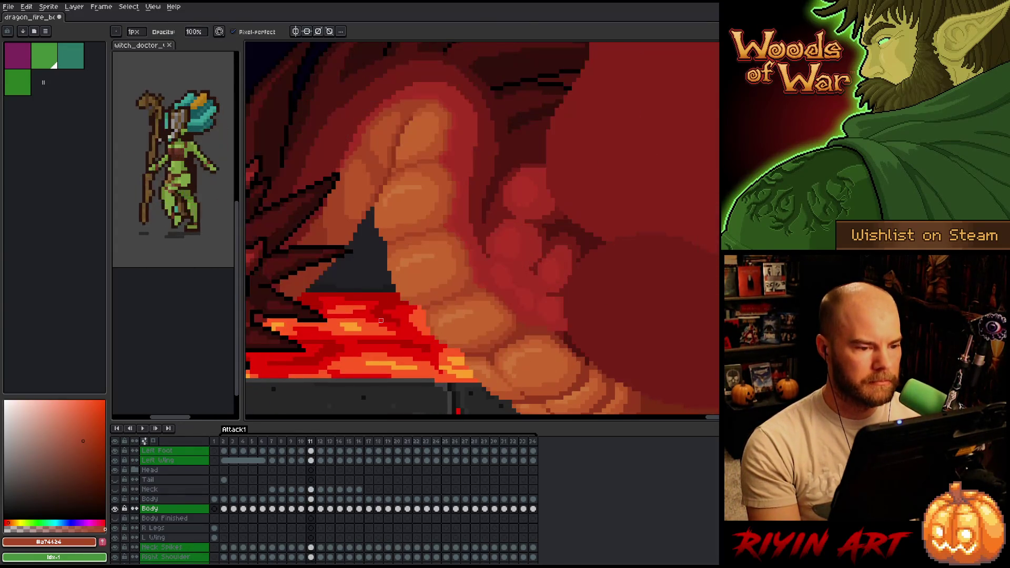
{"action": "key", "text": "Left"}
{"action": "key", "text": "Right"}
{"action": "left_click_drag", "start_coordinate": [416, 229], "coordinate": [415, 255]}
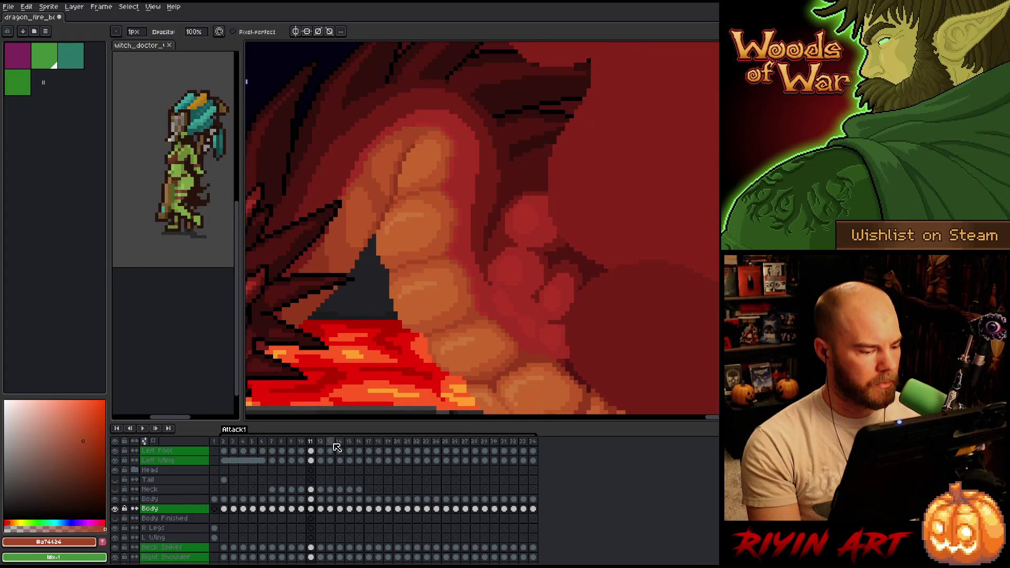
Step: Merge the upper Body layer down into the lower Body layer
{"action": "left_click", "coordinate": [311, 499]}
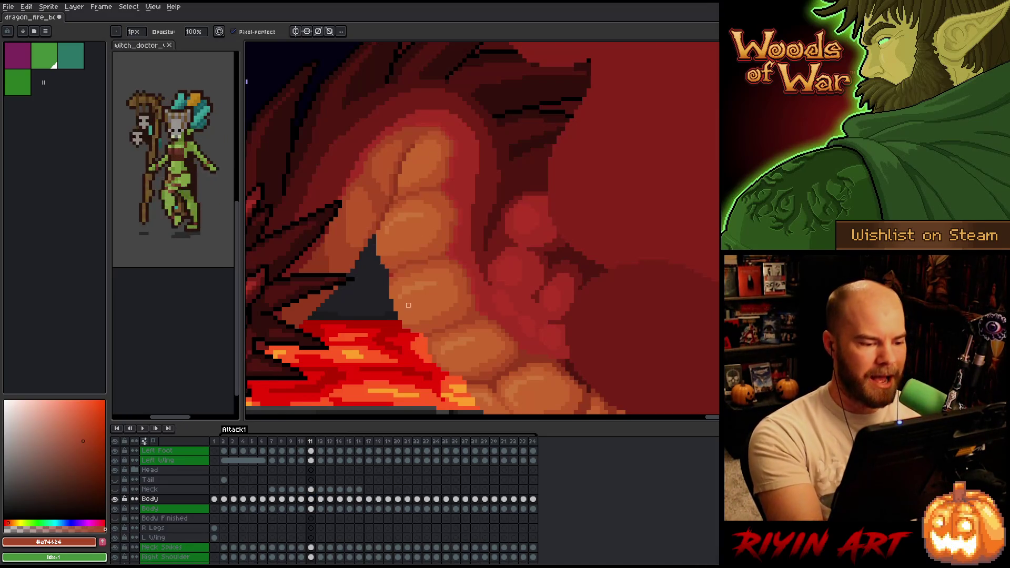
{"action": "left_click", "coordinate": [311, 506]}
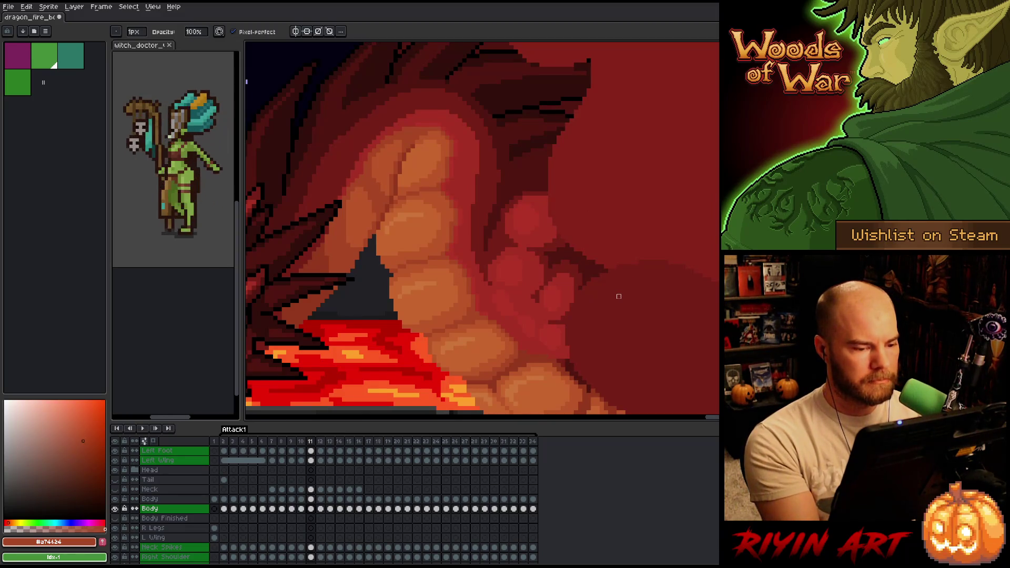
{"action": "left_click", "coordinate": [179, 499]}
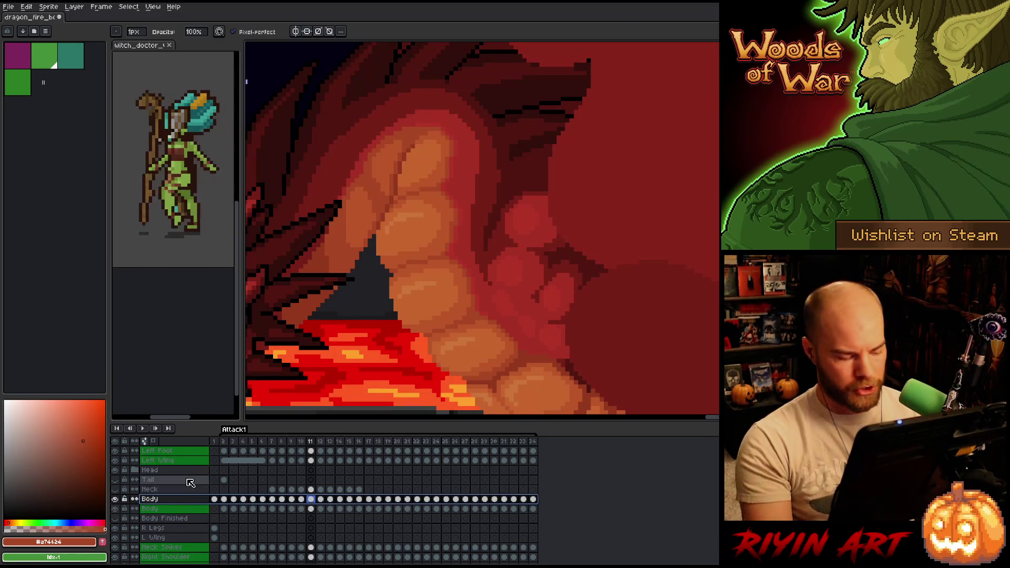
{"action": "key", "text": "ctrl+e"}
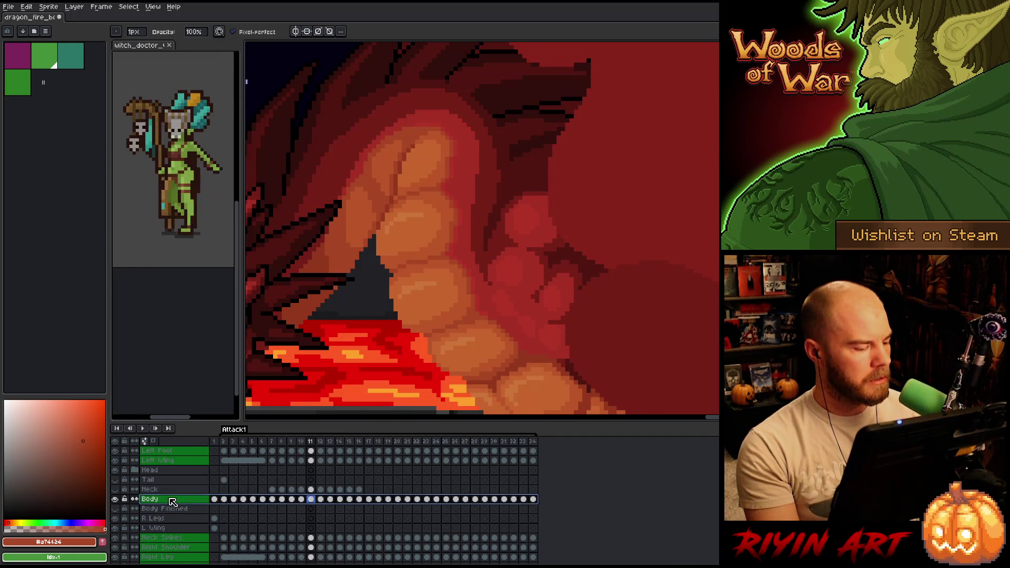
Step: Set the Body layer's label colour to none in its properties
{"action": "right_click", "coordinate": [172, 500]}
{"action": "mouse_move", "coordinate": [181, 515]}
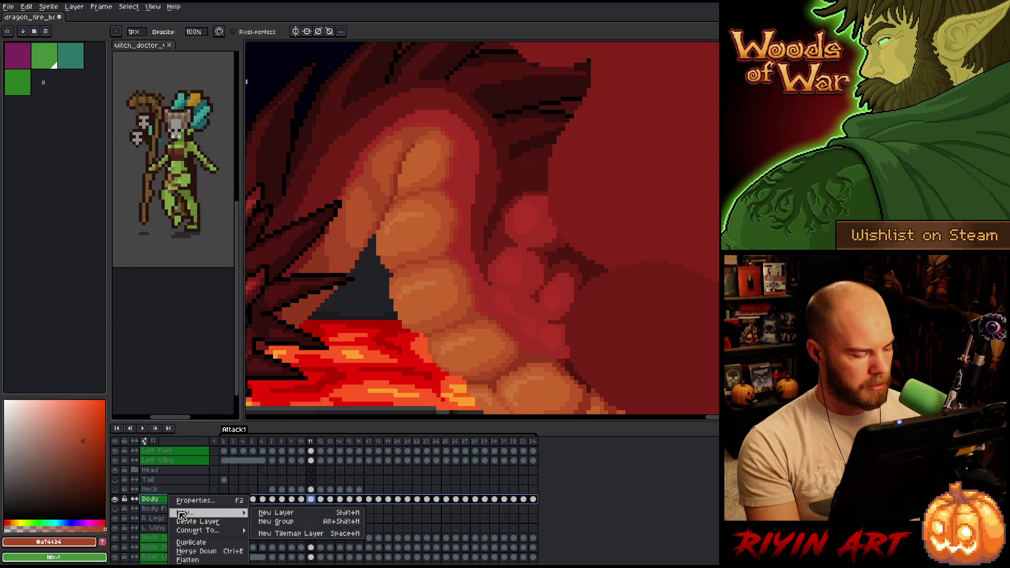
{"action": "left_click", "coordinate": [194, 500]}
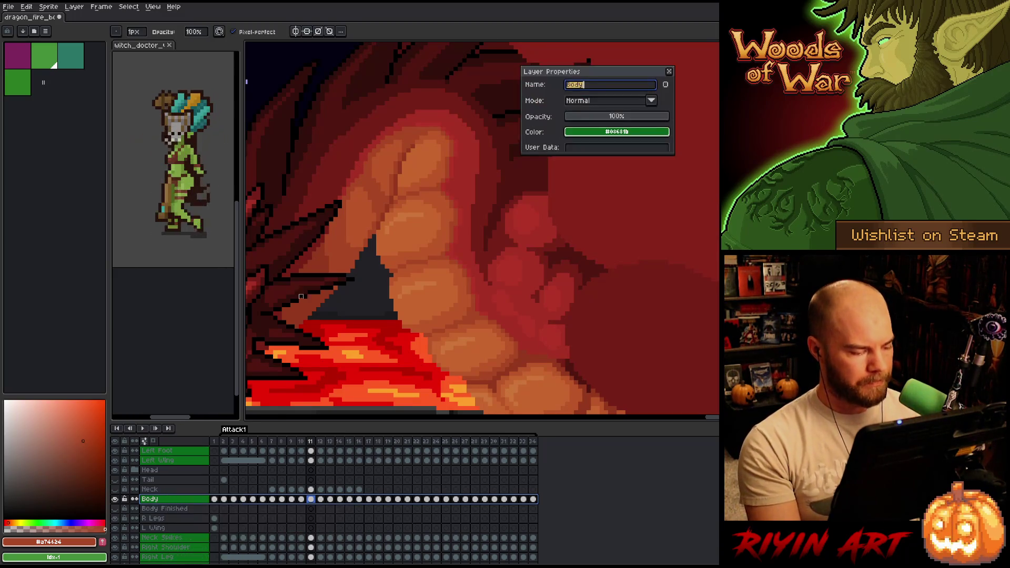
{"action": "left_click", "coordinate": [598, 136]}
{"action": "left_click", "coordinate": [574, 148]}
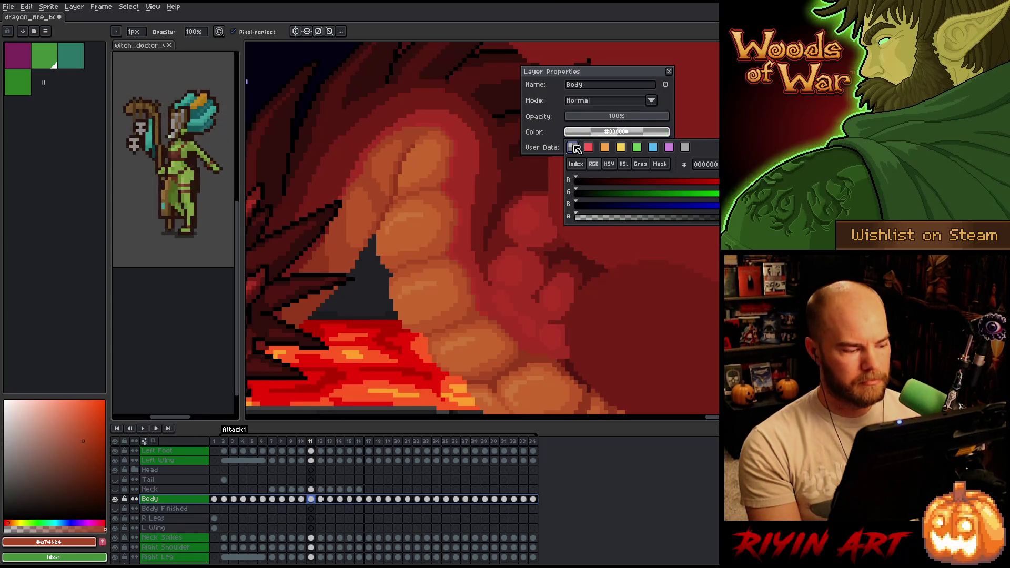
{"action": "left_click", "coordinate": [669, 71]}
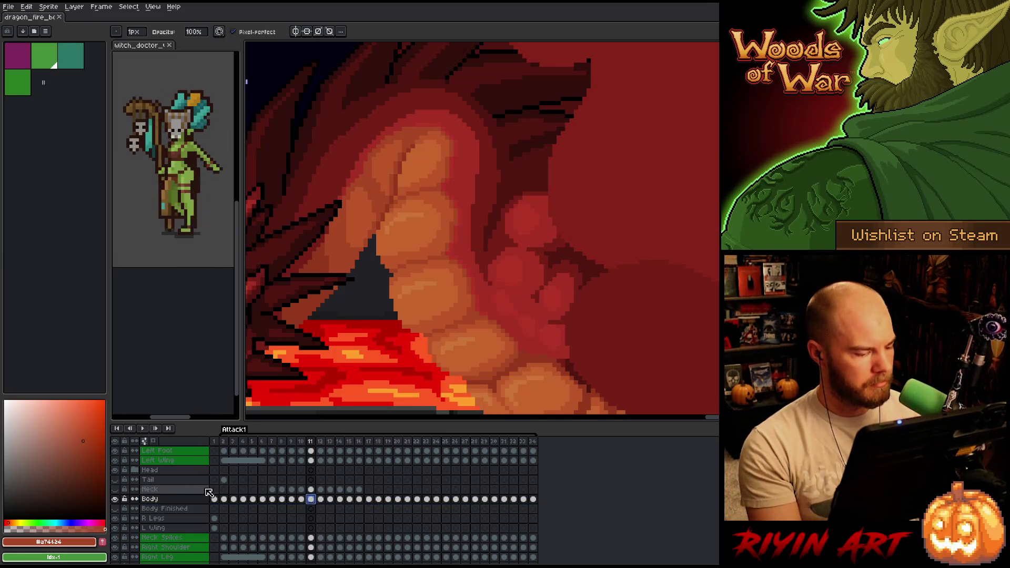
Step: Delete the Neck layer and recheck the Body cel on frame 11
{"action": "left_click", "coordinate": [172, 493]}
{"action": "right_click", "coordinate": [171, 493]}
{"action": "left_click", "coordinate": [196, 522]}
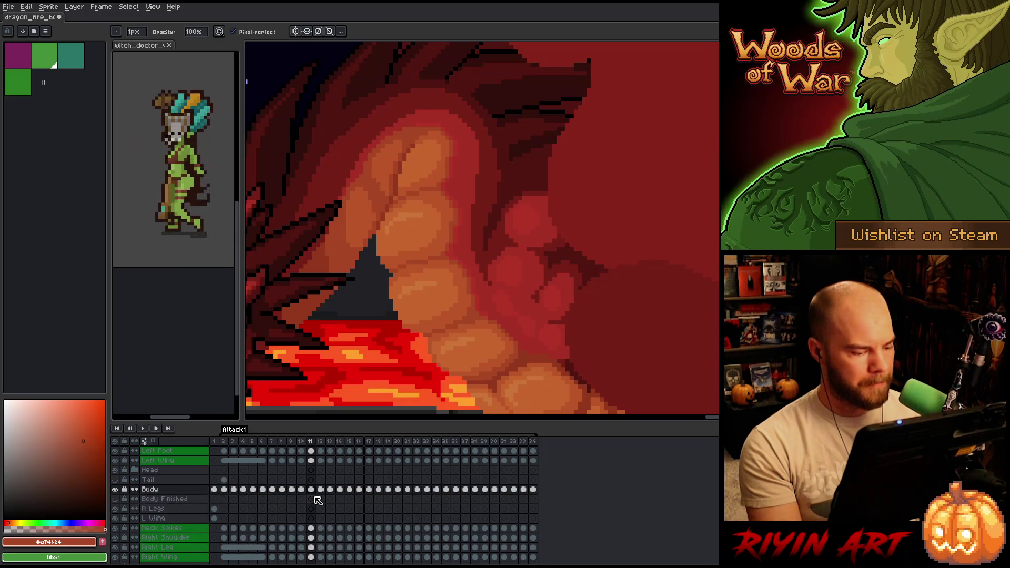
{"action": "left_click", "coordinate": [315, 490]}
{"action": "key", "text": "Left"}
{"action": "key", "text": "Right"}
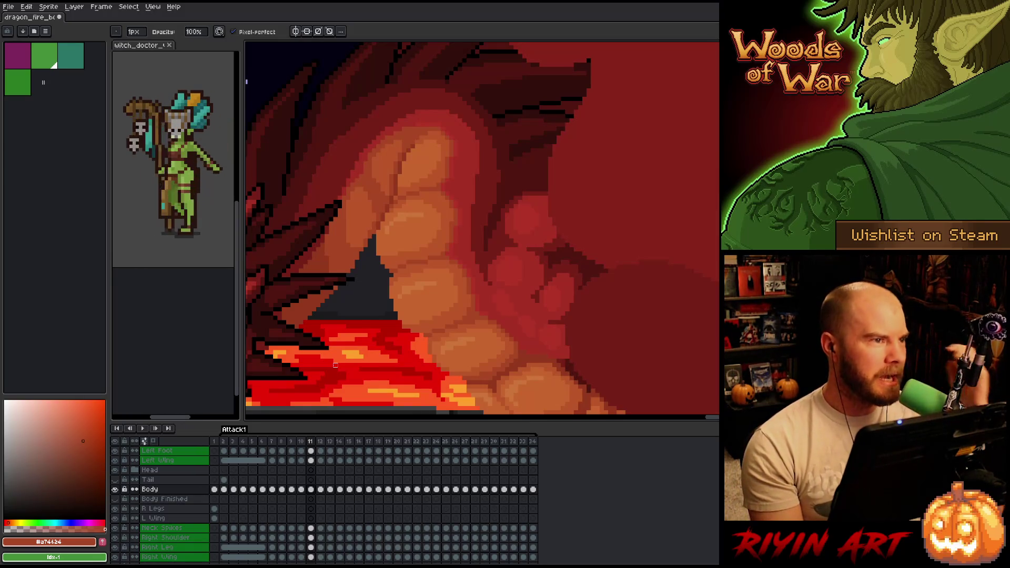
{"action": "scroll", "coordinate": [323, 202], "scroll_direction": "up", "scroll_amount": 1}
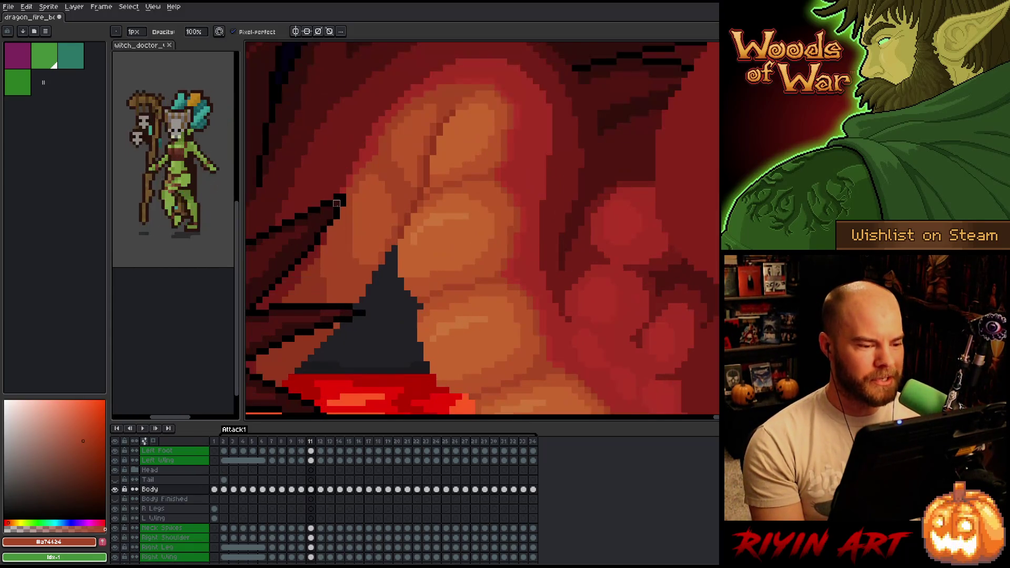
{"action": "left_click_drag", "start_coordinate": [388, 282], "coordinate": [390, 261]}
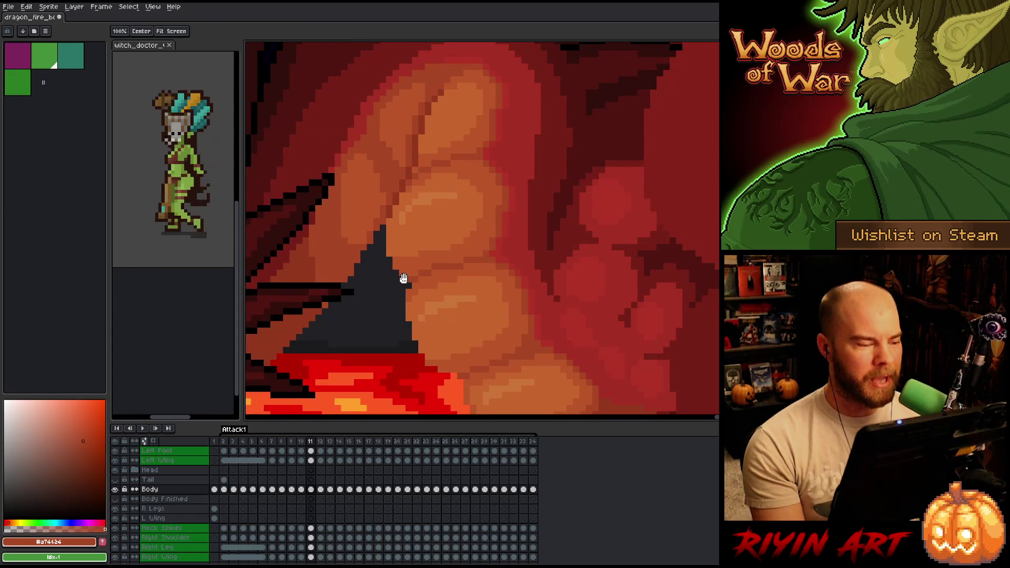
{"action": "key", "text": "b"}
{"action": "left_click_drag", "start_coordinate": [384, 223], "coordinate": [381, 254]}
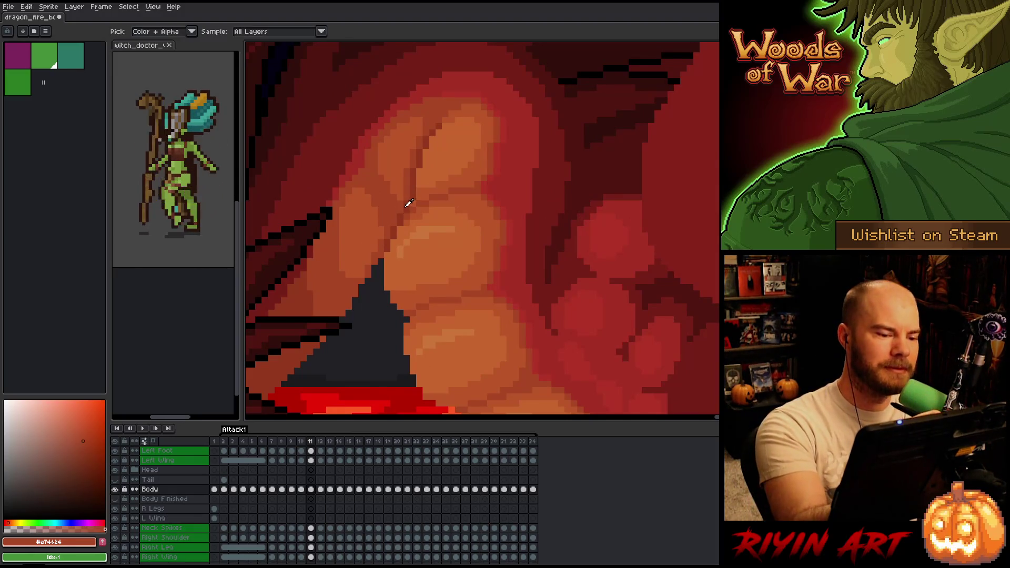
{"action": "left_click", "coordinate": [408, 206], "text": "alt"}
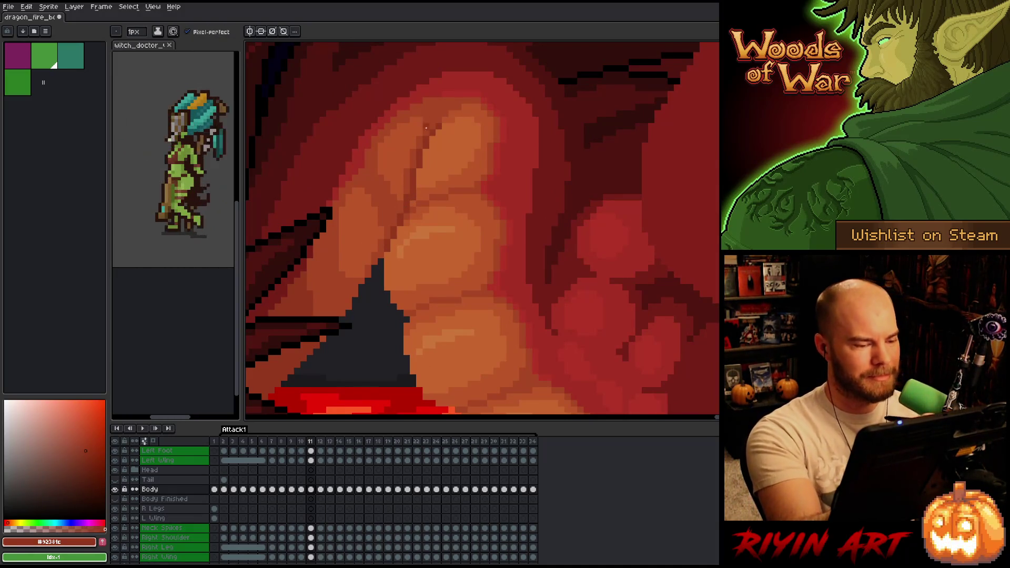
{"action": "left_click", "coordinate": [425, 187], "text": "alt"}
{"action": "mouse_move", "coordinate": [455, 191]}
{"action": "left_mouse_down"}
{"action": "mouse_move", "coordinate": [480, 194]}
{"action": "mouse_move", "coordinate": [516, 223]}
{"action": "mouse_move", "coordinate": [462, 174]}
{"action": "mouse_move", "coordinate": [532, 169]}
{"action": "mouse_move", "coordinate": [559, 253]}
{"action": "mouse_move", "coordinate": [523, 205]}
{"action": "mouse_move", "coordinate": [547, 216]}
{"action": "mouse_move", "coordinate": [557, 198]}
{"action": "left_mouse_up"}
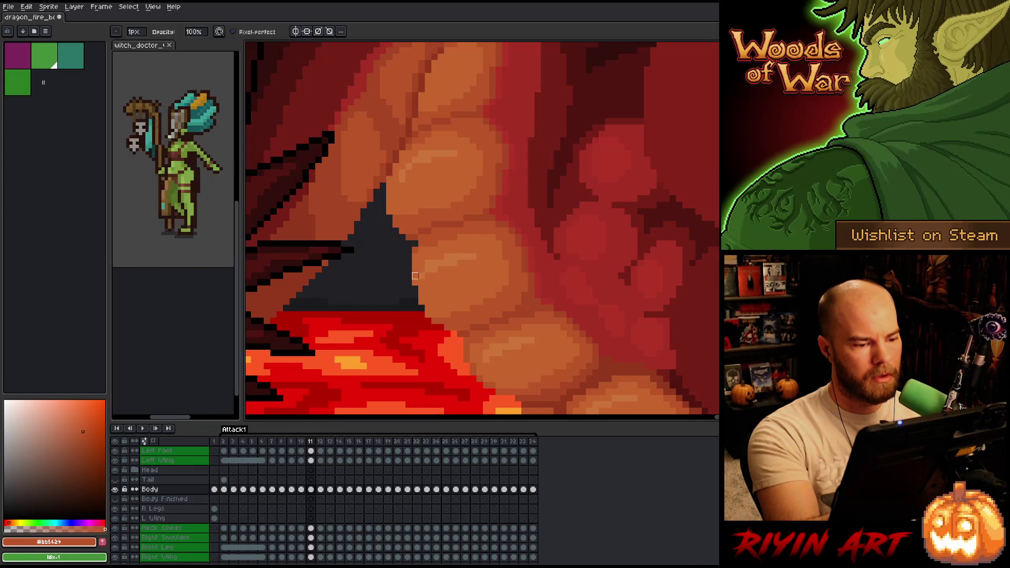
{"action": "left_click", "coordinate": [414, 242], "text": "alt"}
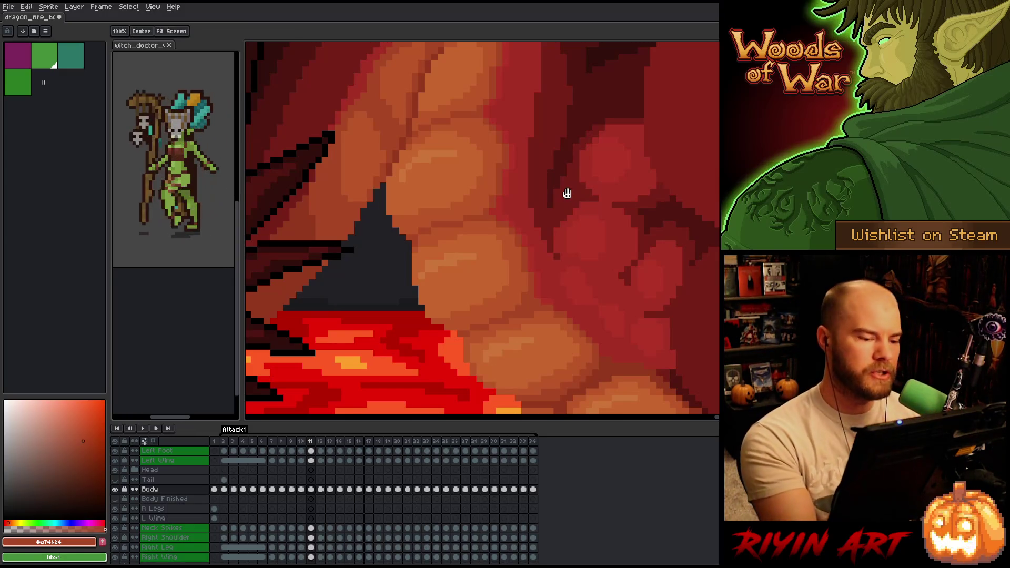
{"action": "left_click_drag", "start_coordinate": [566, 194], "coordinate": [521, 169]}
{"action": "key", "text": "space"}
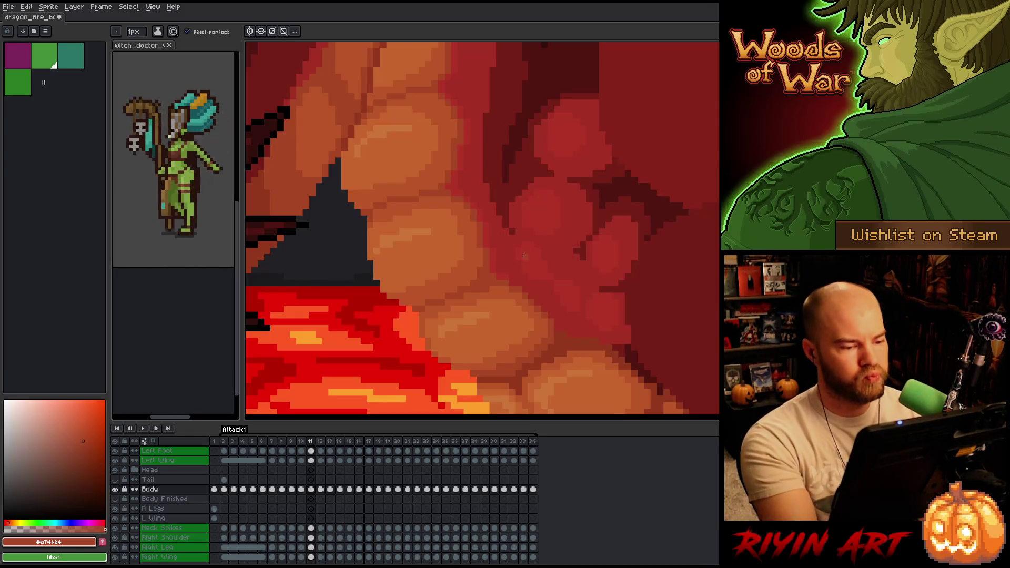
{"action": "key", "text": "space"}
{"action": "mouse_move", "coordinate": [525, 277]}
{"action": "left_mouse_down"}
{"action": "mouse_move", "coordinate": [532, 215]}
{"action": "mouse_move", "coordinate": [517, 237]}
{"action": "left_mouse_up"}
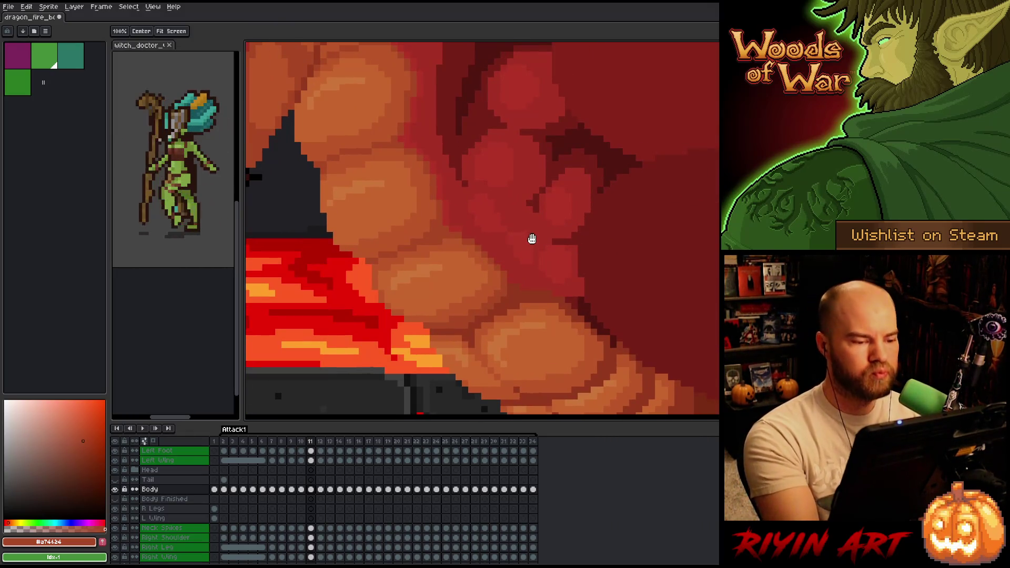
Step: Flip repeatedly between frames 10 and 11 to compare the belly scales
{"action": "key", "text": "space"}
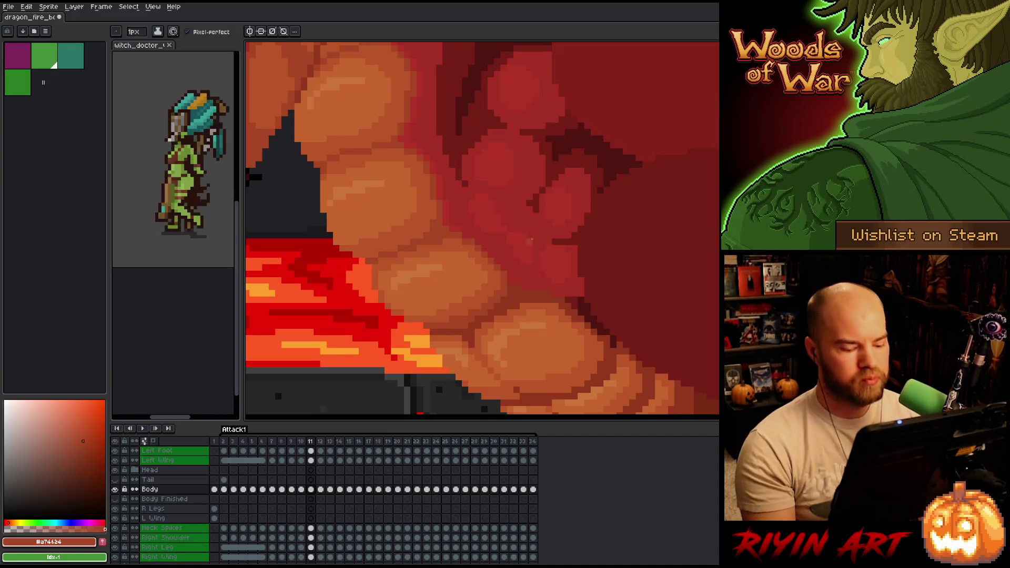
{"action": "key", "text": "comma"}
{"action": "key", "text": "period"}
{"action": "key", "text": "comma"}
{"action": "key", "text": "period"}
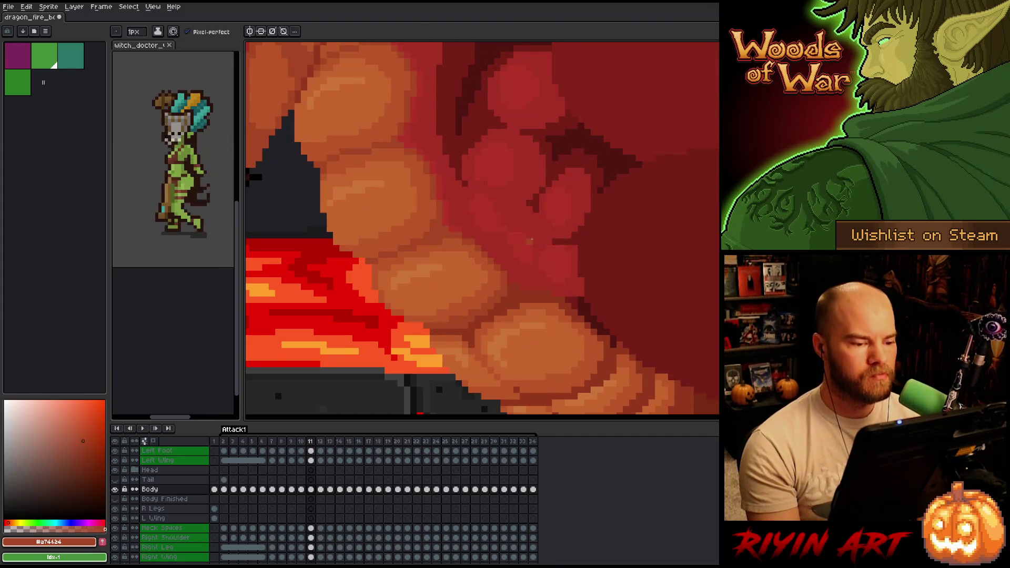
{"action": "key", "text": "comma"}
{"action": "key", "text": "period"}
{"action": "key", "text": "comma"}
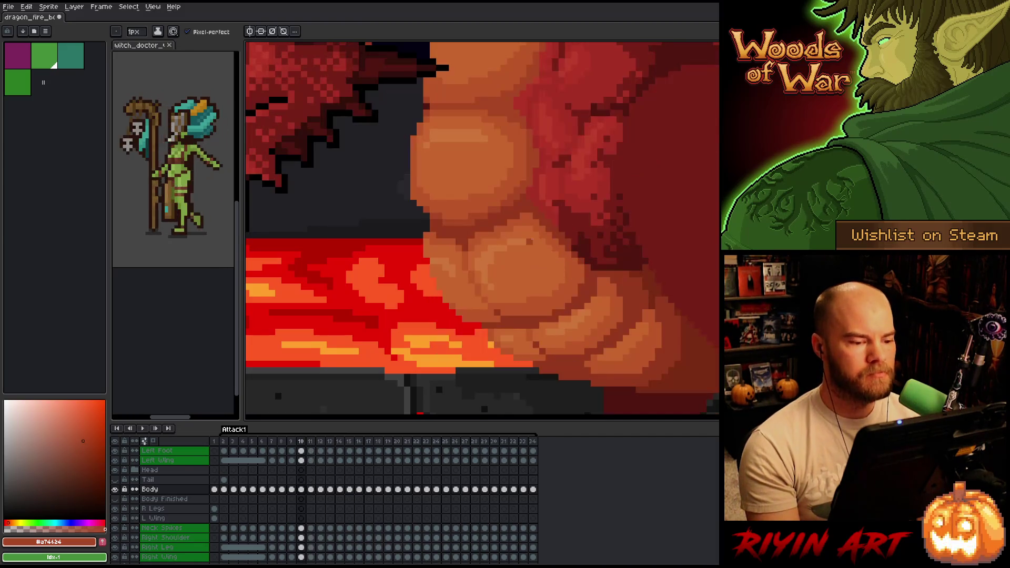
{"action": "key", "text": "period"}
{"action": "key", "text": "comma"}
{"action": "key", "text": "period"}
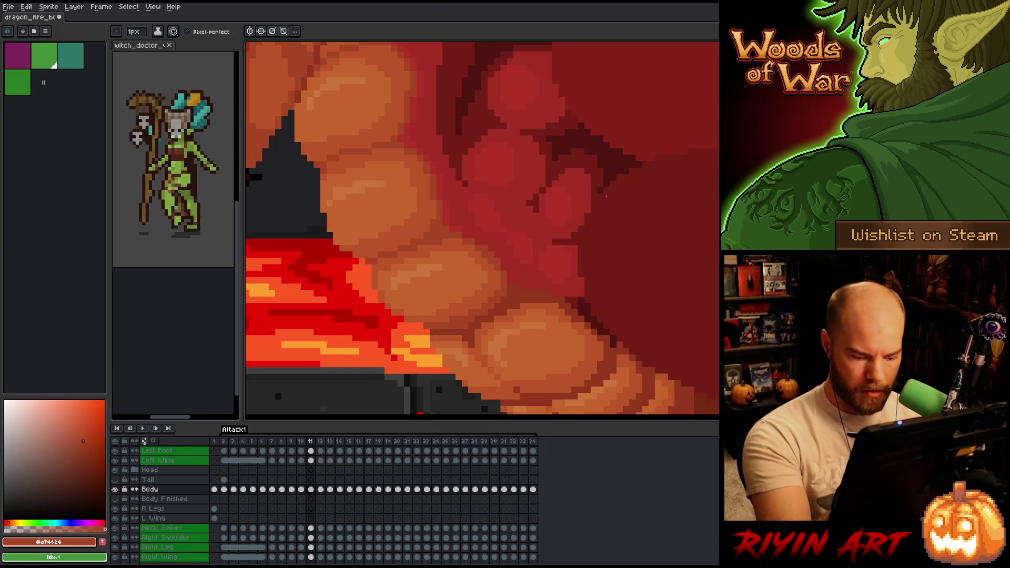
{"action": "key", "text": "comma"}
{"action": "key", "text": "period"}
{"action": "key", "text": "comma"}
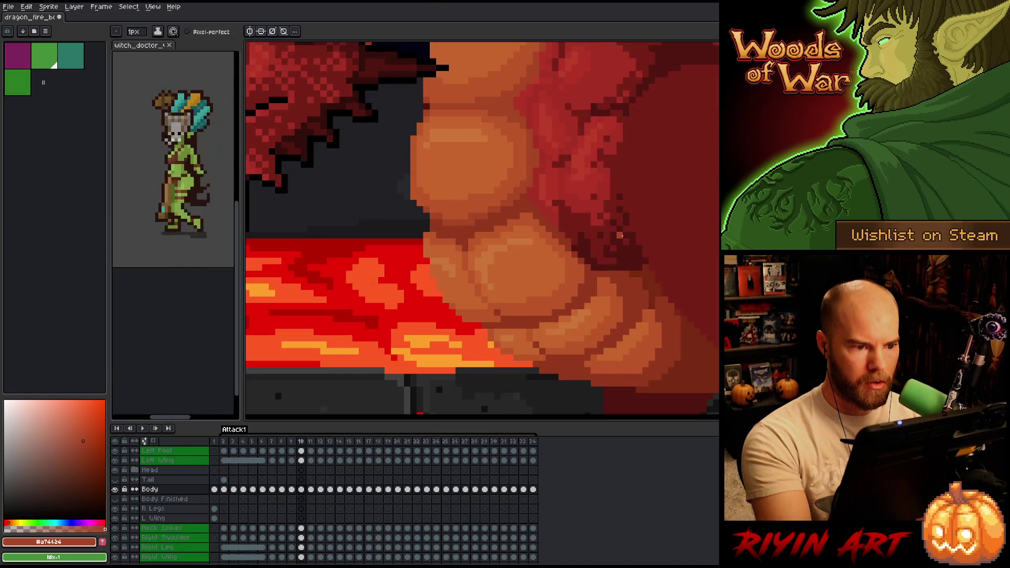
{"action": "key", "text": "period"}
{"action": "key", "text": "comma"}
{"action": "key", "text": "period"}
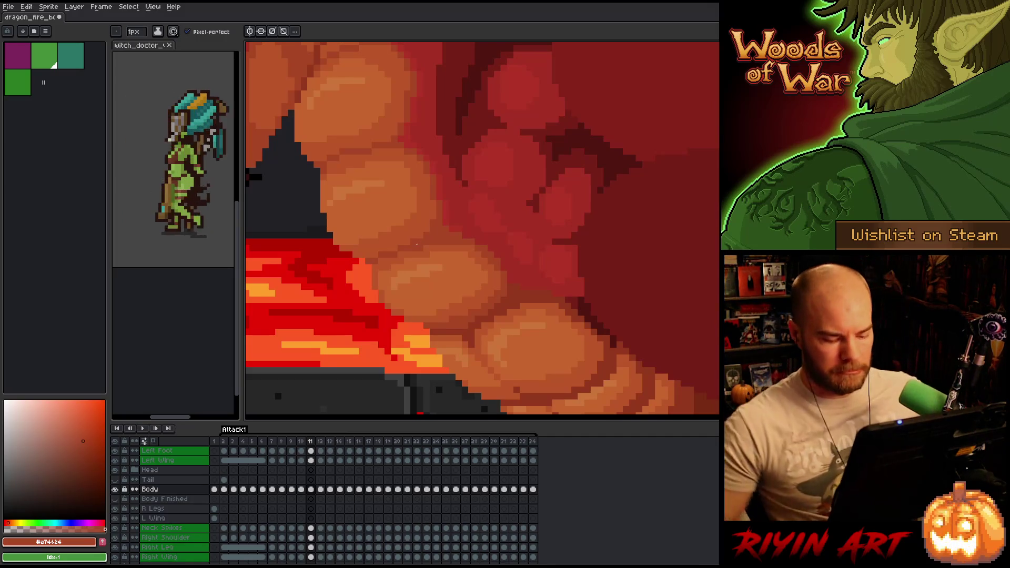
{"action": "key", "text": "comma"}
{"action": "key", "text": "period"}
{"action": "key", "text": "comma"}
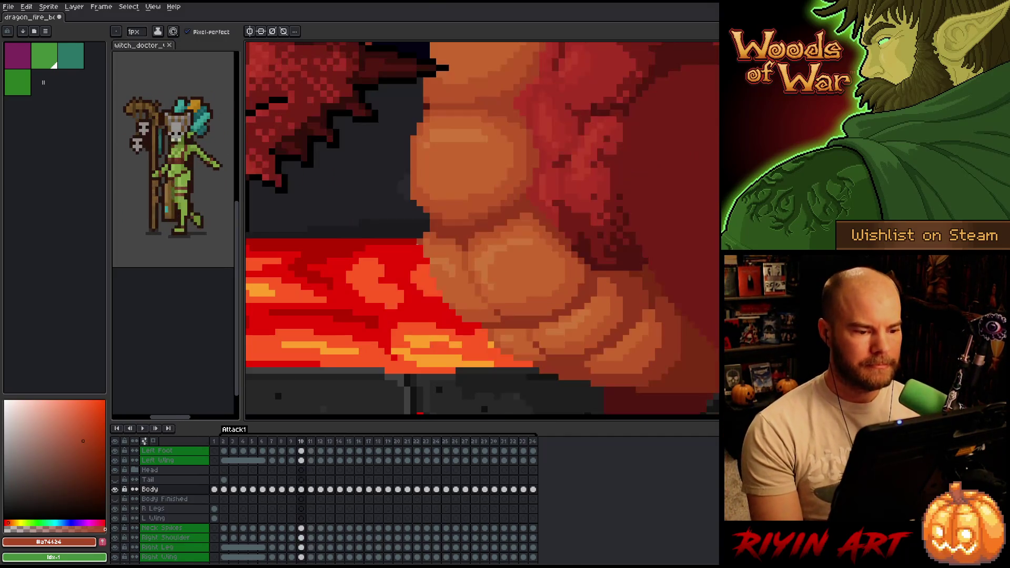
{"action": "key", "text": "period"}
{"action": "key", "text": "comma"}
{"action": "key", "text": "period"}
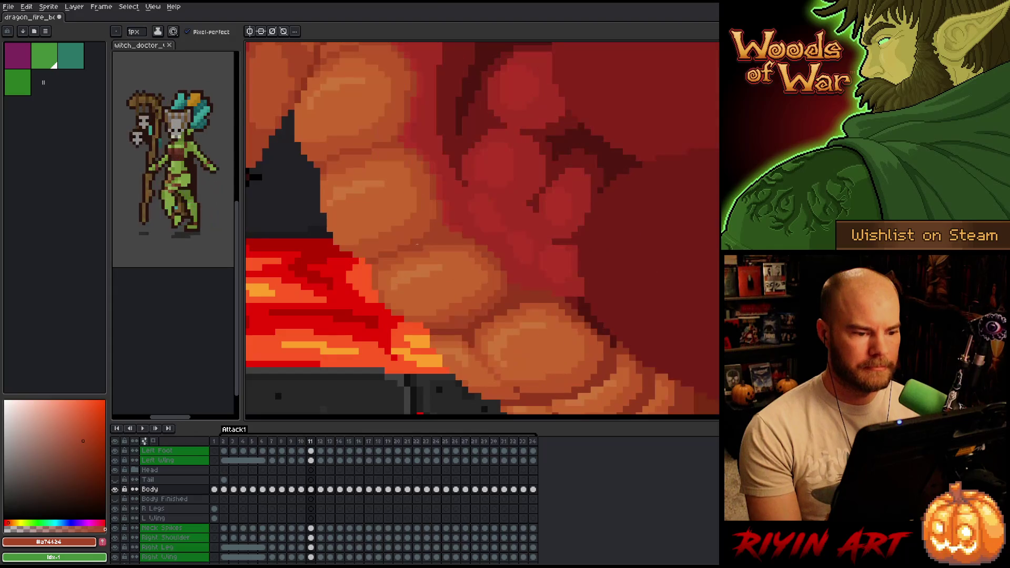
{"action": "key", "text": "comma"}
{"action": "key", "text": "period"}
{"action": "key", "text": "comma"}
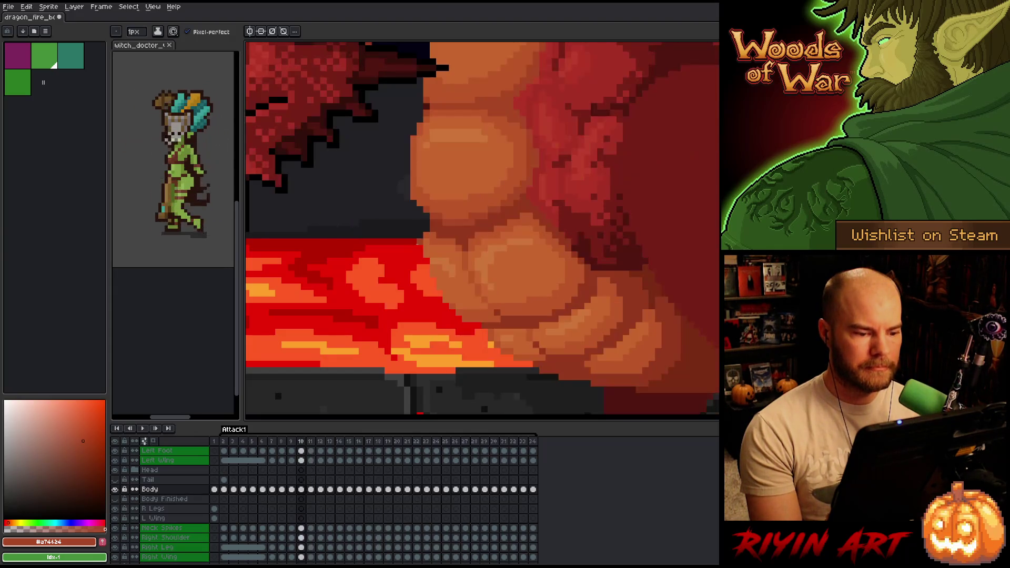
{"action": "key", "text": "period"}
{"action": "key", "text": "comma"}
{"action": "key", "text": "period"}
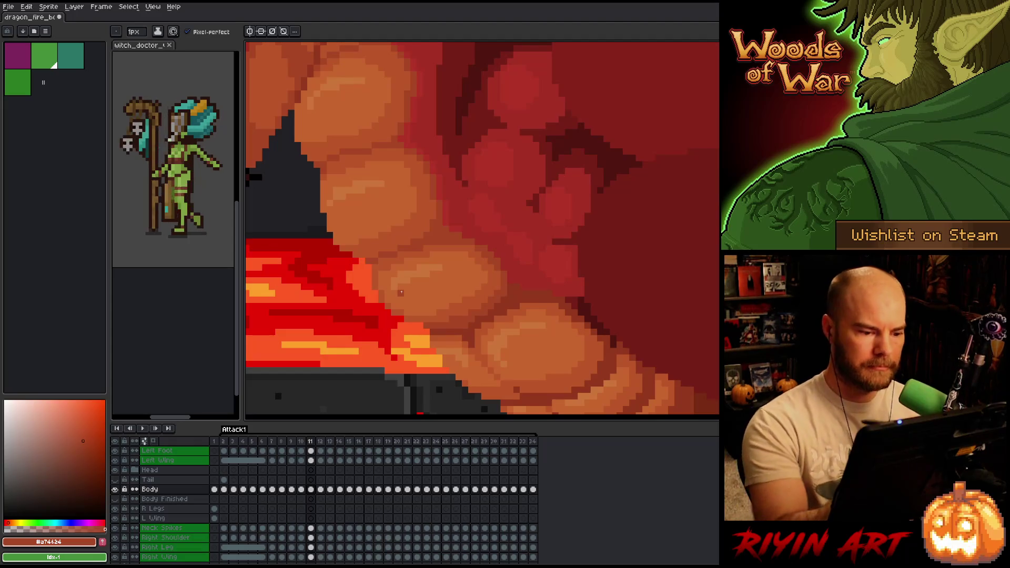
Step: Eyedrop the mid-orange, lighter orange and darker shadow shades from the belly scales
{"action": "left_click", "coordinate": [496, 280], "text": "alt"}
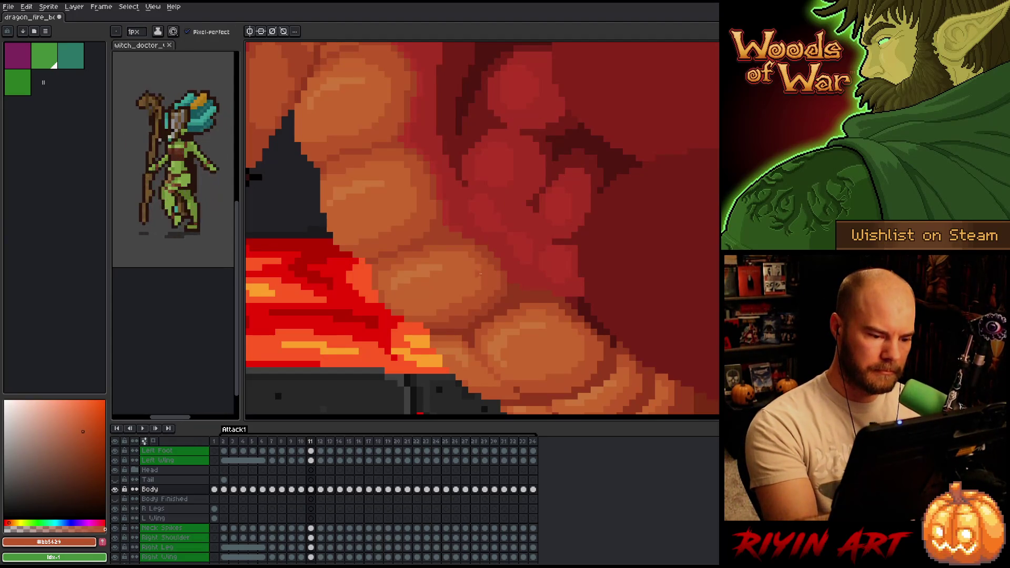
{"action": "left_click", "coordinate": [441, 308], "text": "alt"}
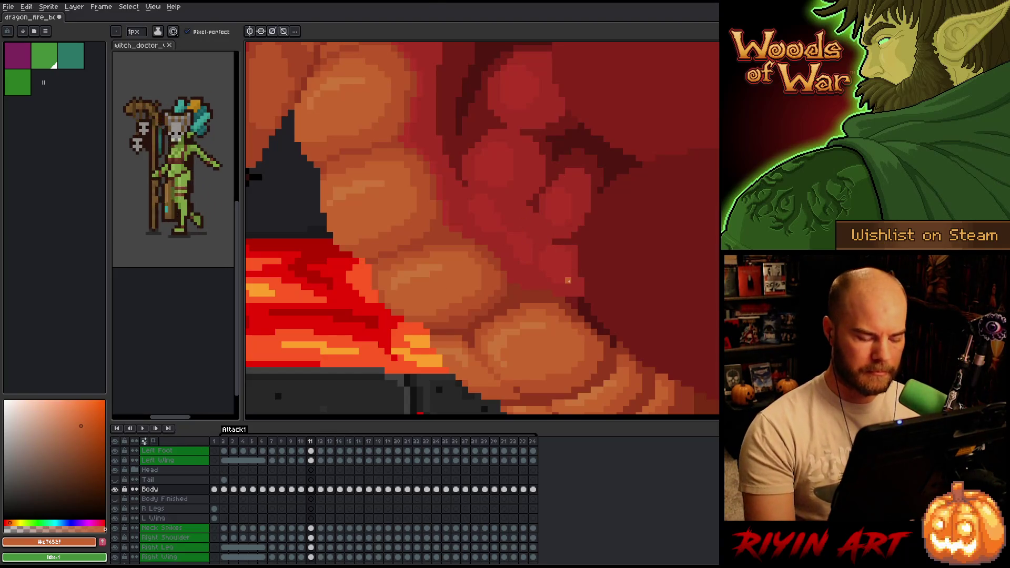
{"action": "key", "text": "comma"}
{"action": "key", "text": "period"}
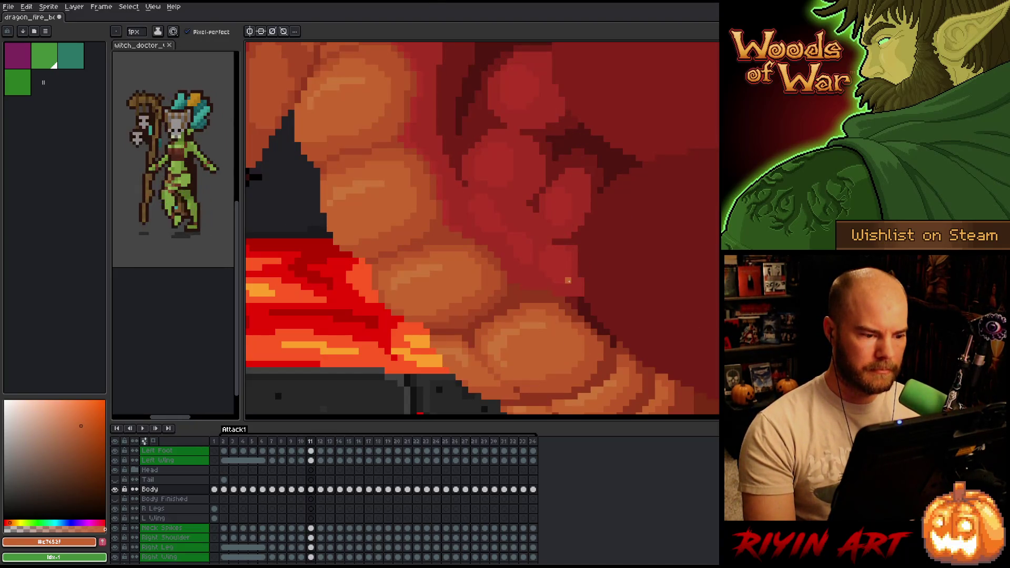
{"action": "left_click", "coordinate": [381, 270], "text": "alt"}
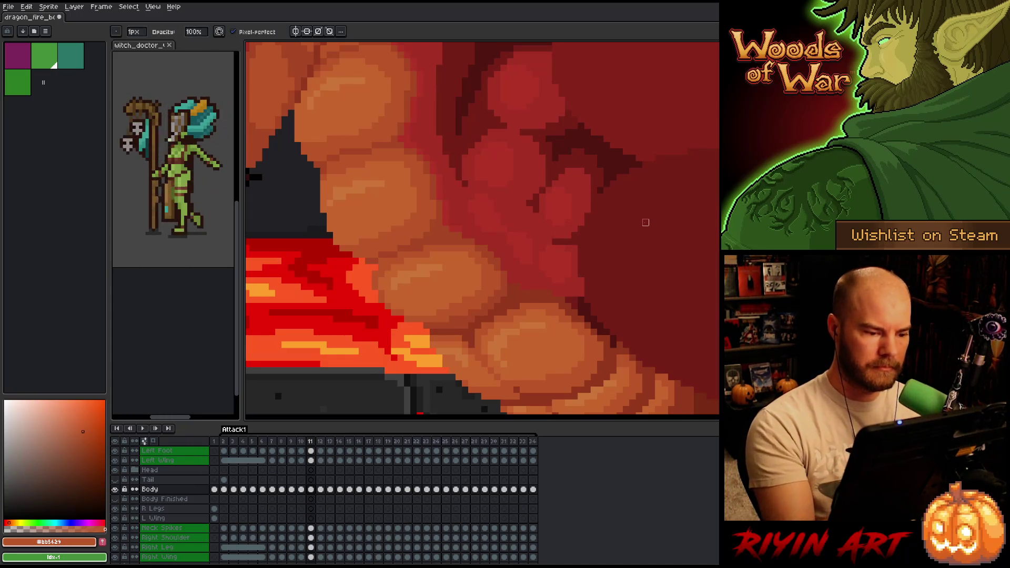
{"action": "key", "text": "alt"}
{"action": "left_click", "coordinate": [389, 256], "text": "alt"}
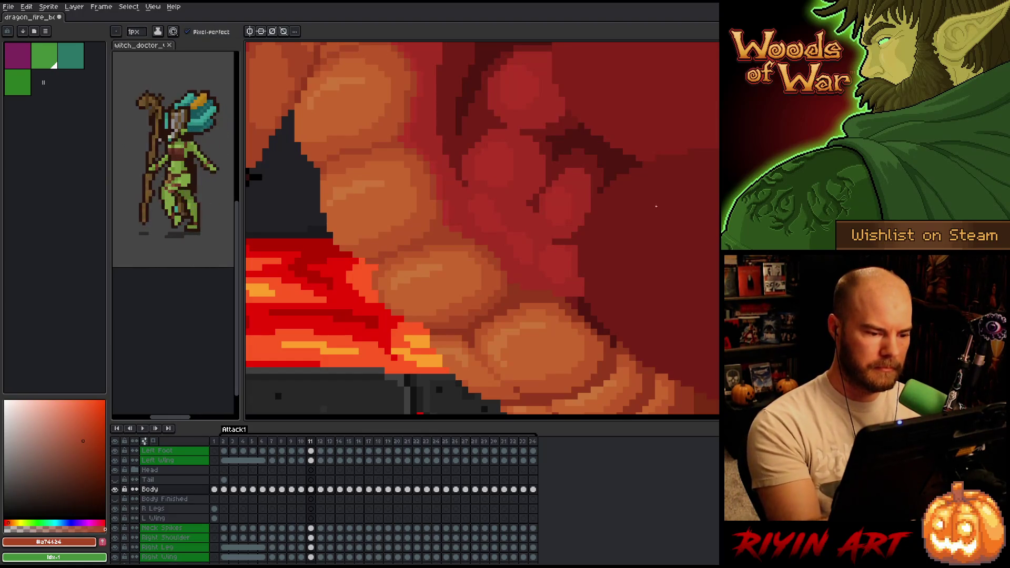
{"action": "key", "text": "comma"}
{"action": "key", "text": "period"}
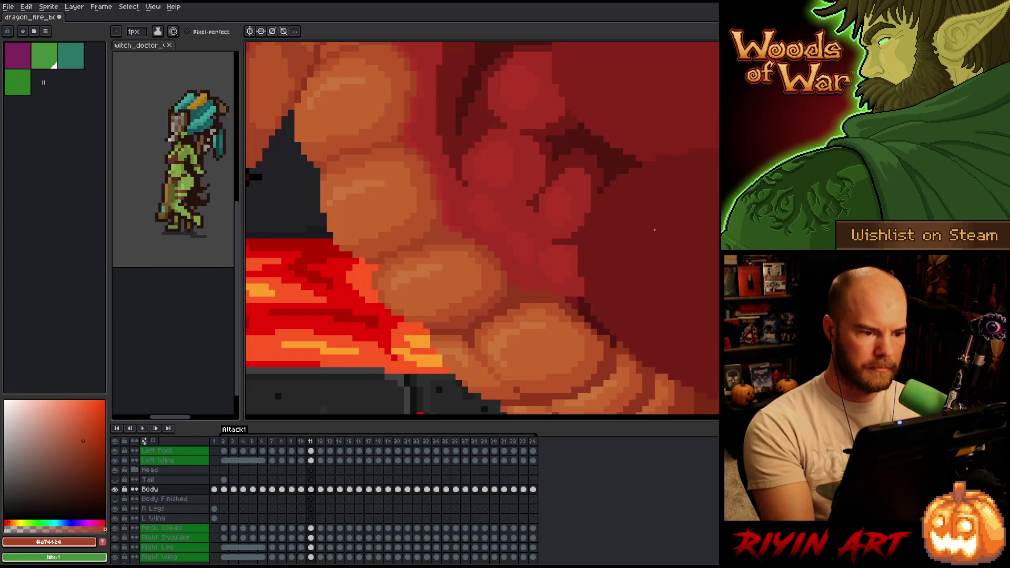
{"action": "key", "text": "comma"}
{"action": "key", "text": "period"}
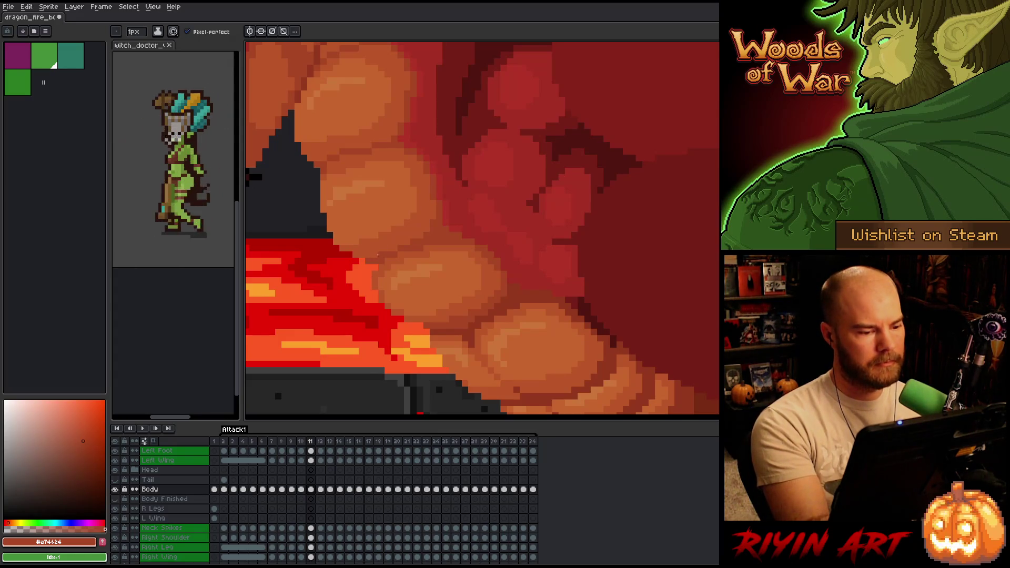
{"action": "key", "text": "comma"}
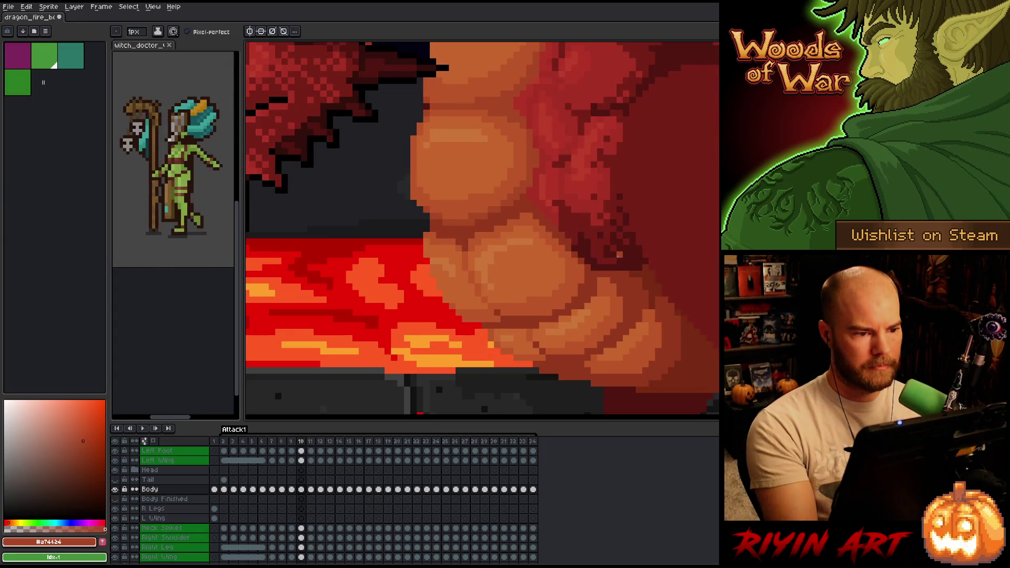
{"action": "key", "text": "period"}
{"action": "left_click", "coordinate": [380, 256], "text": "alt"}
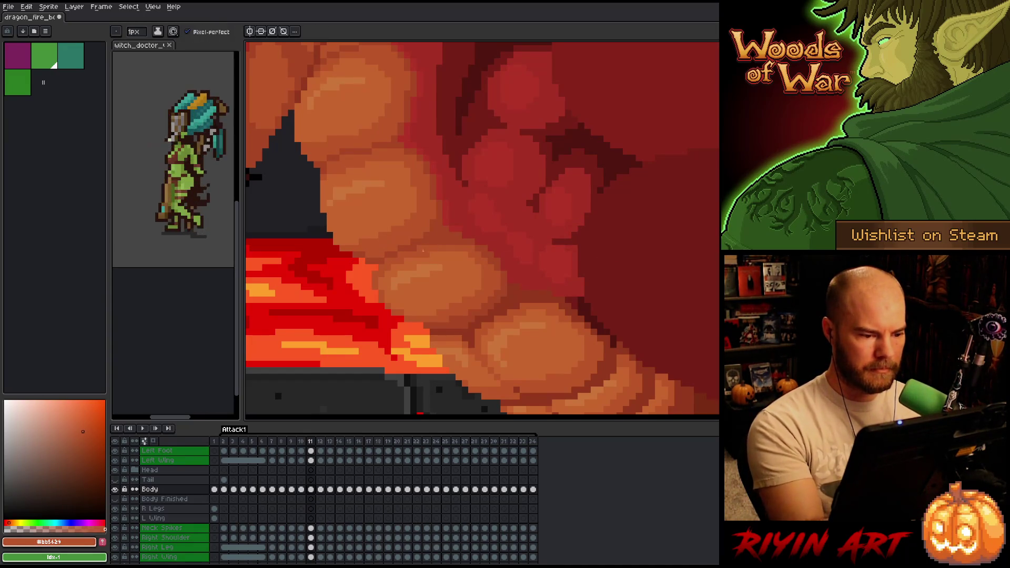
Step: Settle on mid-orange #bb5629 as the drawing colour while flipping between frames 10 and 11
{"action": "key", "text": "comma"}
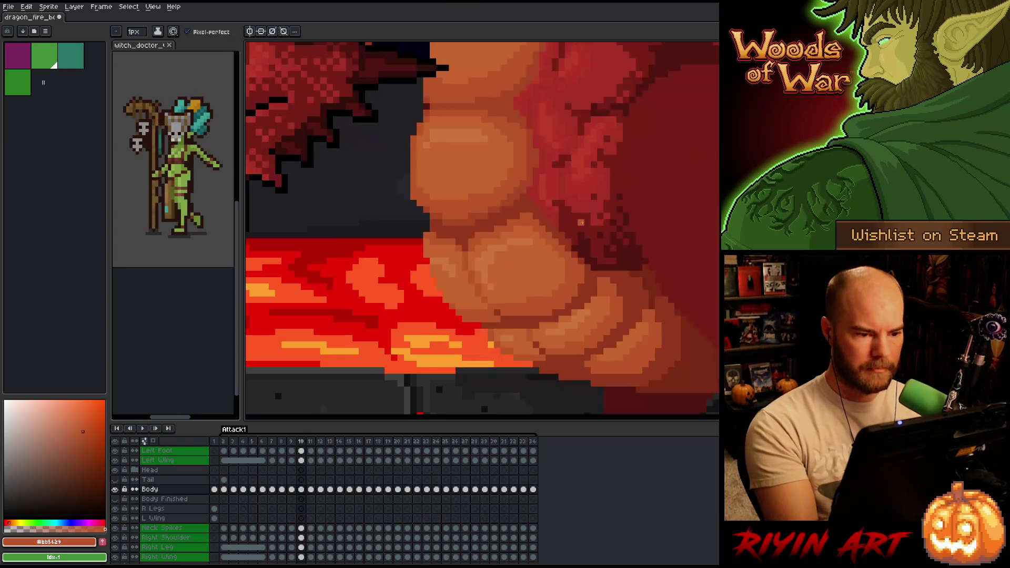
{"action": "key", "text": "period"}
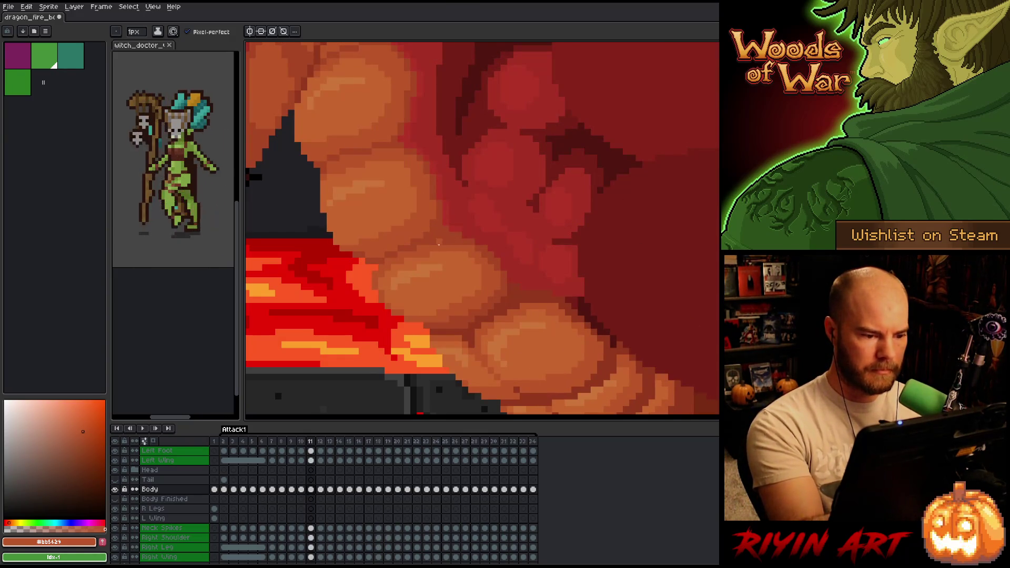
{"action": "key", "text": "comma"}
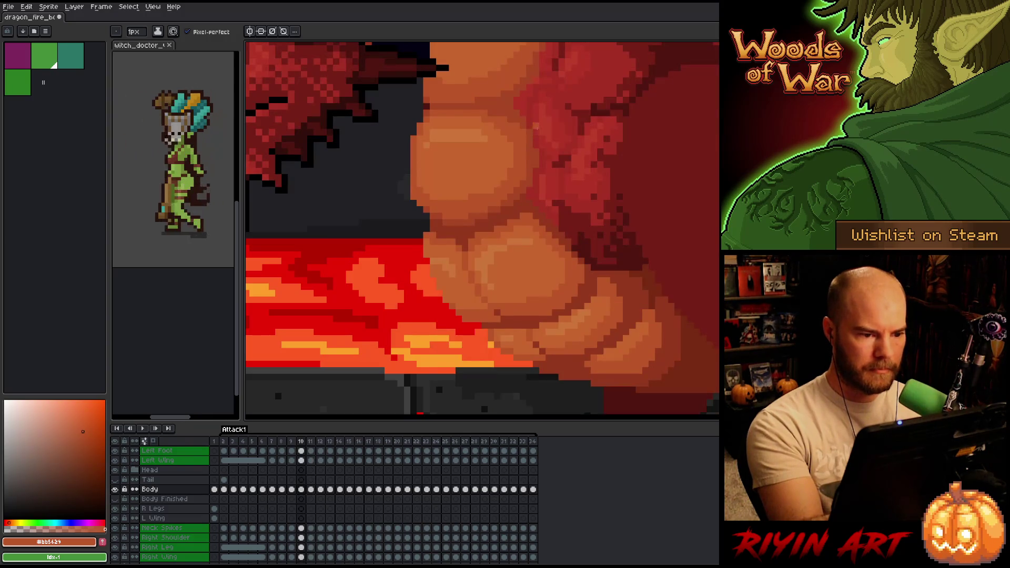
{"action": "key", "text": "period"}
{"action": "left_click", "coordinate": [434, 240], "text": "alt"}
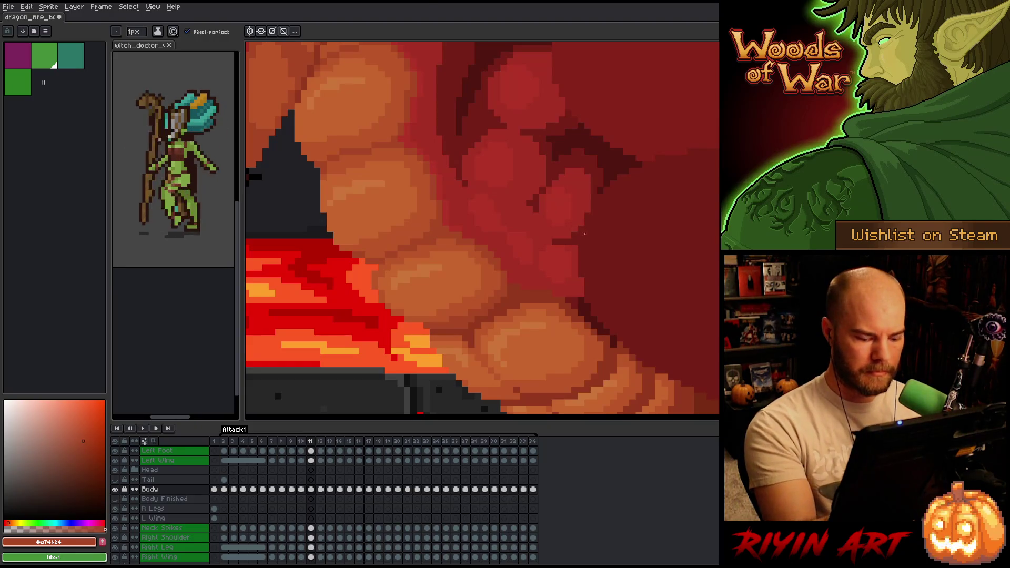
{"action": "key", "text": "comma"}
{"action": "key", "text": "period"}
{"action": "key", "text": "comma"}
{"action": "key", "text": "period"}
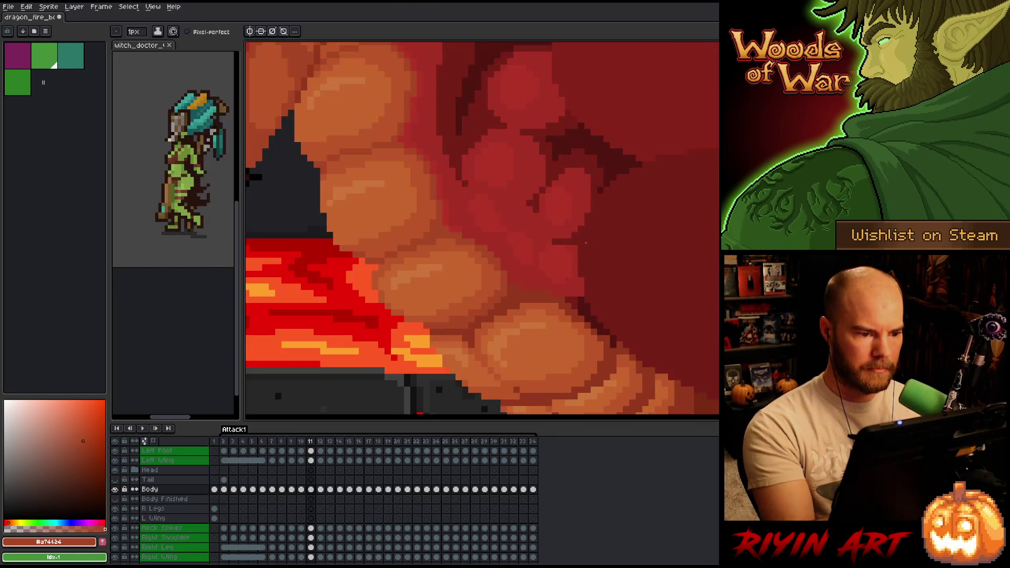
{"action": "left_click", "coordinate": [466, 255], "text": "alt"}
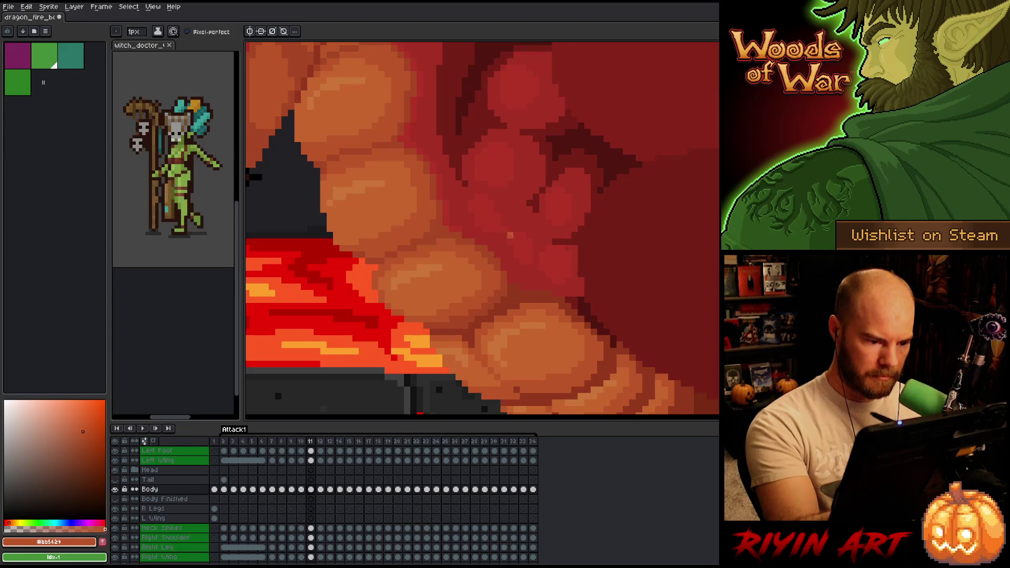
{"action": "key", "text": "comma"}
{"action": "key", "text": "period"}
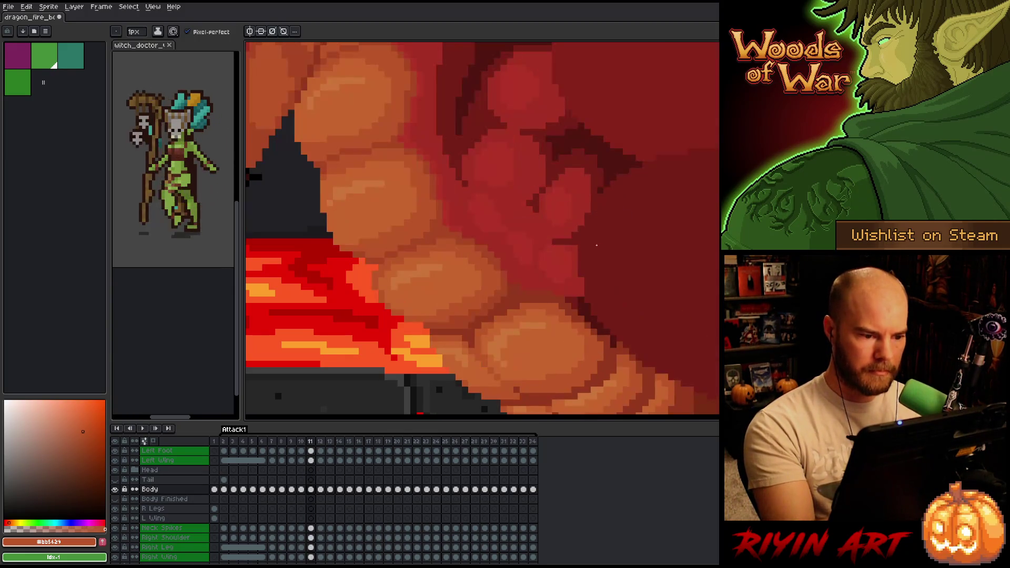
{"action": "key", "text": "comma"}
{"action": "key", "text": "period"}
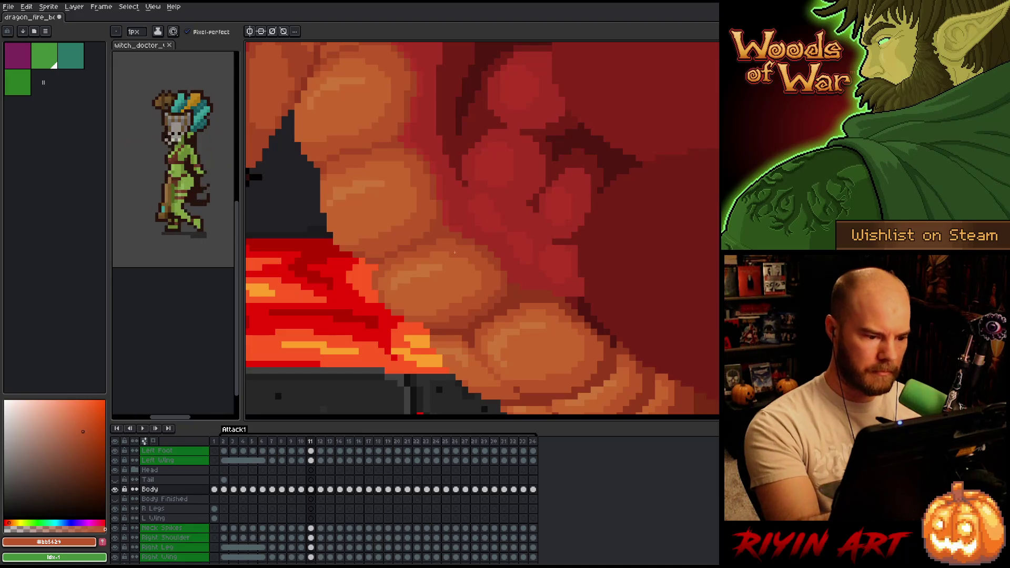
{"action": "key", "text": "comma"}
{"action": "key", "text": "period"}
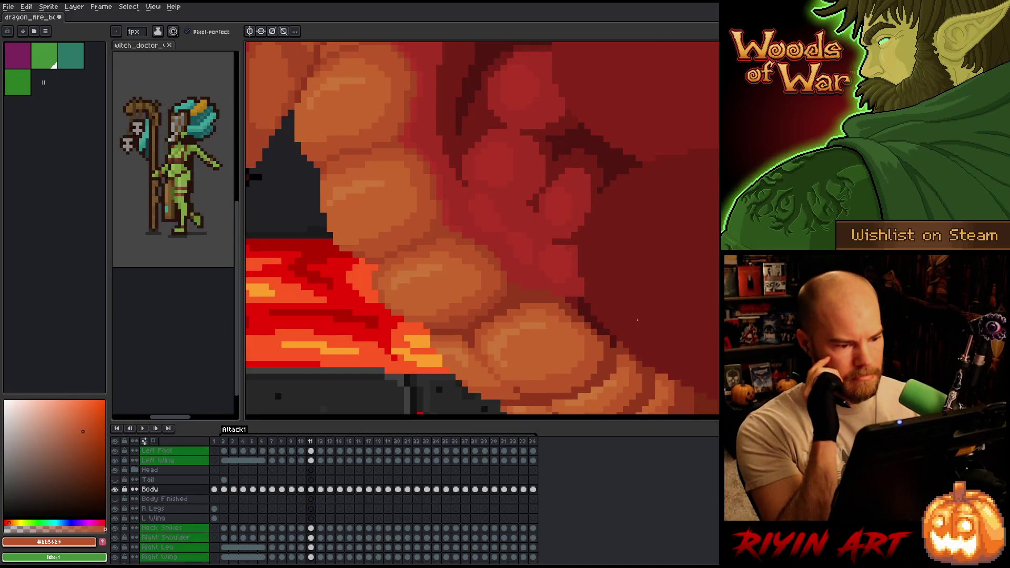
{"action": "key", "text": "comma"}
{"action": "key", "text": "period"}
{"action": "key", "text": "comma"}
{"action": "key", "text": "period"}
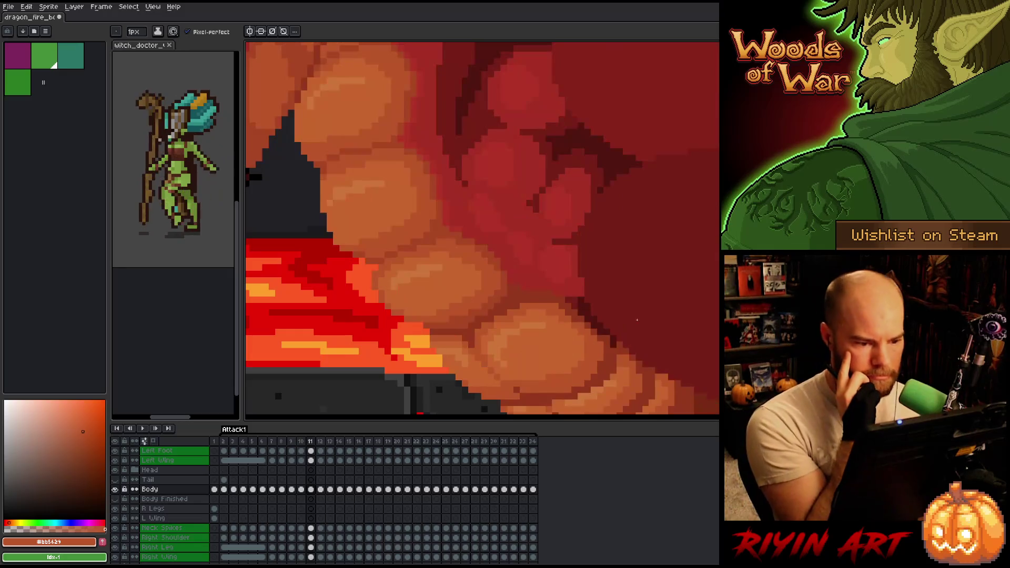
{"action": "key", "text": "comma"}
{"action": "key", "text": "period"}
{"action": "key", "text": "comma"}
{"action": "key", "text": "period"}
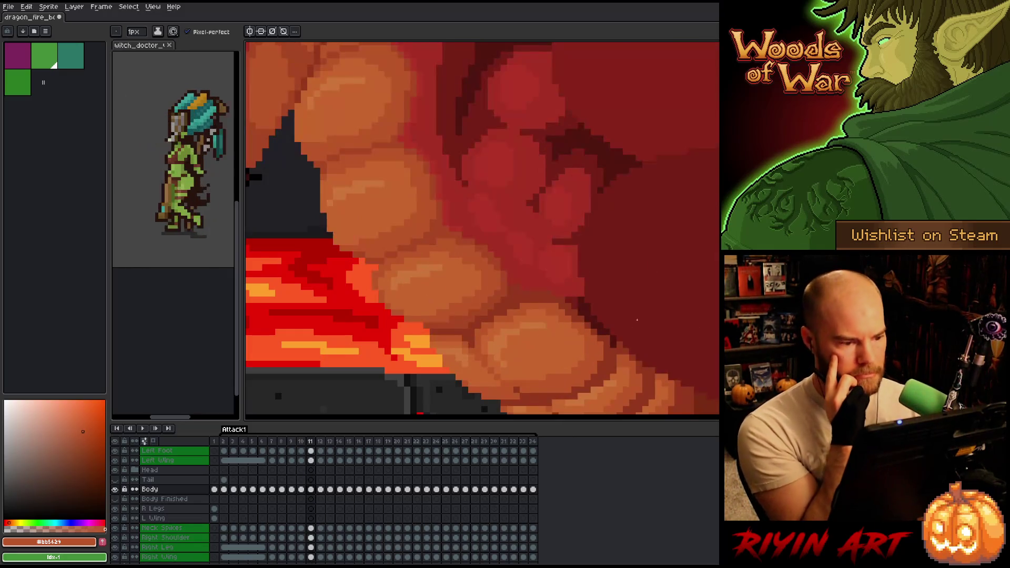
{"action": "key", "text": "comma"}
{"action": "key", "text": "period"}
{"action": "key", "text": "comma"}
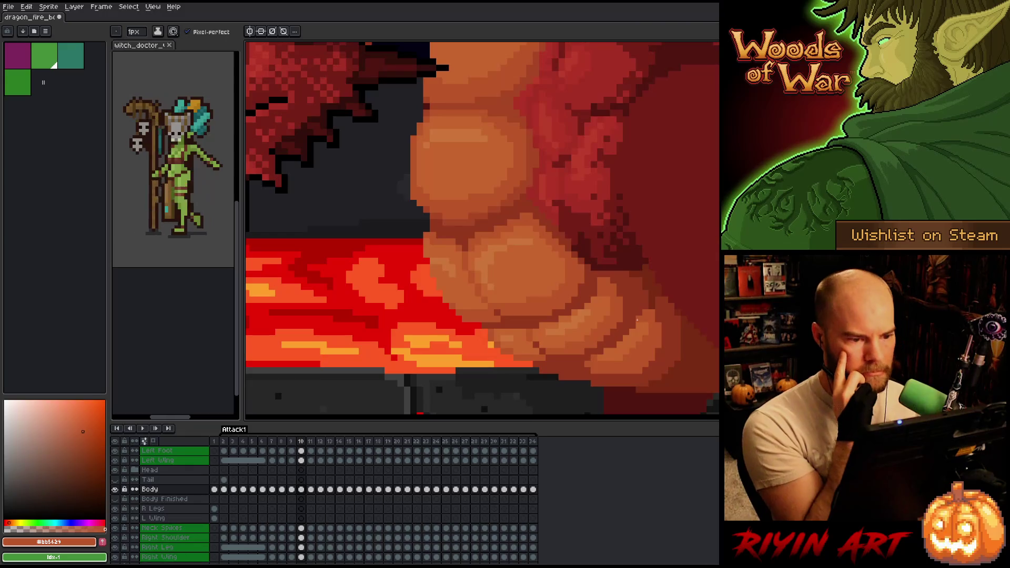
{"action": "key", "text": "period"}
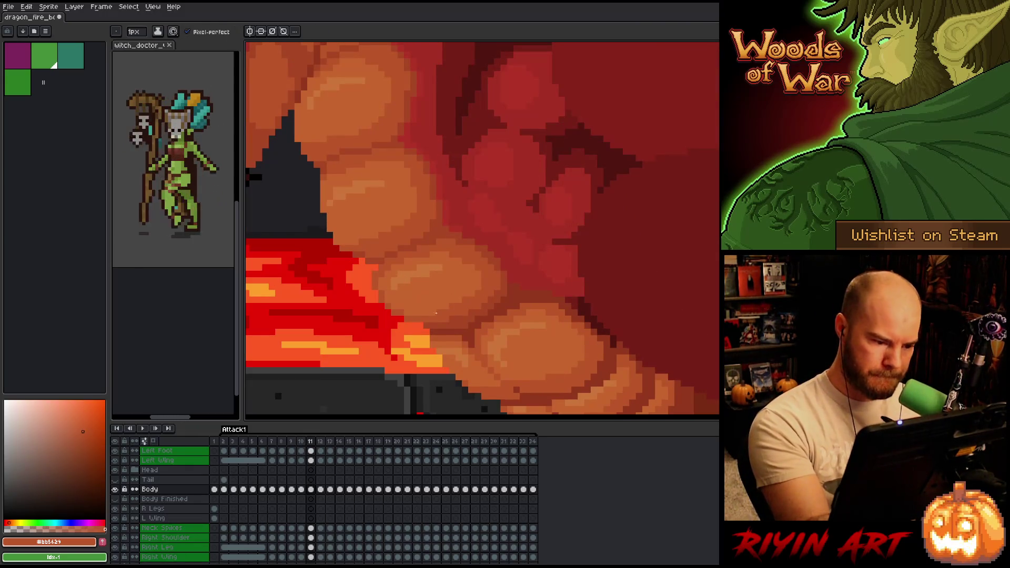
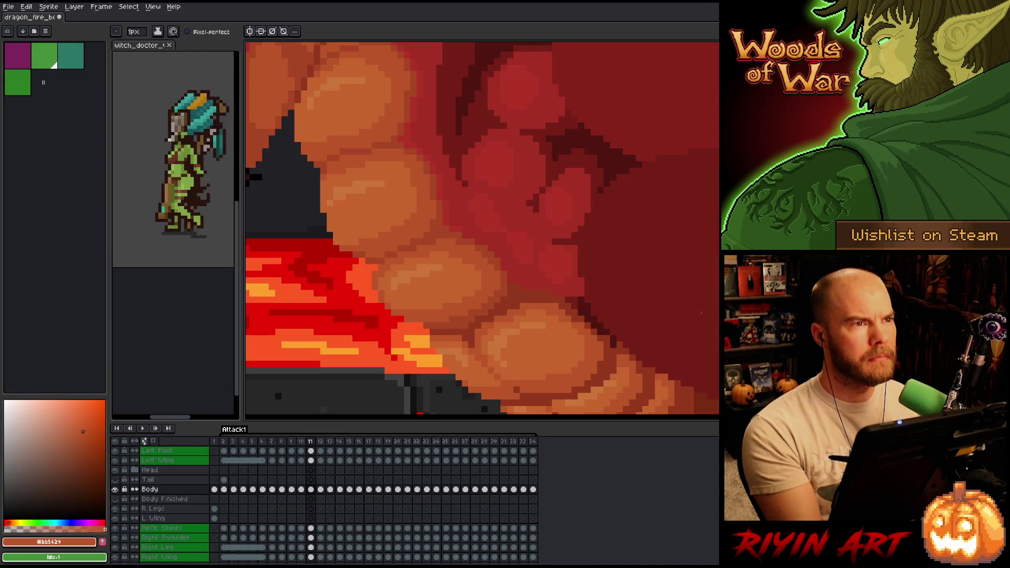
Step: Sample the belly-plate orange and flip between frames 10 and 11 to compare the pose
{"action": "left_click", "coordinate": [419, 291], "text": "alt"}
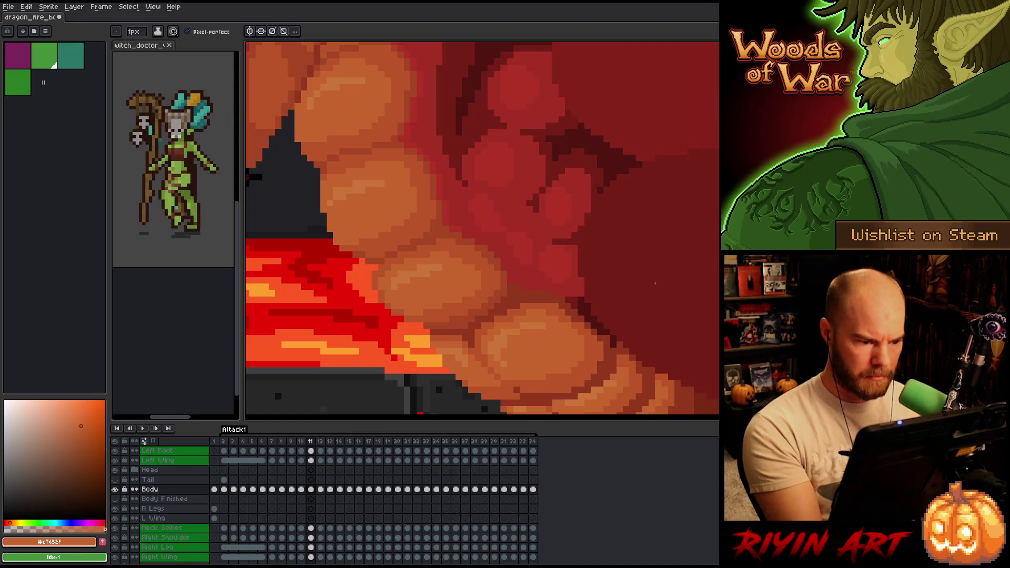
{"action": "key", "text": "comma"}
{"action": "key", "text": "period"}
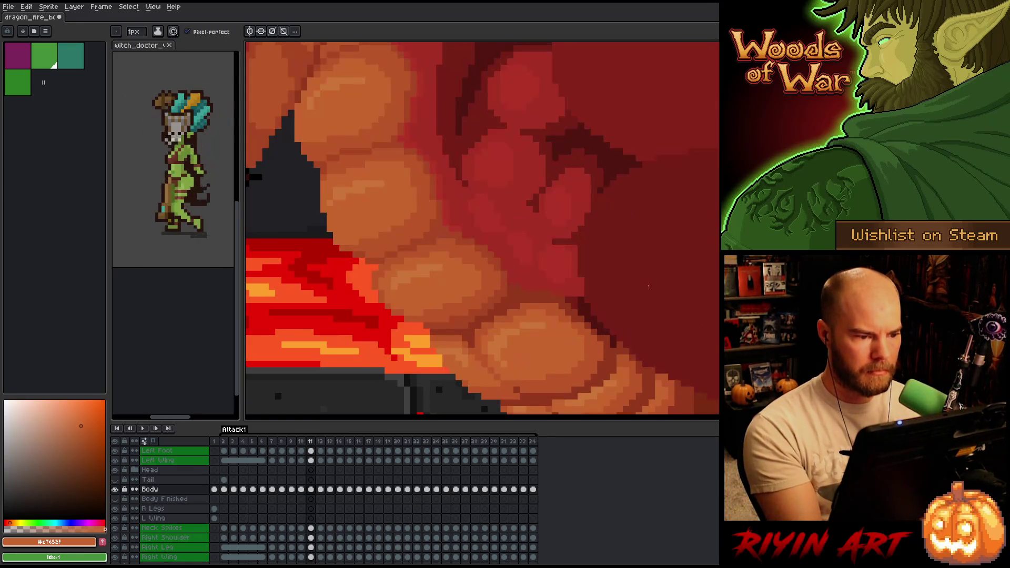
{"action": "key", "text": "comma"}
{"action": "key", "text": "period"}
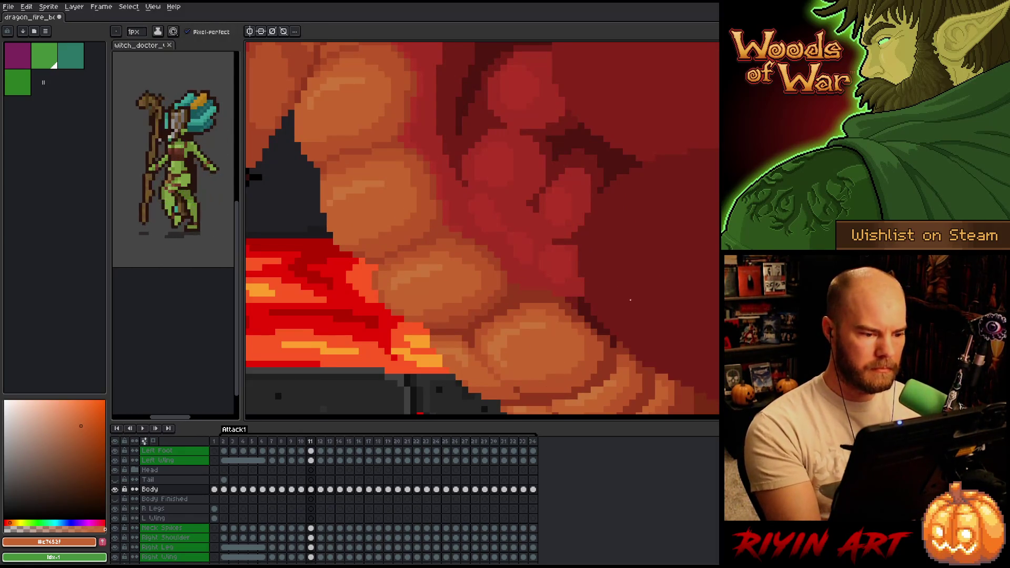
{"action": "key", "text": "comma"}
{"action": "key", "text": "period"}
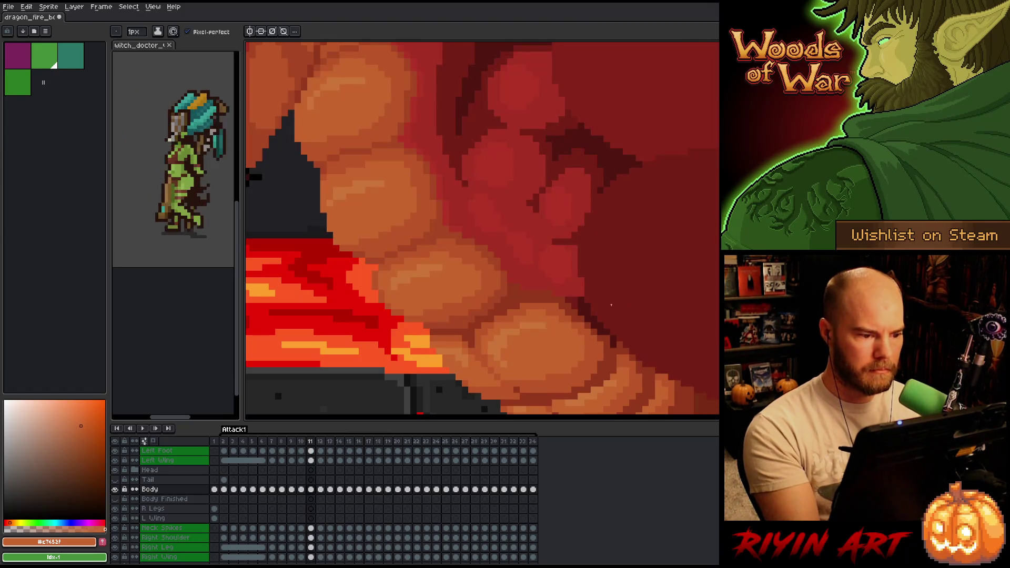
{"action": "key", "text": "comma"}
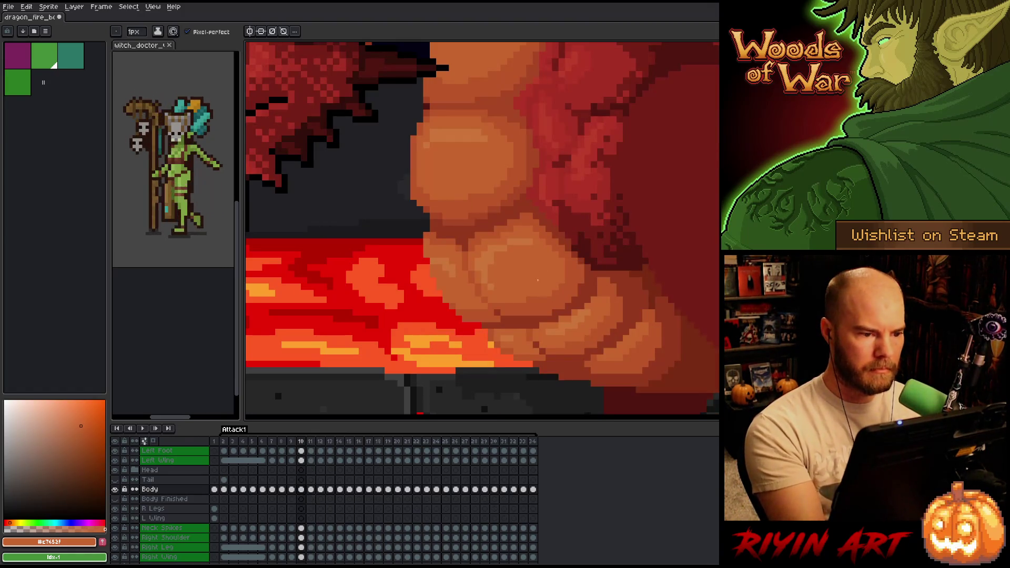
{"action": "key", "text": "period"}
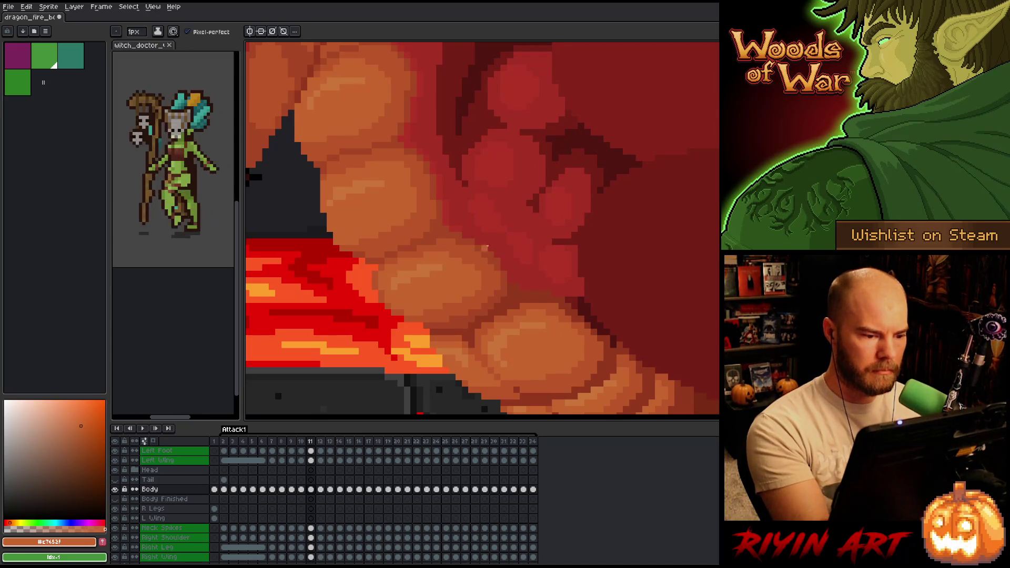
{"action": "key", "text": "comma"}
{"action": "key", "text": "period"}
{"action": "key", "text": "comma"}
{"action": "key", "text": "period"}
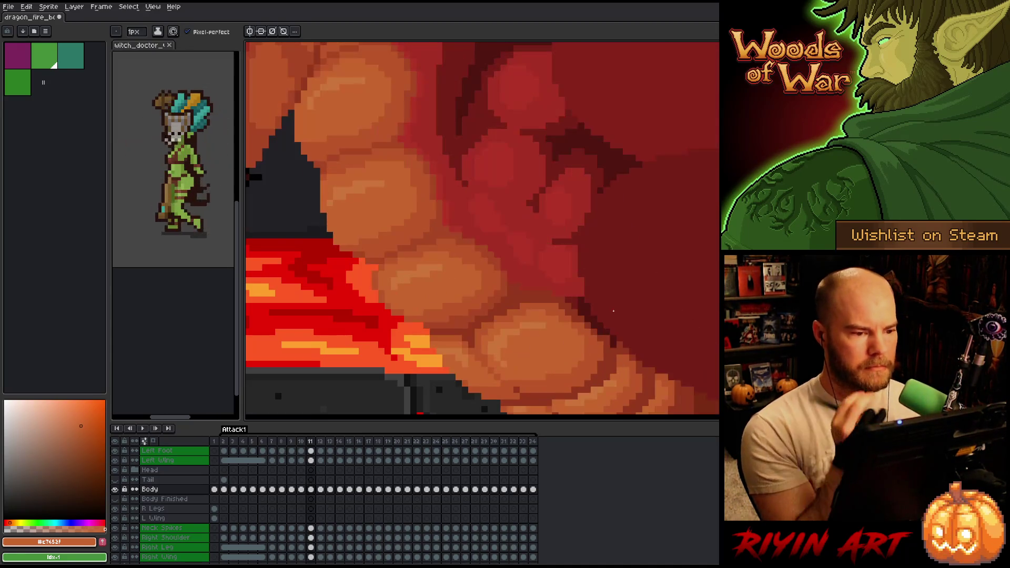
{"action": "key", "text": "period"}
{"action": "key", "text": "comma"}
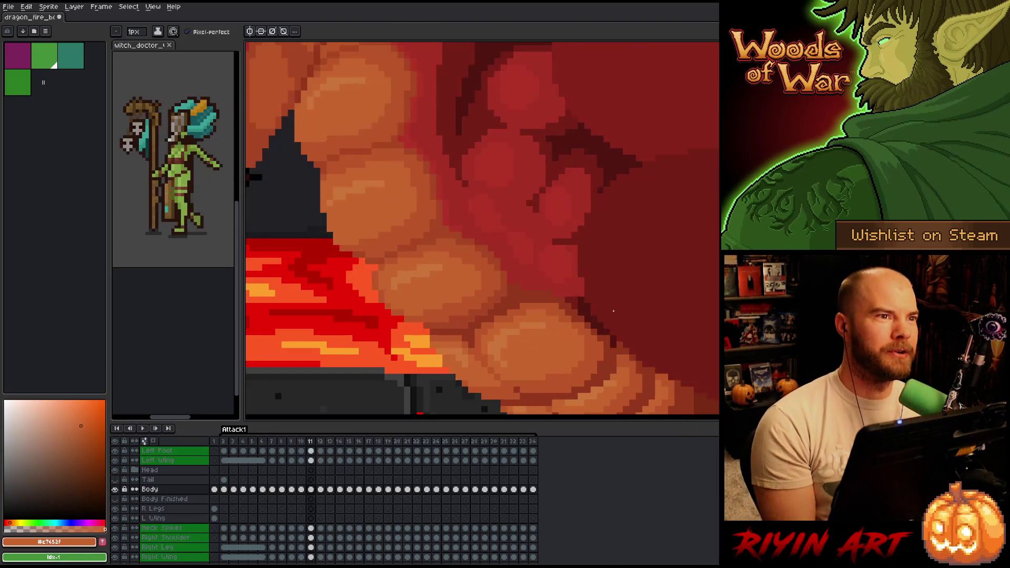
{"action": "key", "text": "comma"}
{"action": "key", "text": "period"}
{"action": "key", "text": "comma"}
{"action": "key", "text": "period"}
{"action": "key", "text": "comma"}
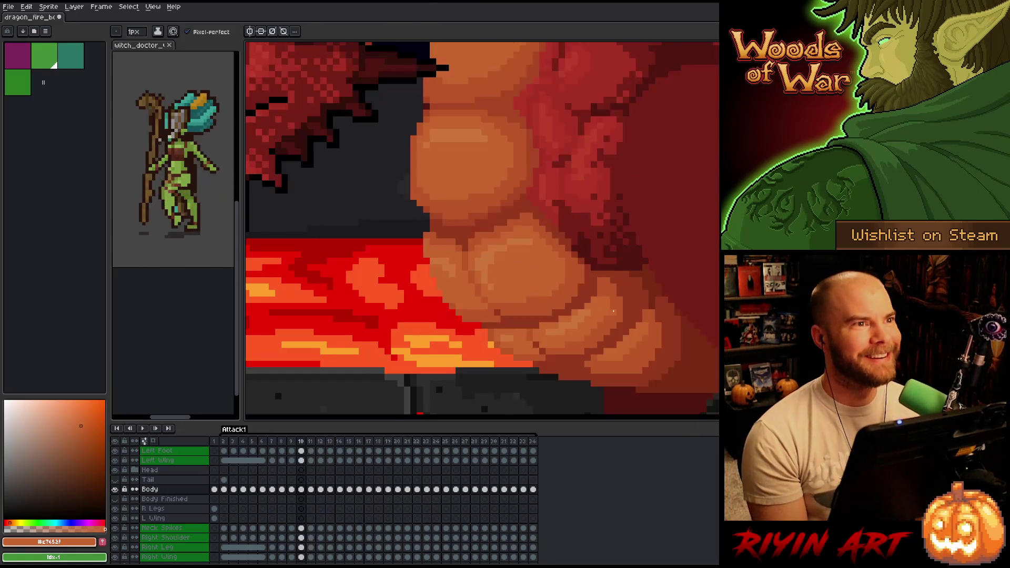
{"action": "key", "text": "period"}
{"action": "key", "text": "comma"}
{"action": "key", "text": "period"}
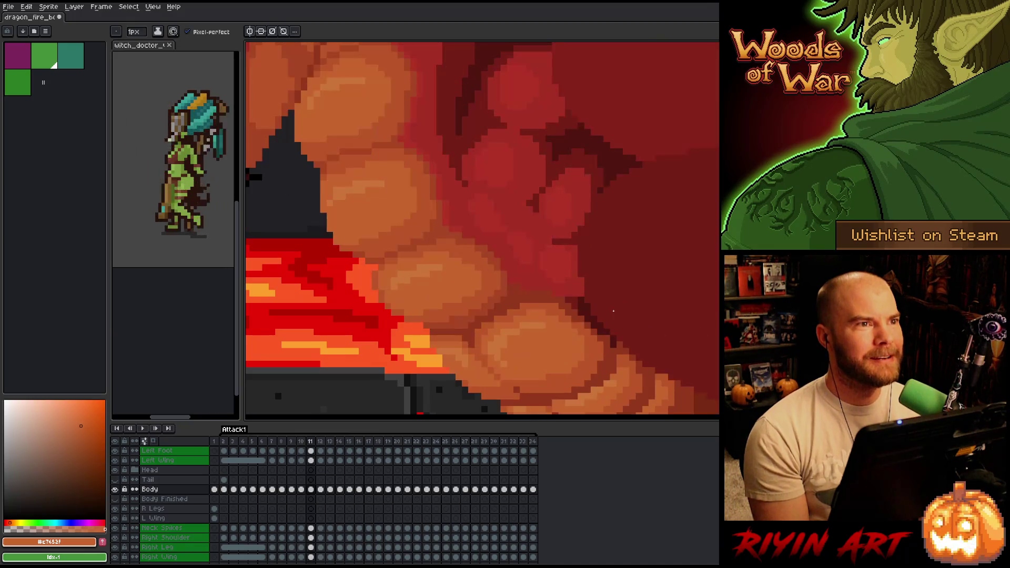
{"action": "key", "text": "comma"}
{"action": "key", "text": "period"}
{"action": "key", "text": "comma"}
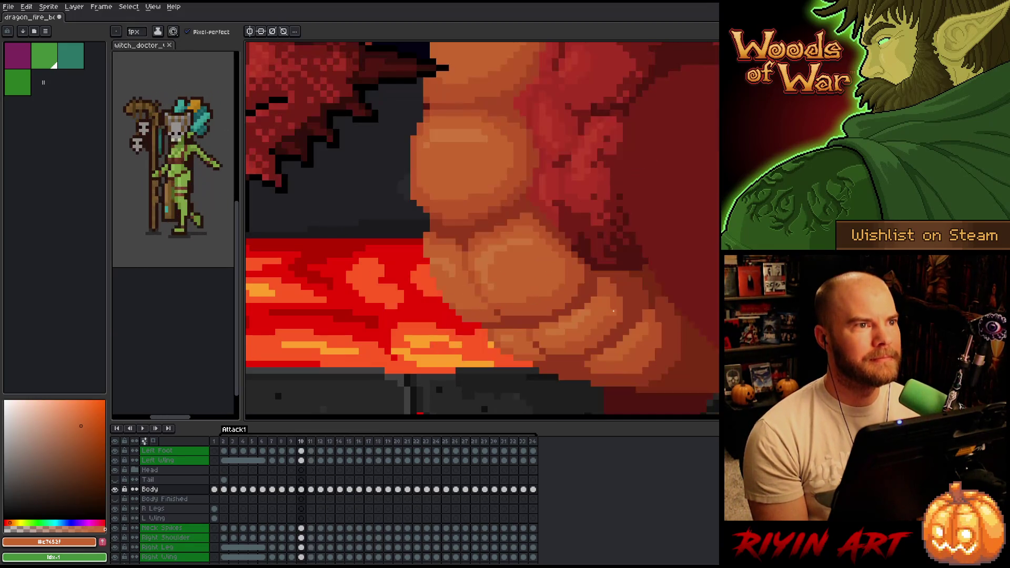
{"action": "key", "text": "period"}
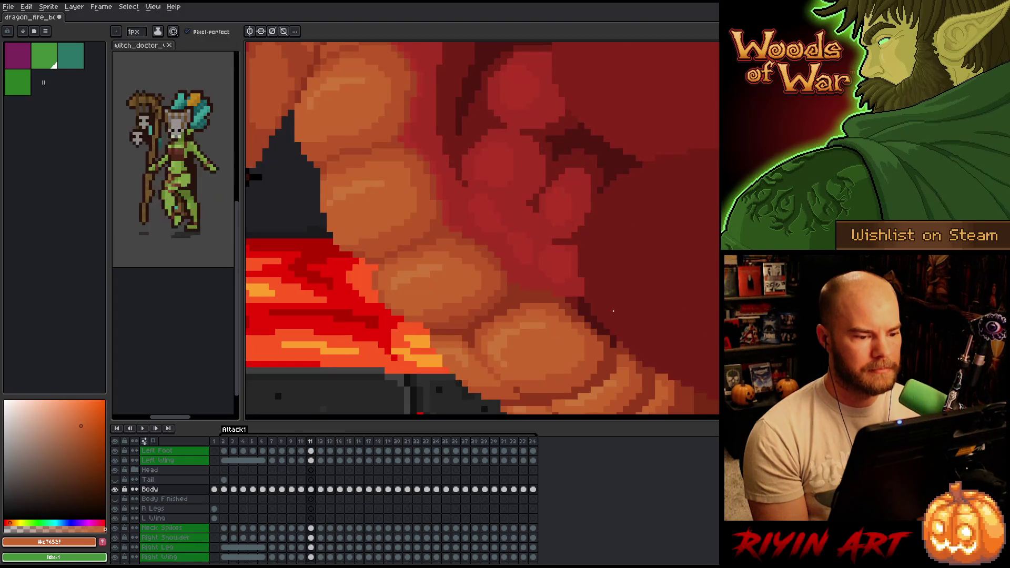
{"action": "key", "text": "comma"}
{"action": "key", "text": "period"}
{"action": "key", "text": "comma"}
{"action": "key", "text": "period"}
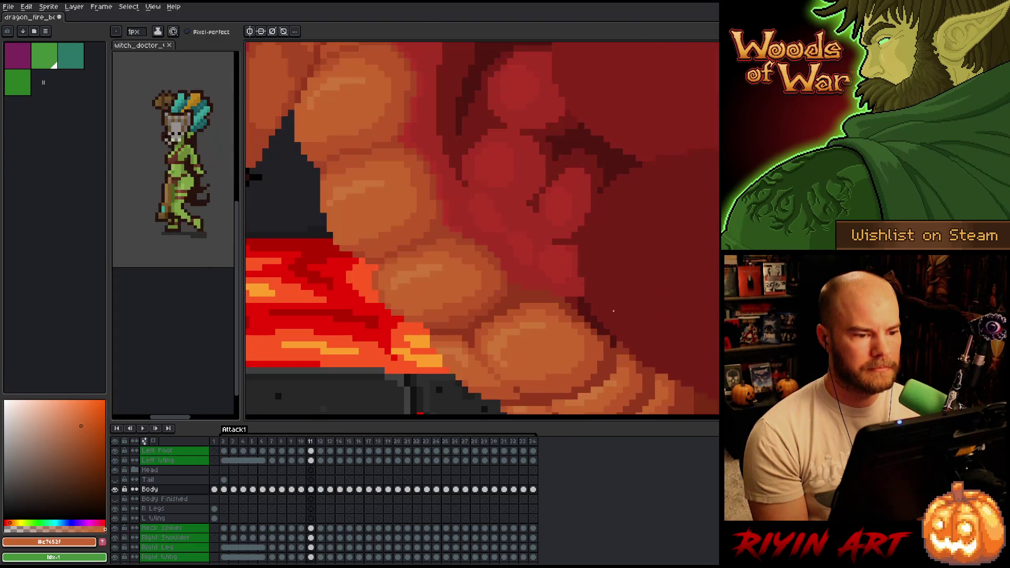
{"action": "key", "text": "comma"}
{"action": "key", "text": "period"}
{"action": "key", "text": "comma"}
{"action": "key", "text": "period"}
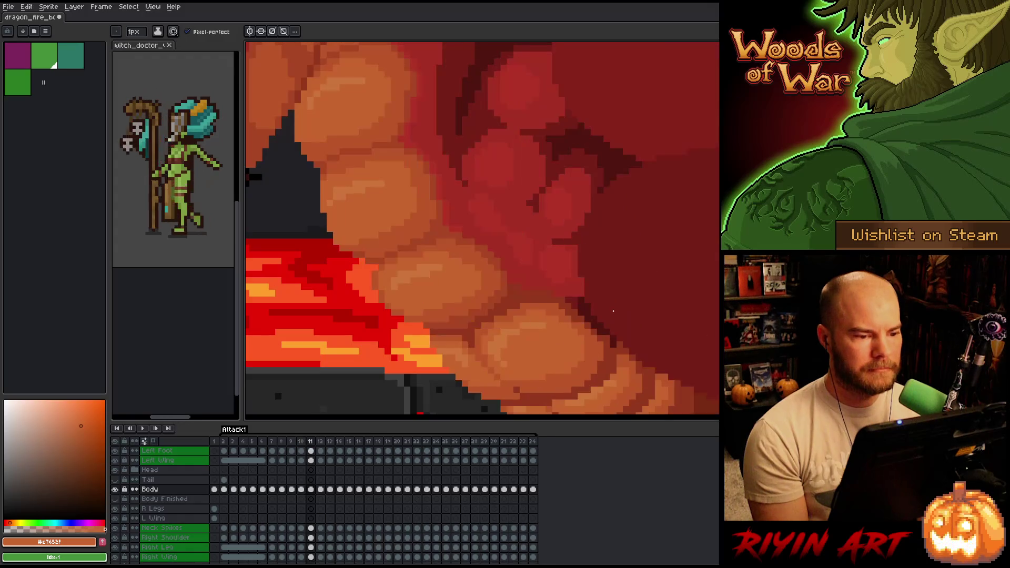
{"action": "key", "text": "comma"}
{"action": "key", "text": "period"}
{"action": "key", "text": "comma"}
{"action": "key", "text": "period"}
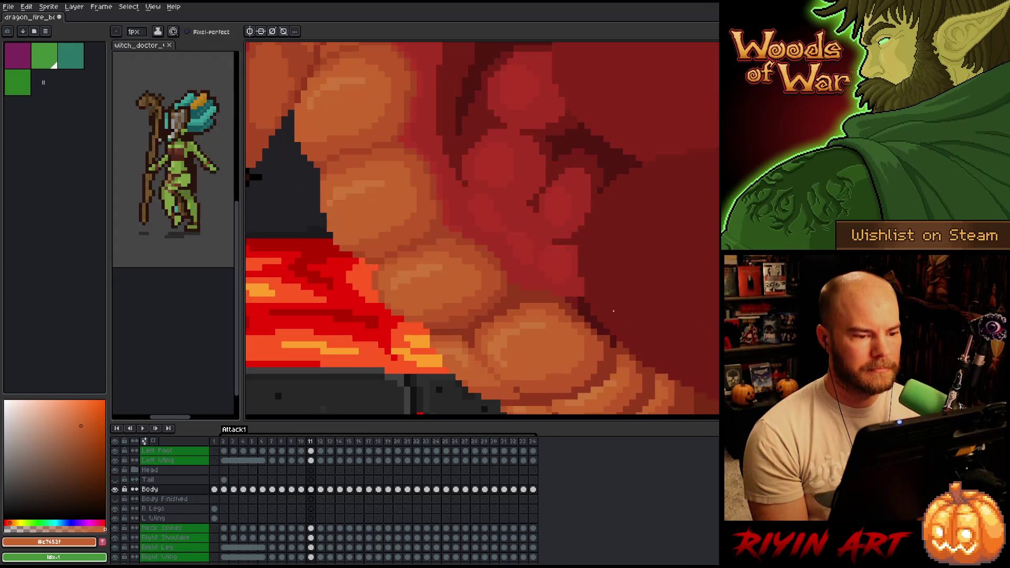
Step: Sample the darker and lighter belly-plate oranges while toggling between frames 10 and 11
{"action": "left_click", "coordinate": [459, 303], "text": "alt"}
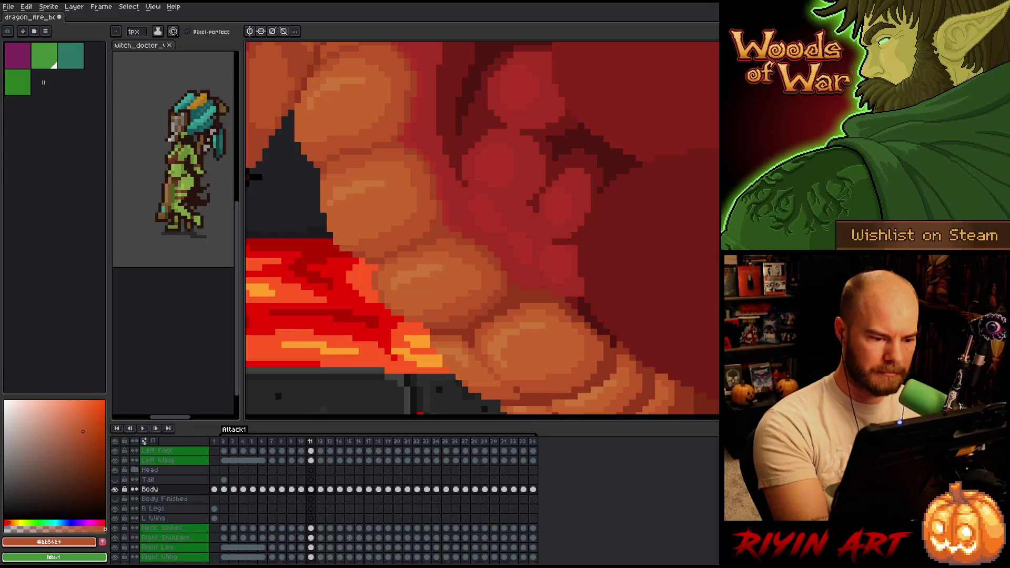
{"action": "key", "text": "comma"}
{"action": "key", "text": "period"}
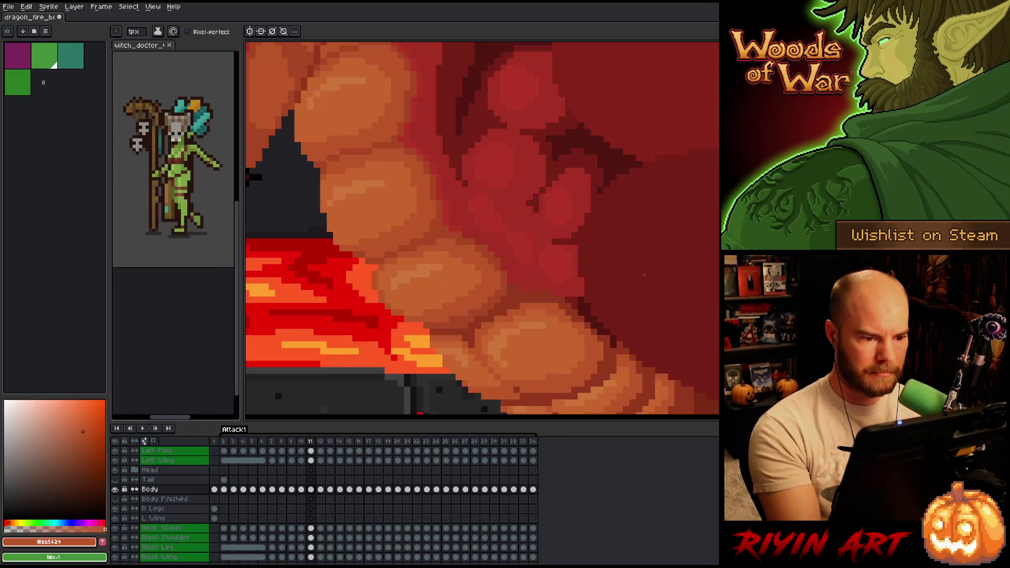
{"action": "key", "text": "comma"}
{"action": "key", "text": "period"}
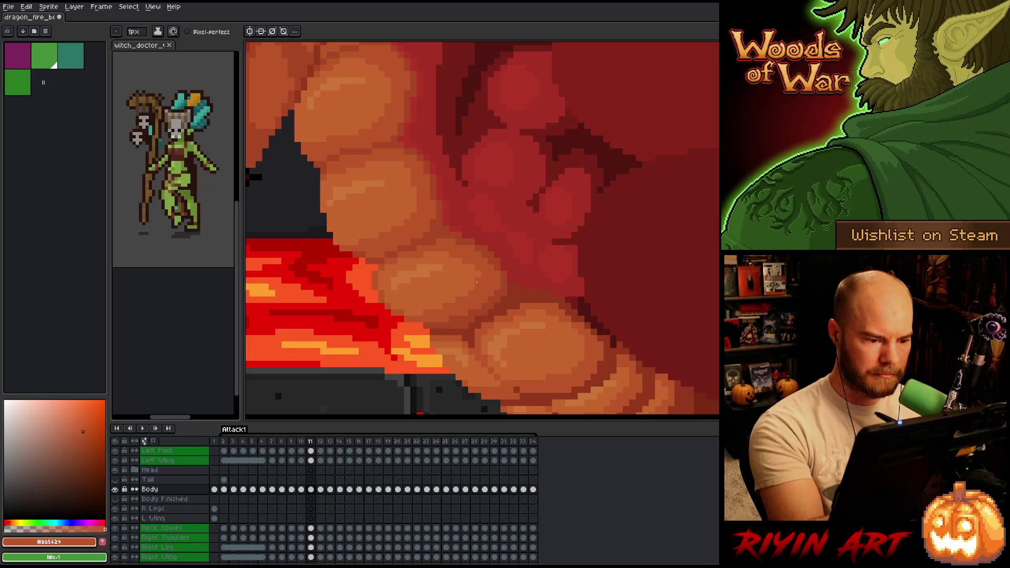
{"action": "left_click", "coordinate": [476, 269], "text": "alt"}
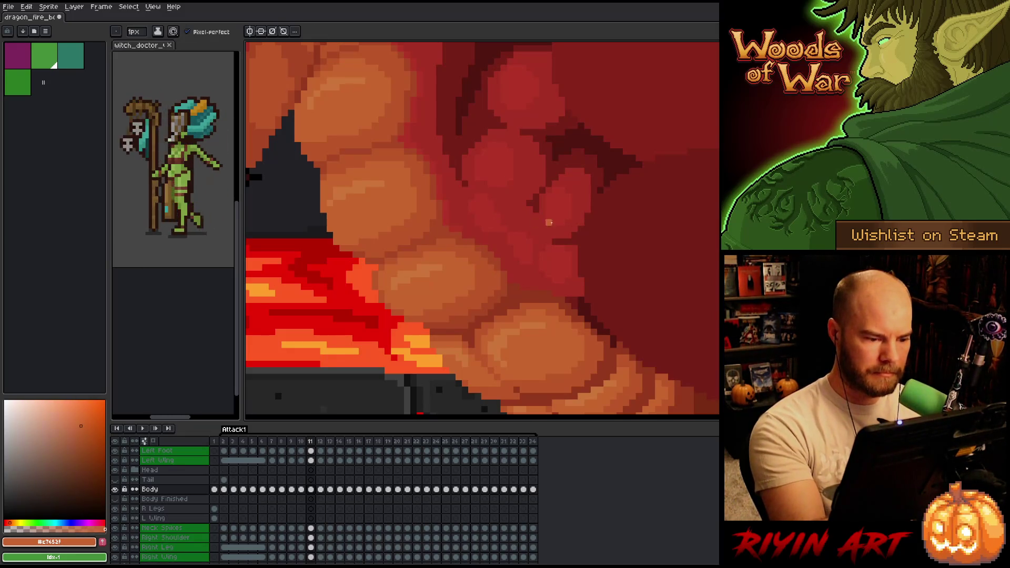
{"action": "key", "text": "comma"}
{"action": "key", "text": "period"}
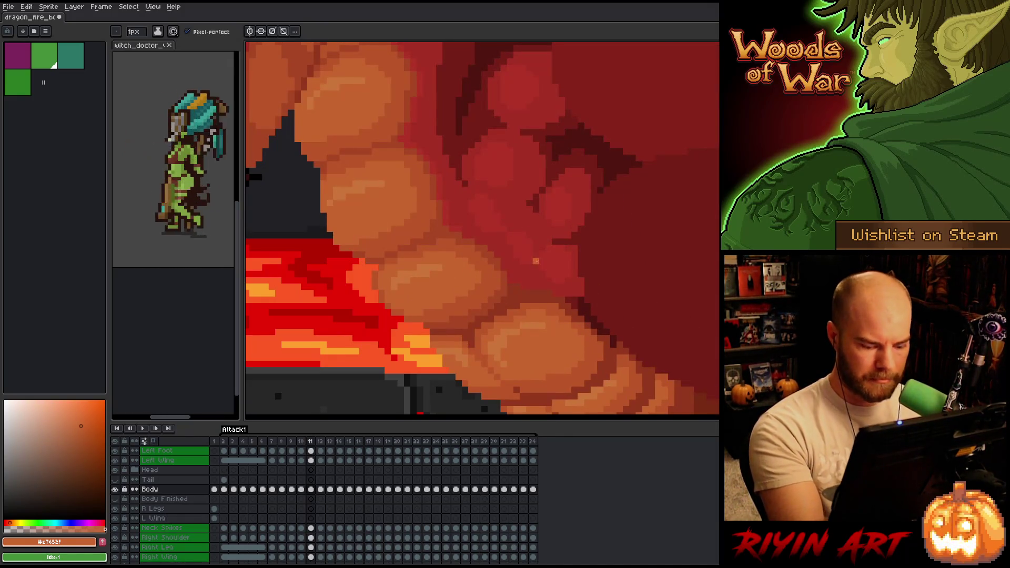
{"action": "key", "text": "Left"}
{"action": "key", "text": "Right"}
{"action": "key", "text": "Left"}
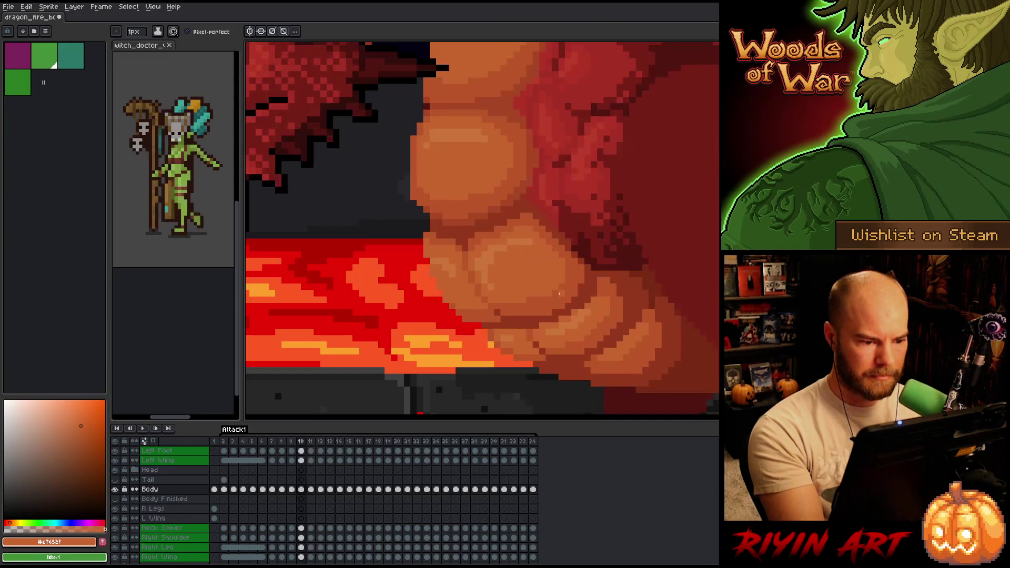
{"action": "key", "text": "Right"}
{"action": "key", "text": "Left"}
{"action": "key", "text": "Right"}
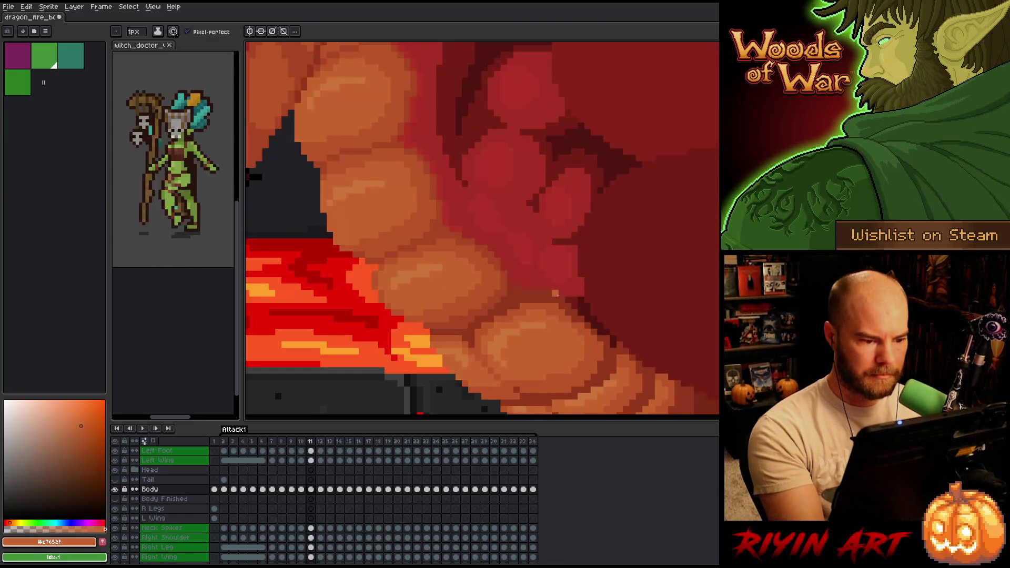
{"action": "key", "text": "Left"}
{"action": "key", "text": "Right"}
{"action": "key", "text": "Left"}
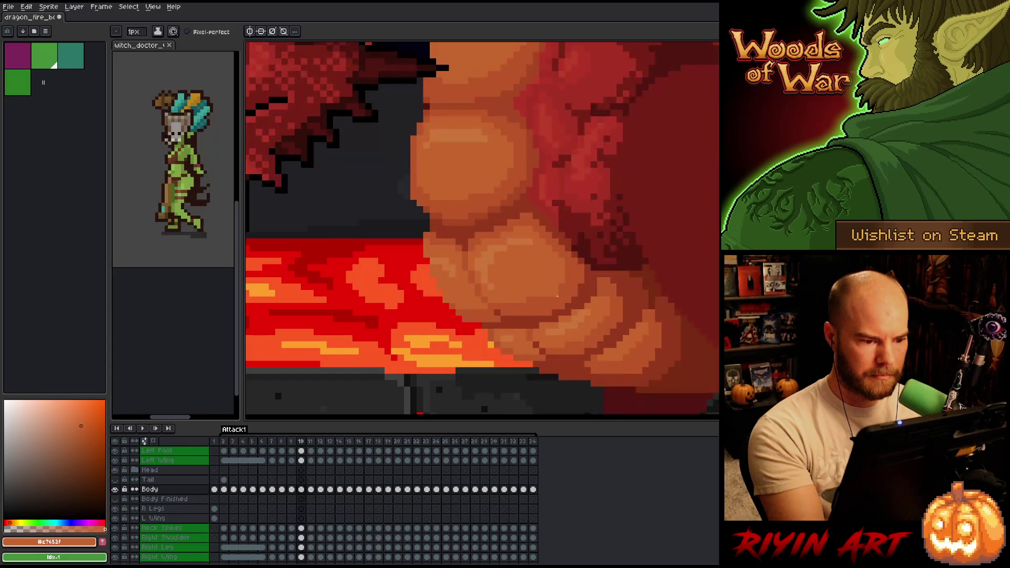
{"action": "key", "text": "Right"}
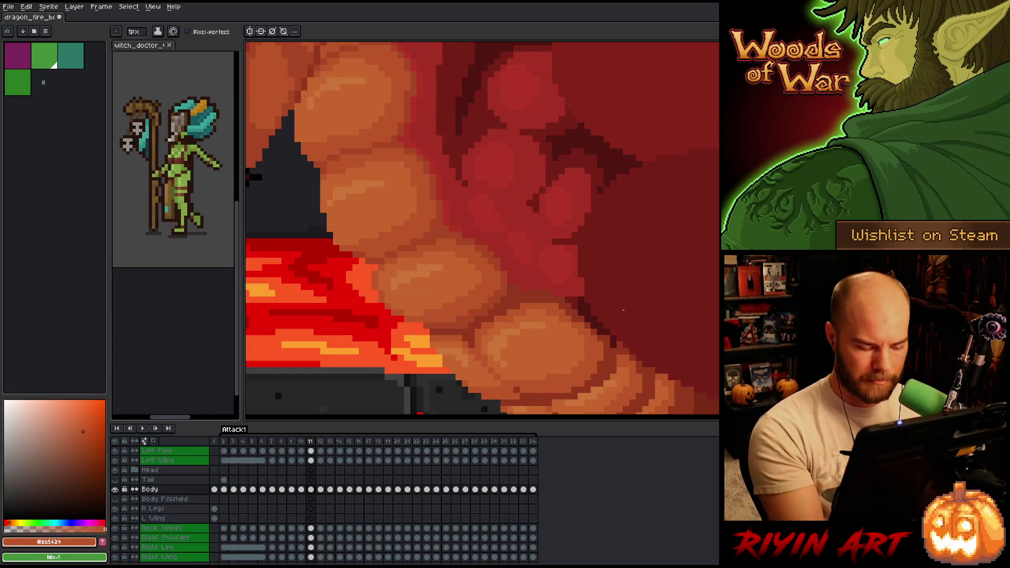
{"action": "key", "text": "Left"}
{"action": "key", "text": "Right"}
{"action": "key", "text": "Left"}
{"action": "key", "text": "Right"}
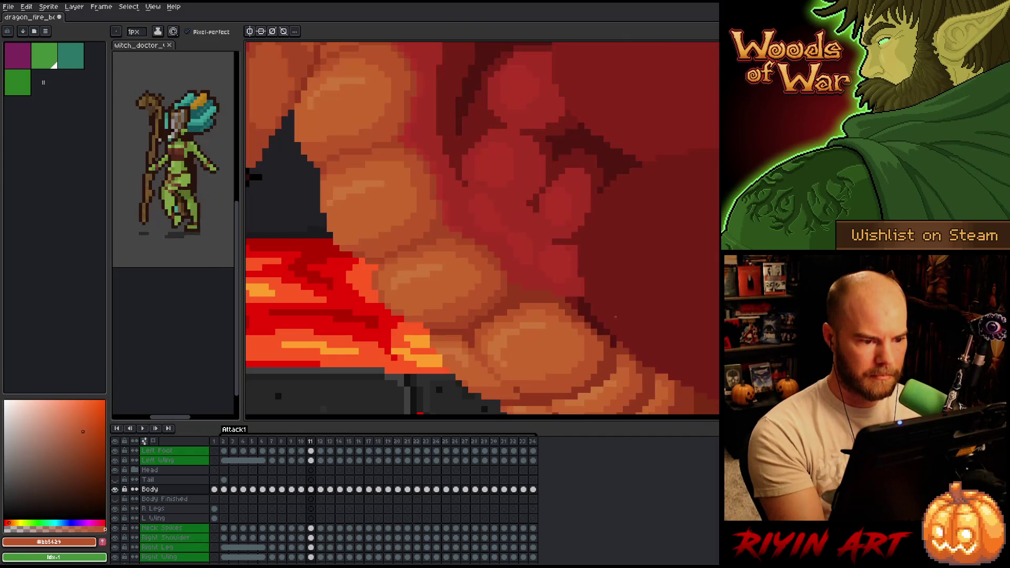
Step: Sample the dark and mid-brown belly shadow colours, comparing frame 11 against frame 10
{"action": "left_click", "coordinate": [563, 300], "text": "alt"}
{"action": "key", "text": "Left"}
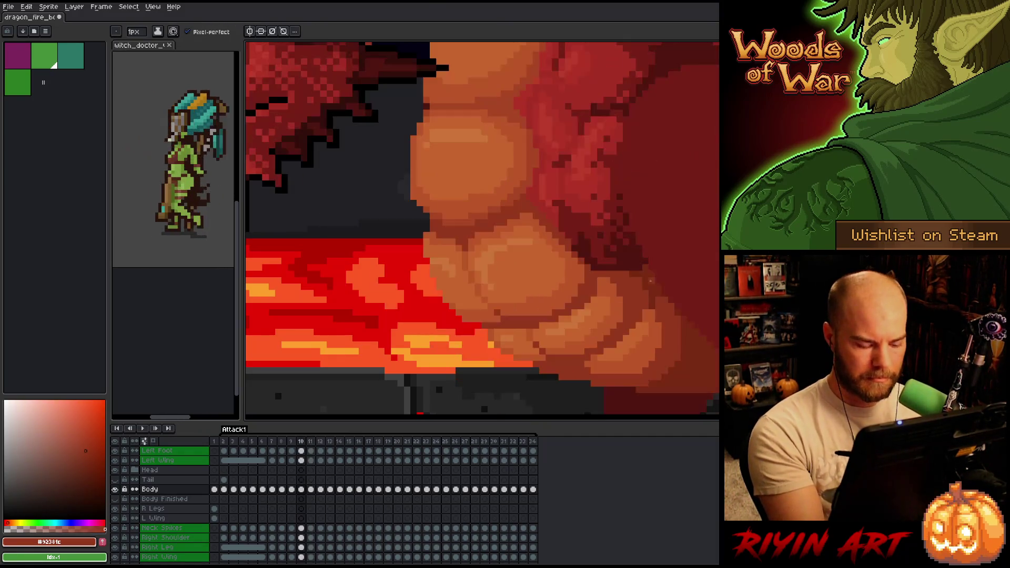
{"action": "key", "text": "Right"}
{"action": "key", "text": "Left"}
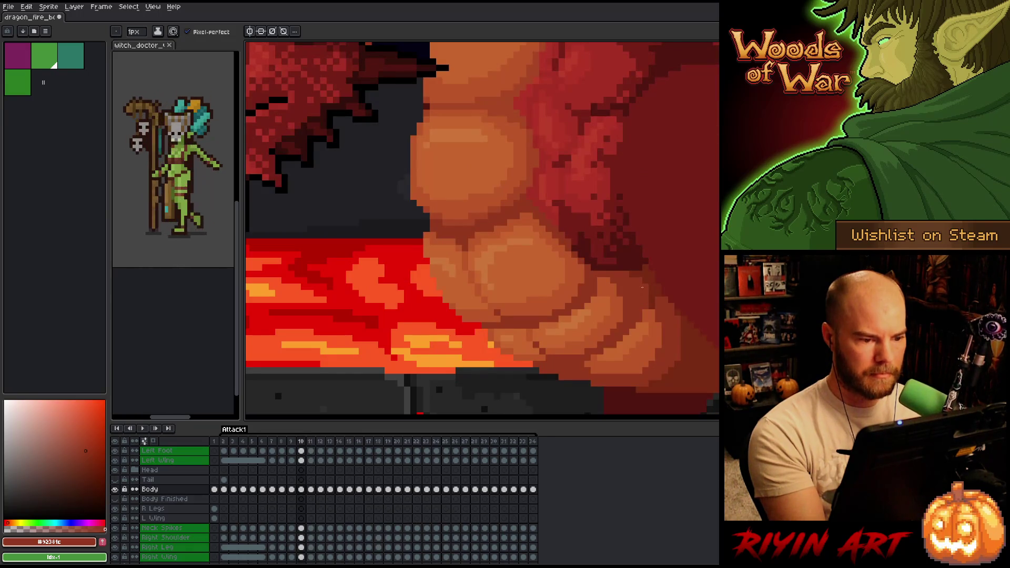
{"action": "key", "text": "Right"}
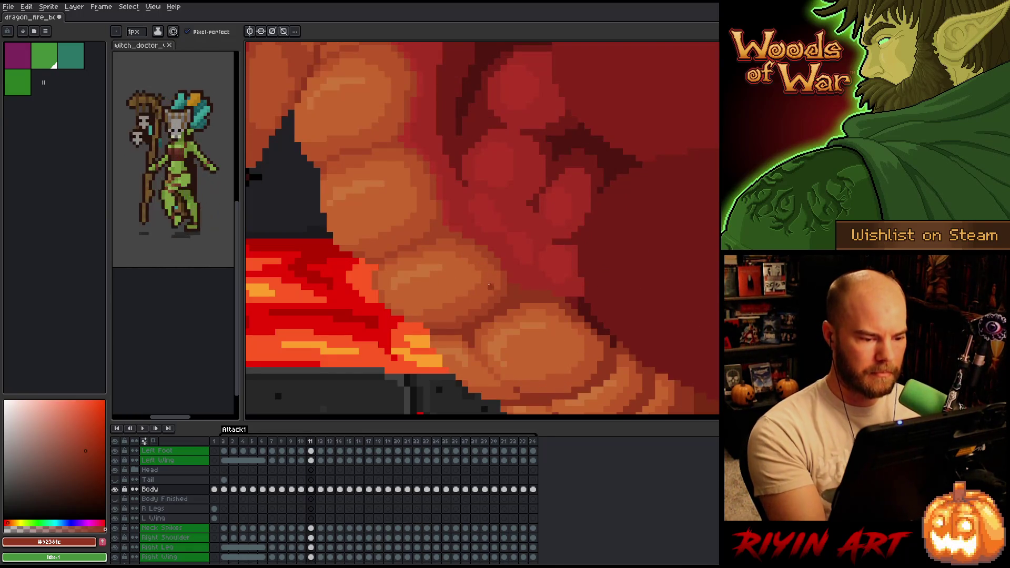
{"action": "left_click", "coordinate": [556, 288], "text": "alt"}
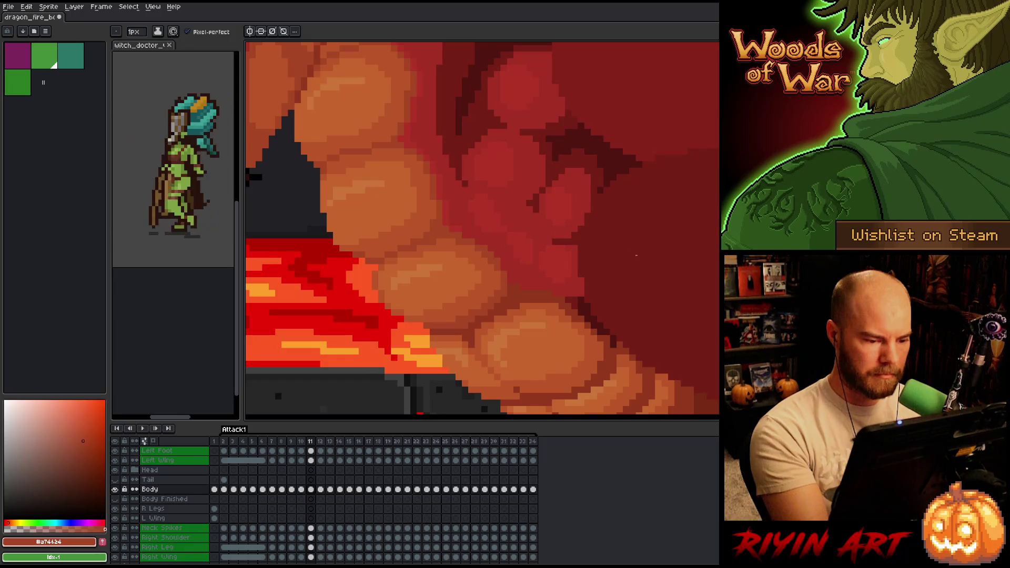
{"action": "left_click", "coordinate": [497, 310], "text": "alt"}
{"action": "key", "text": "Left"}
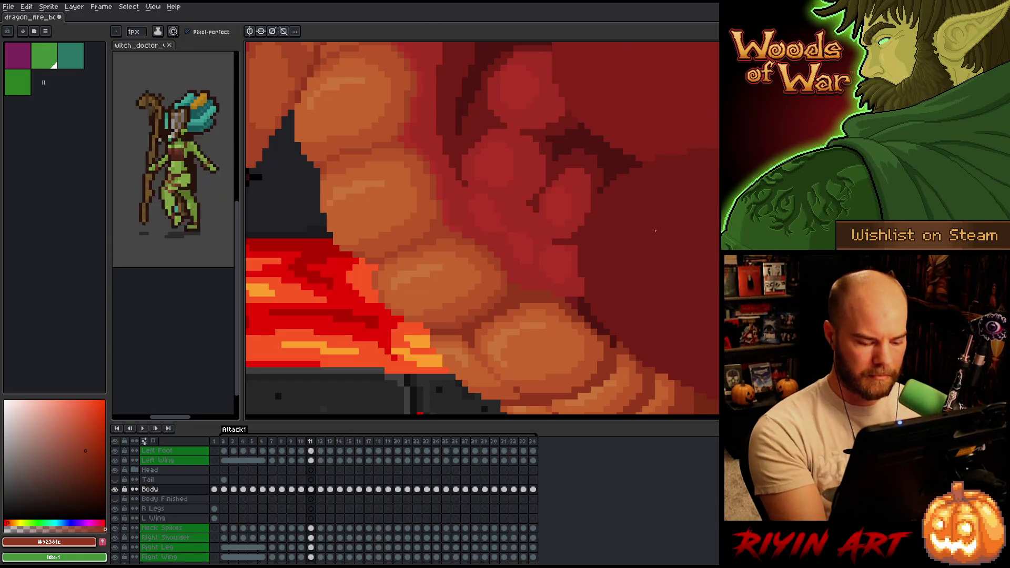
{"action": "key", "text": "Left"}
{"action": "key", "text": "Right"}
{"action": "key", "text": "Right"}
{"action": "key", "text": "Left"}
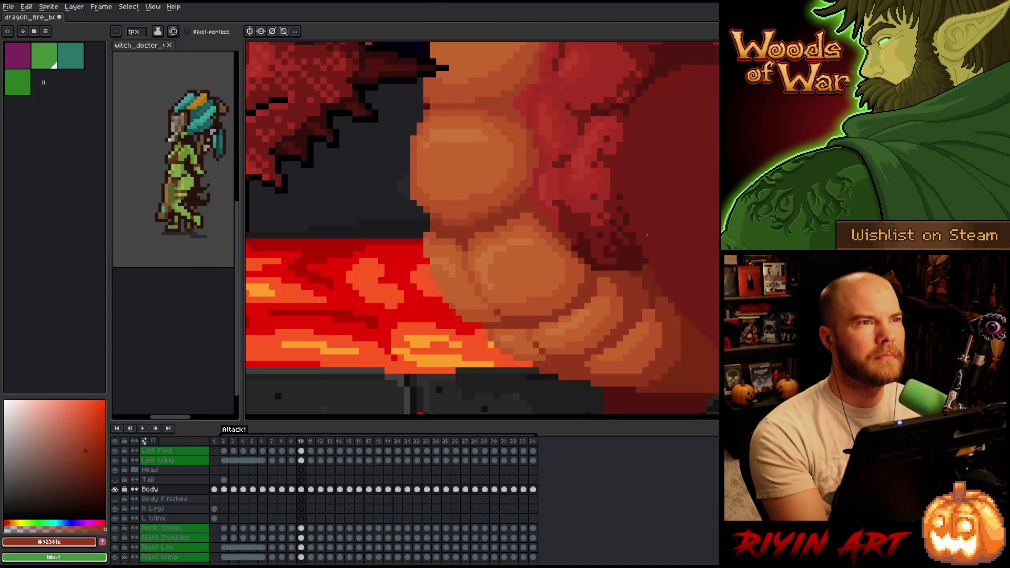
{"action": "key", "text": "Right"}
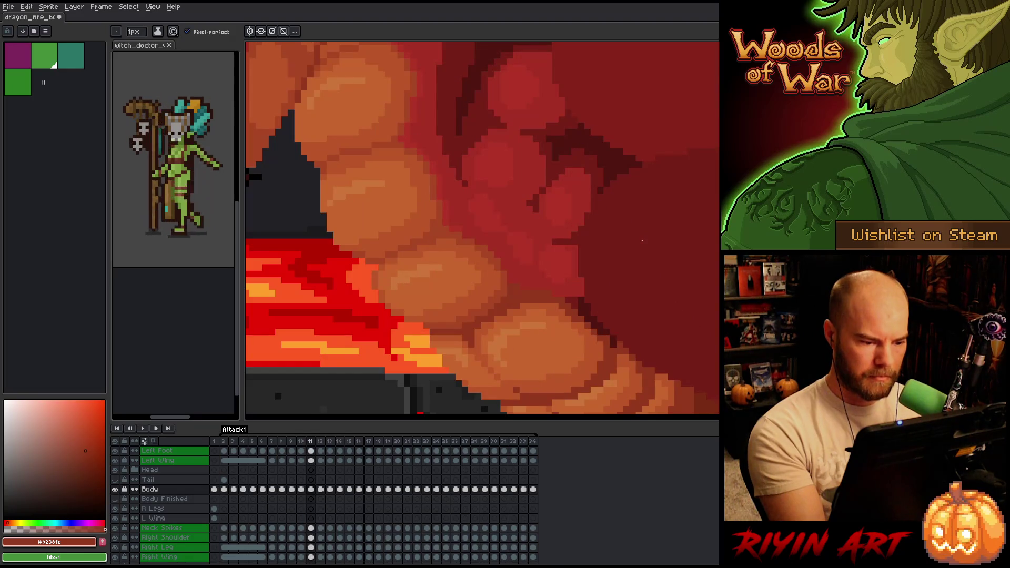
{"action": "key", "text": "Left"}
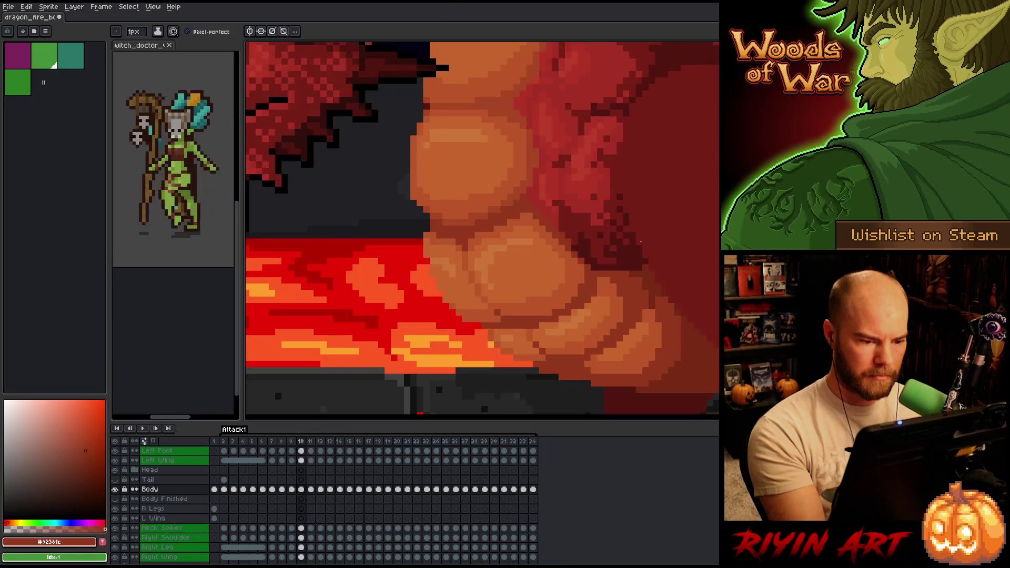
{"action": "key", "text": "Right"}
{"action": "key", "text": "Left"}
{"action": "key", "text": "Right"}
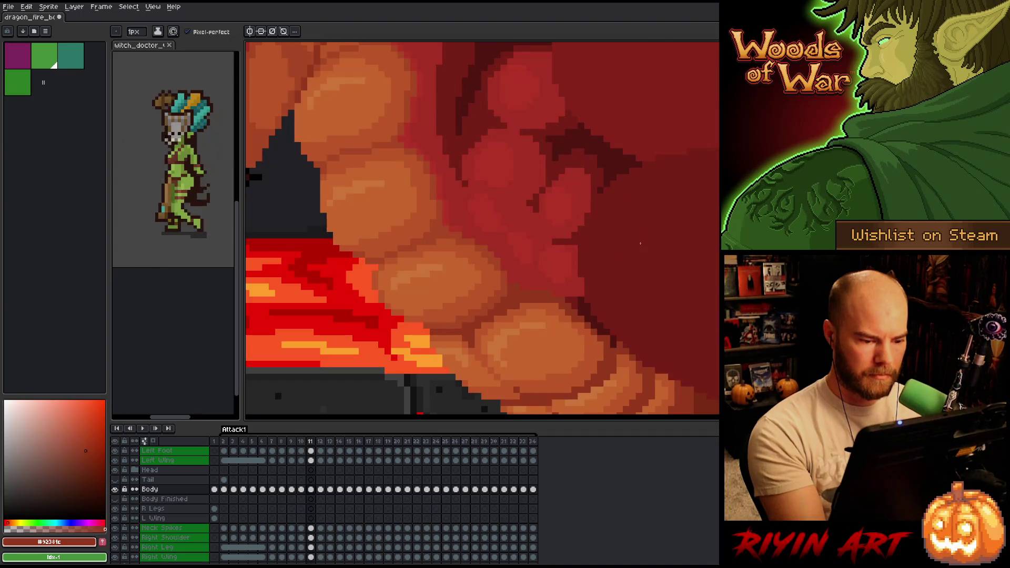
{"action": "key", "text": "Left"}
{"action": "key", "text": "Right"}
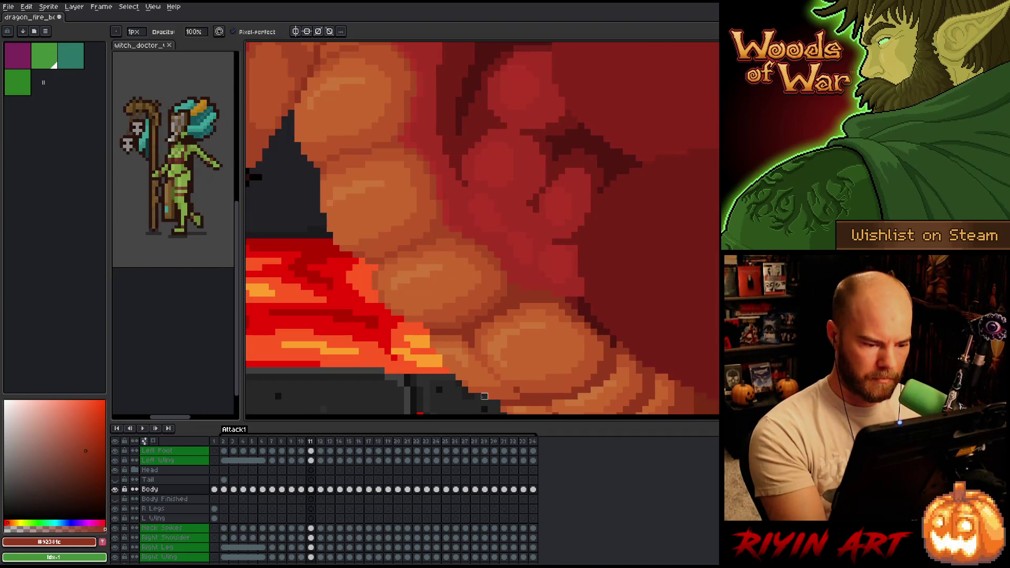
Step: Sample the dark and lighter belly-plate oranges and compare belly shading across frames 10 and 11
{"action": "left_click", "coordinate": [472, 388], "text": "alt"}
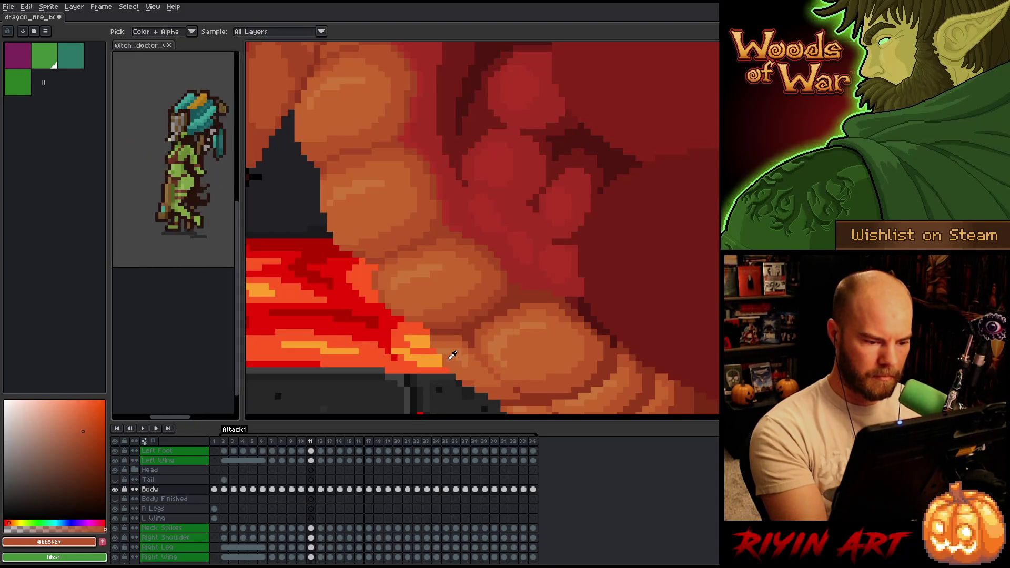
{"action": "left_click", "coordinate": [447, 355], "text": "alt"}
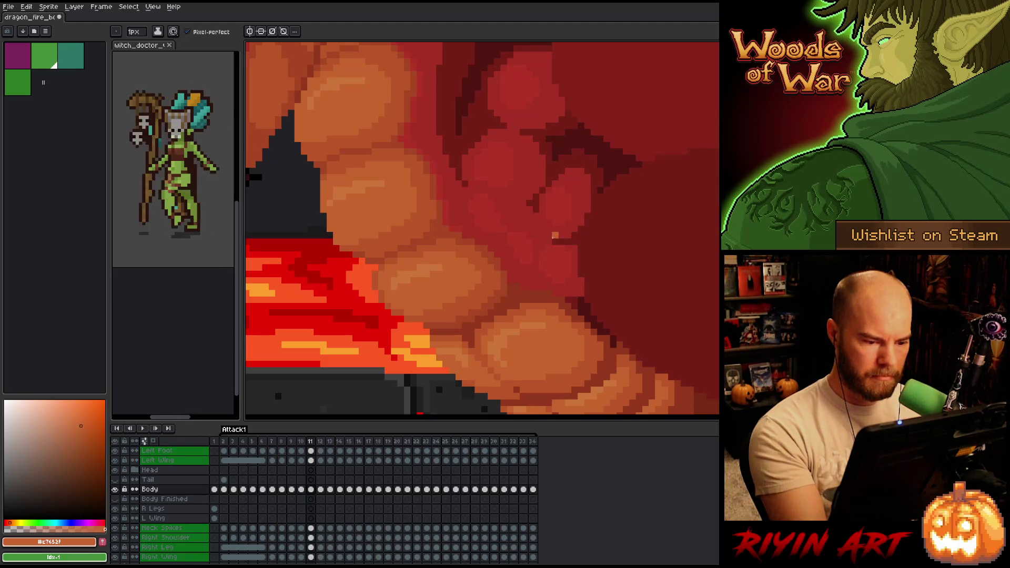
{"action": "key", "text": "Left"}
{"action": "key", "text": "Right"}
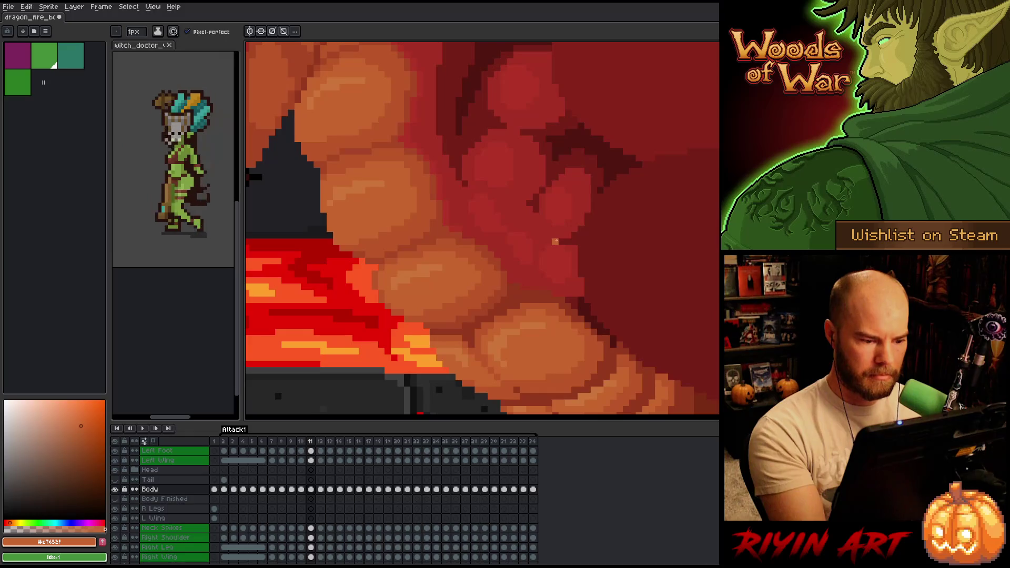
{"action": "key", "text": "Left"}
{"action": "key", "text": "Right"}
{"action": "key", "text": "Left"}
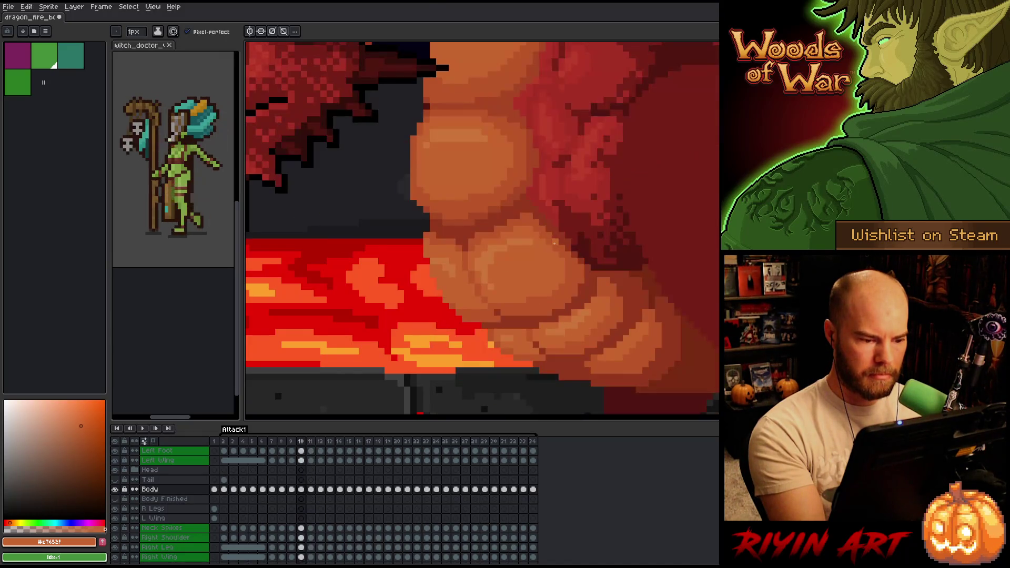
{"action": "key", "text": "Right"}
{"action": "key", "text": "Left"}
{"action": "key", "text": "Right"}
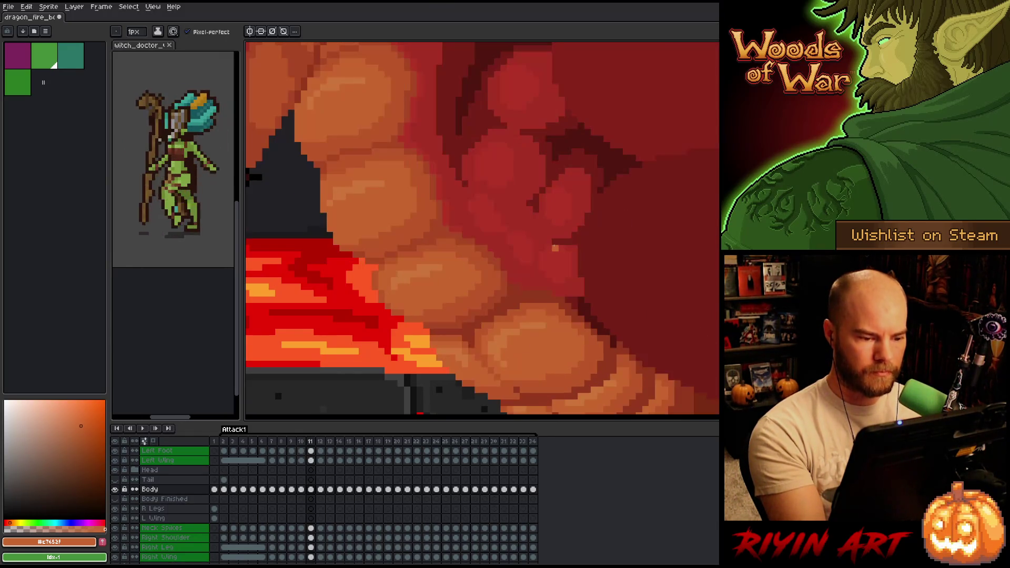
Step: Resample the darker then lighter belly-plate orange, ending on frame 11
{"action": "left_click", "coordinate": [486, 397], "text": "alt"}
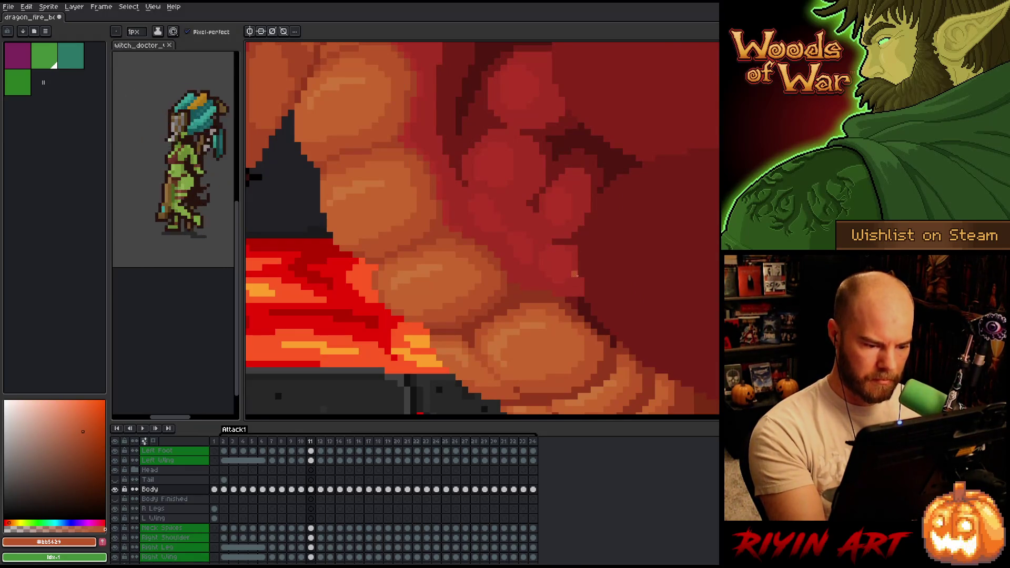
{"action": "key", "text": "Left"}
{"action": "key", "text": "Right"}
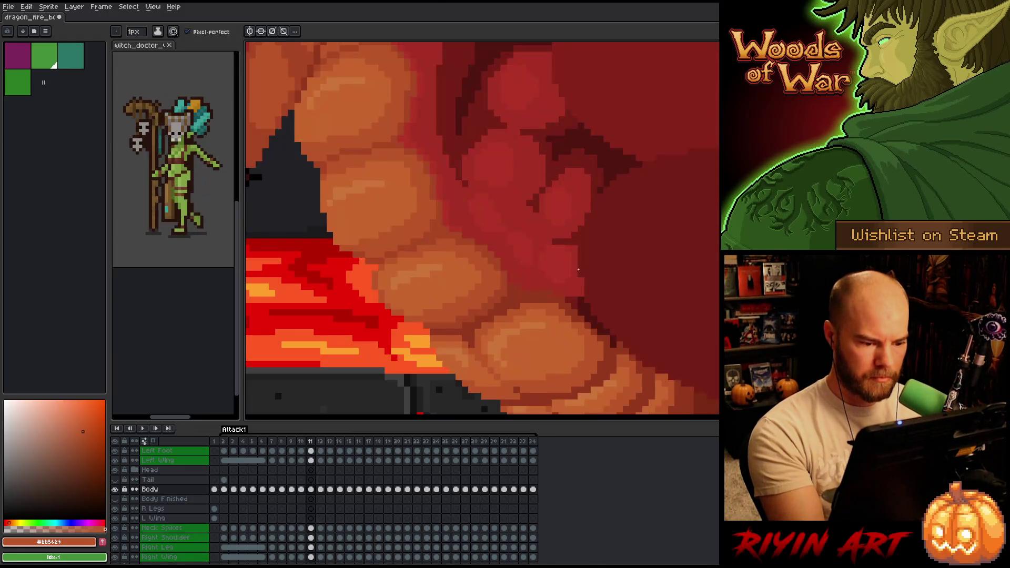
{"action": "key", "text": "Left"}
{"action": "key", "text": "Right"}
{"action": "left_click", "coordinate": [489, 330], "text": "alt"}
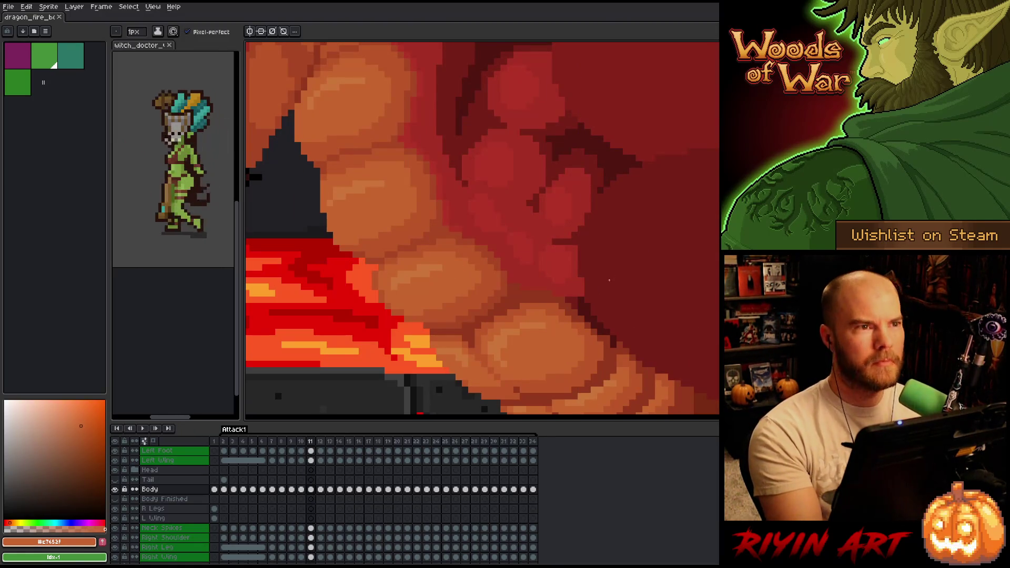
{"action": "key", "text": "Left"}
{"action": "key", "text": "Right"}
{"action": "key", "text": "Left"}
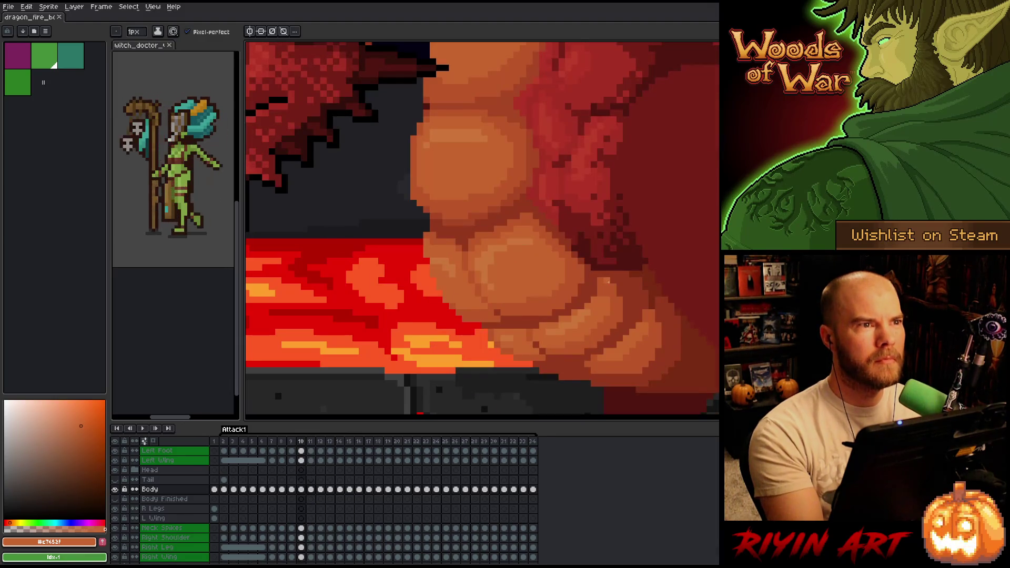
{"action": "key", "text": "Right"}
{"action": "key", "text": "Left"}
{"action": "key", "text": "Right"}
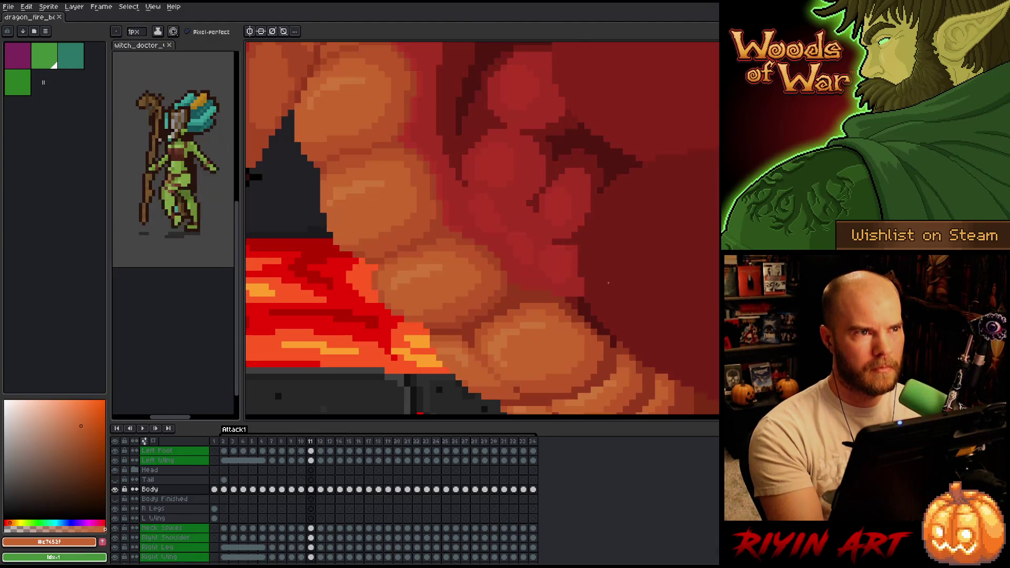
{"action": "key", "text": "Left"}
{"action": "key", "text": "Right"}
{"action": "key", "text": "Left"}
{"action": "key", "text": "Right"}
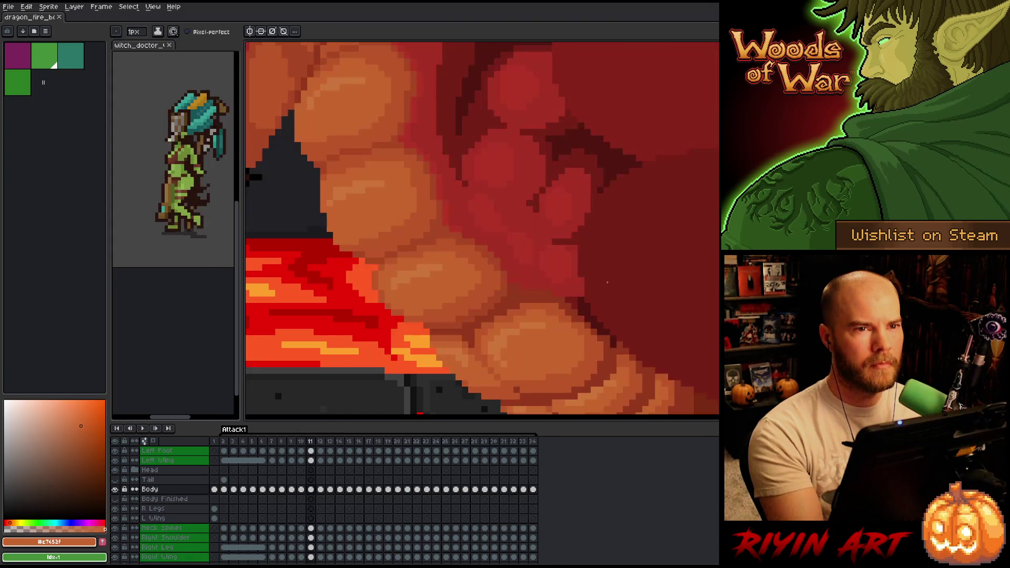
{"action": "key", "text": "Left"}
{"action": "key", "text": "Right"}
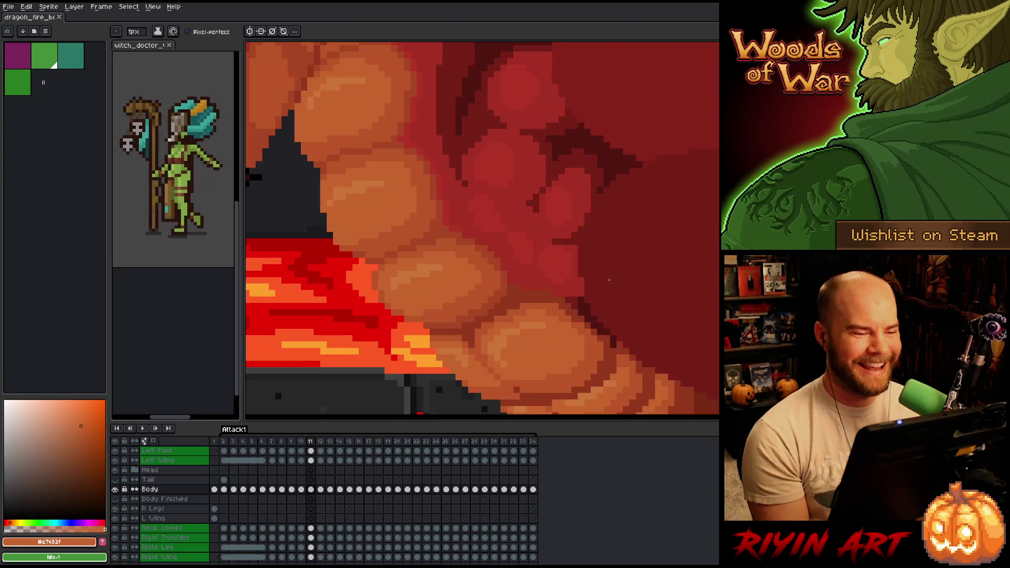
Step: Toggle frames 10 and 11 for a final belly comparison, then pan the view up-left
{"action": "key", "text": "Left"}
{"action": "key", "text": "Right"}
{"action": "key", "text": "Left"}
{"action": "key", "text": "Right"}
{"action": "key", "text": "Left"}
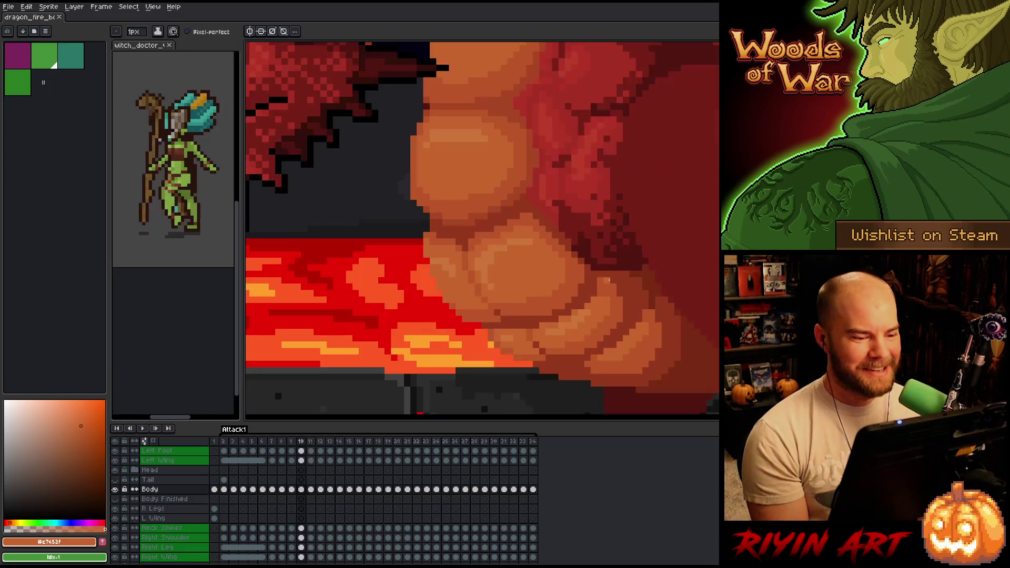
{"action": "key", "text": "Right"}
{"action": "key", "text": "Left"}
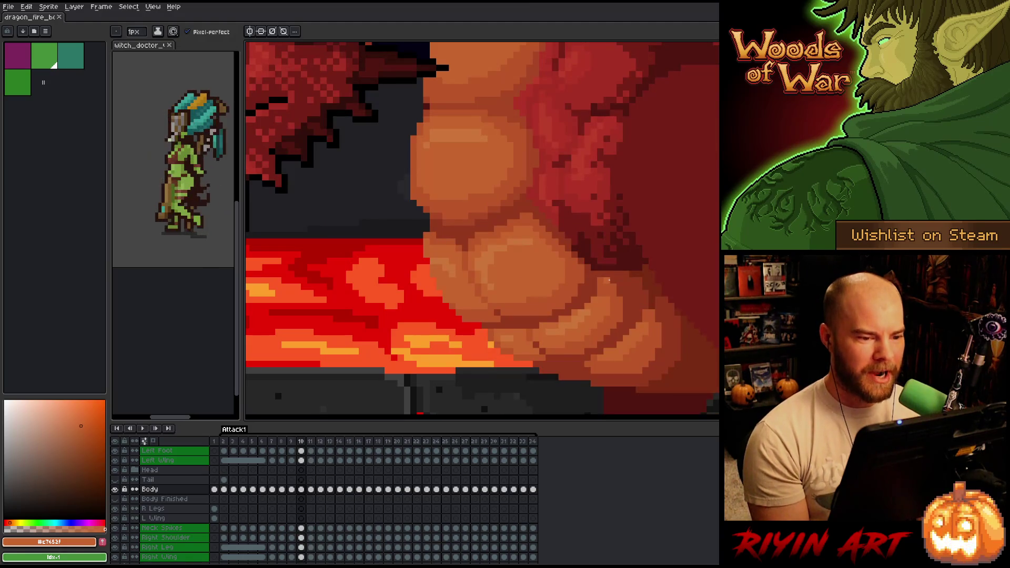
{"action": "key", "text": "Right"}
{"action": "key", "text": "Left"}
{"action": "key", "text": "Right"}
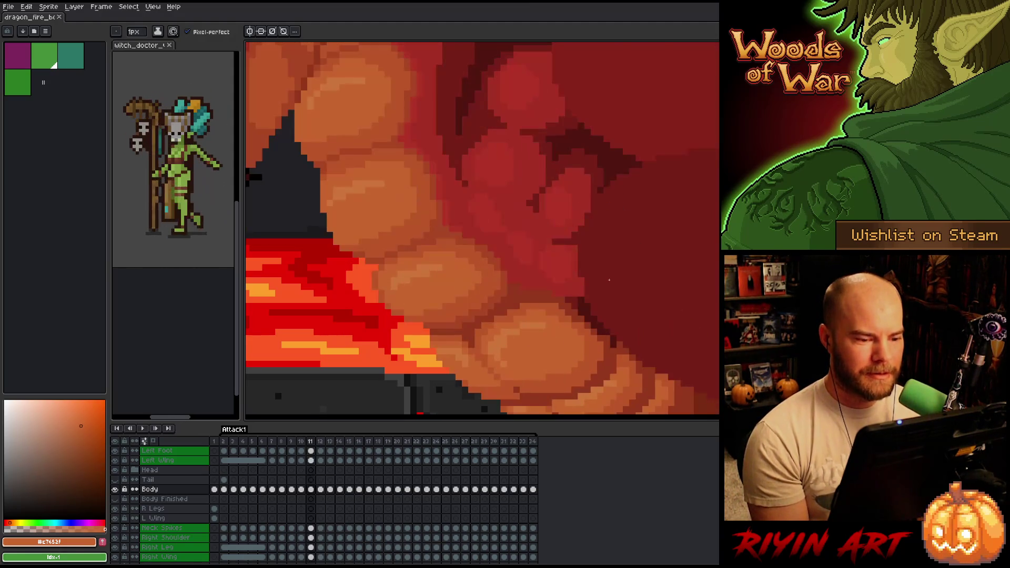
{"action": "key", "text": "Left"}
{"action": "key", "text": "Right"}
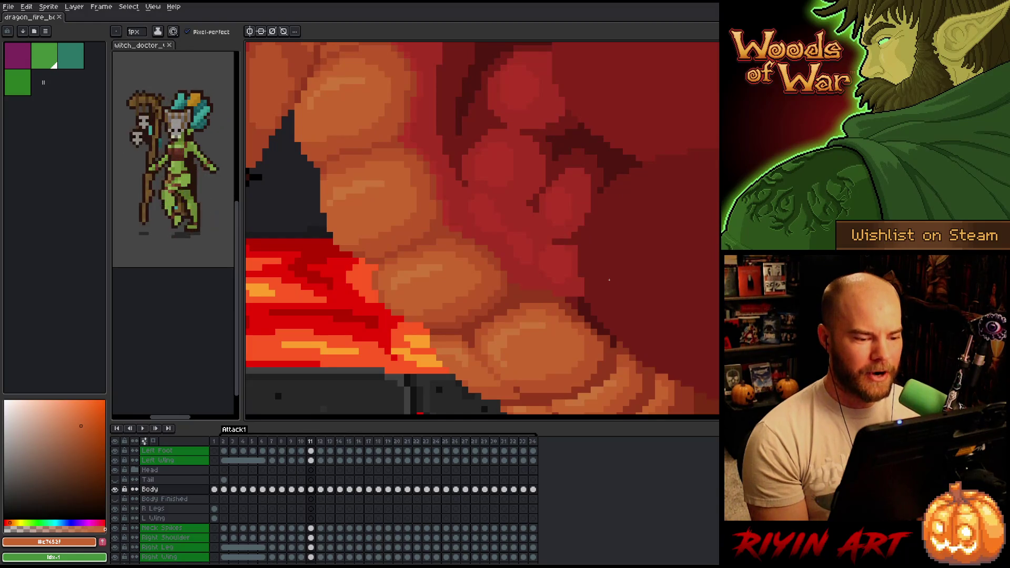
{"action": "key", "text": "Left"}
{"action": "key", "text": "Left"}
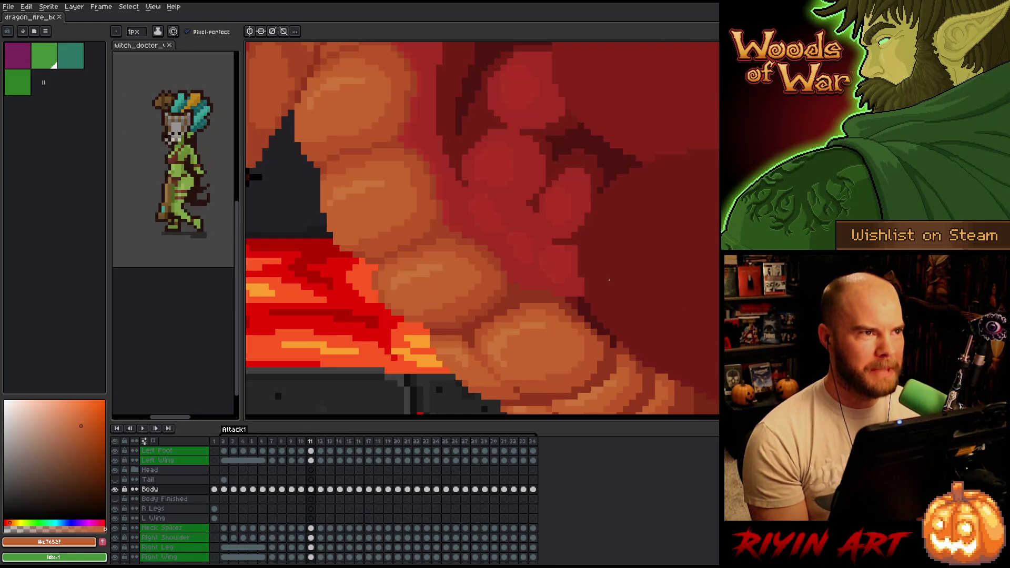
{"action": "key", "text": "Right"}
{"action": "key", "text": "Right"}
{"action": "key", "text": "Left"}
{"action": "key", "text": "Right"}
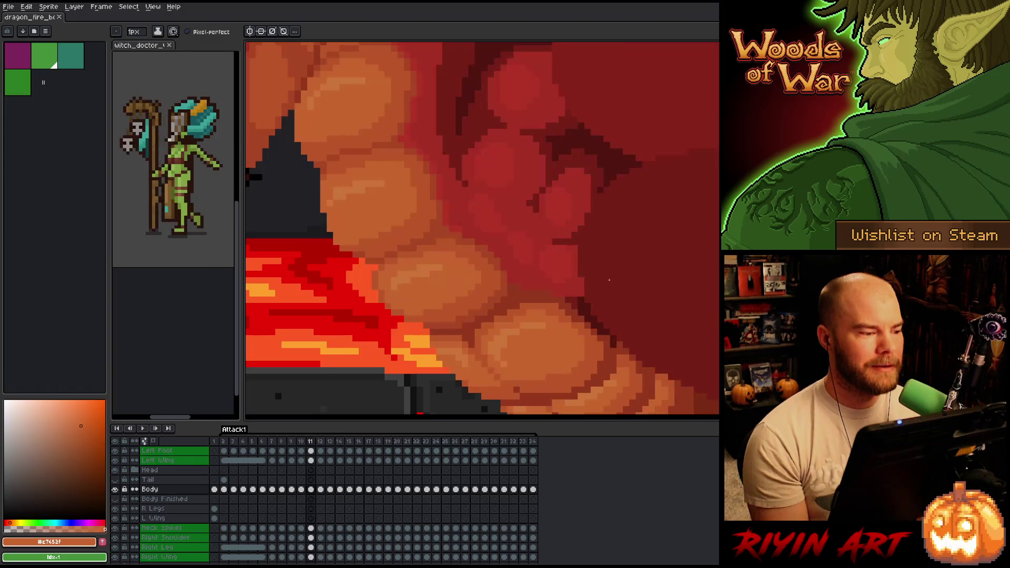
{"action": "key", "text": "Left"}
{"action": "key", "text": "Right"}
{"action": "key", "text": "Left"}
{"action": "key", "text": "Right"}
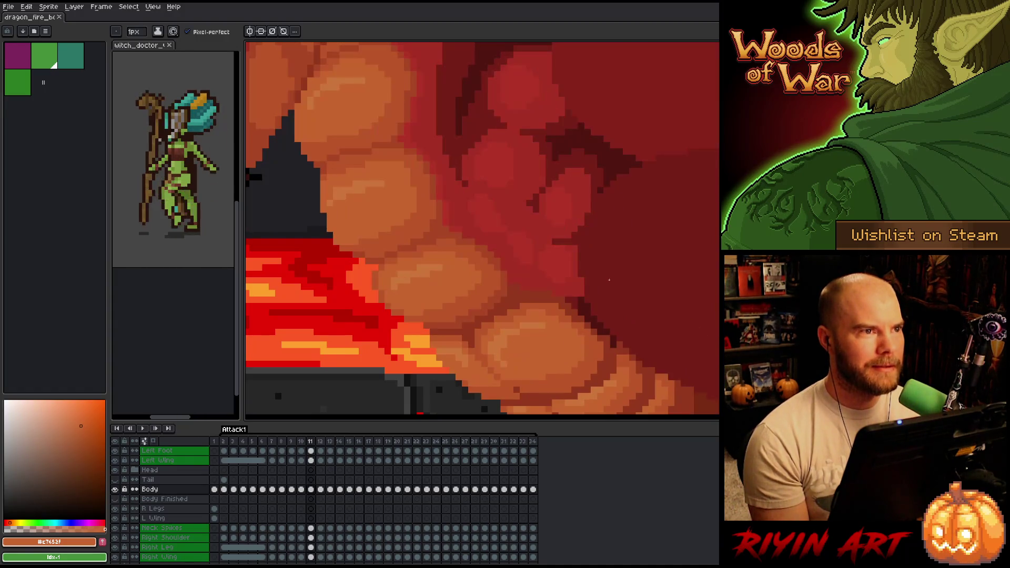
{"action": "key", "text": "Left"}
{"action": "key", "text": "Right"}
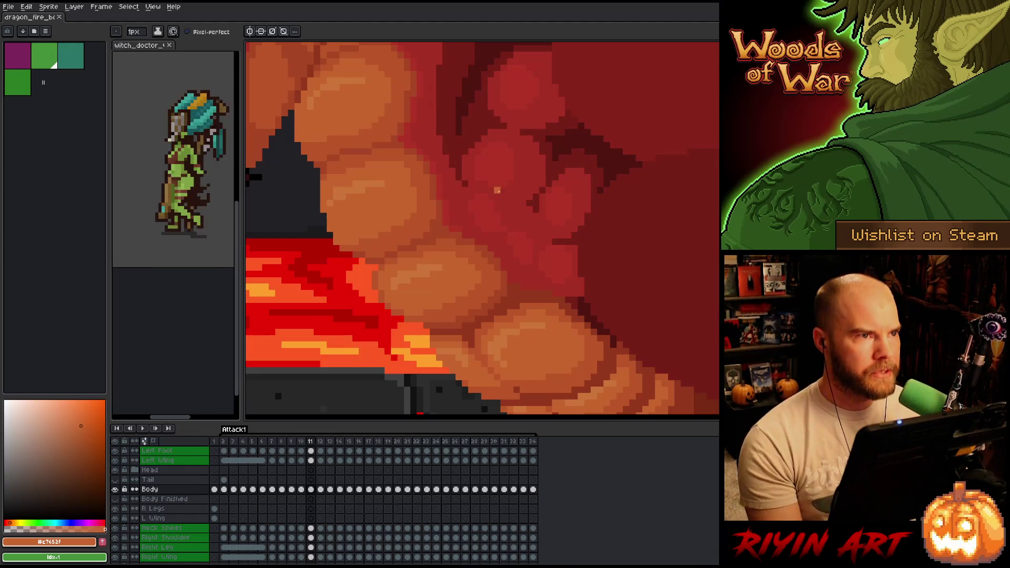
{"action": "mouse_move", "coordinate": [349, 287]}
{"action": "left_mouse_down"}
{"action": "mouse_move", "coordinate": [339, 267]}
{"action": "mouse_move", "coordinate": [369, 262]}
{"action": "mouse_move", "coordinate": [371, 278]}
{"action": "mouse_move", "coordinate": [404, 294]}
{"action": "mouse_move", "coordinate": [414, 279]}
{"action": "mouse_move", "coordinate": [388, 339]}
{"action": "mouse_move", "coordinate": [318, 234]}
{"action": "left_mouse_up"}
Step: Shift the selected lava-edge pixels beside the belly plates one pixel right
{"action": "key", "text": "q"}
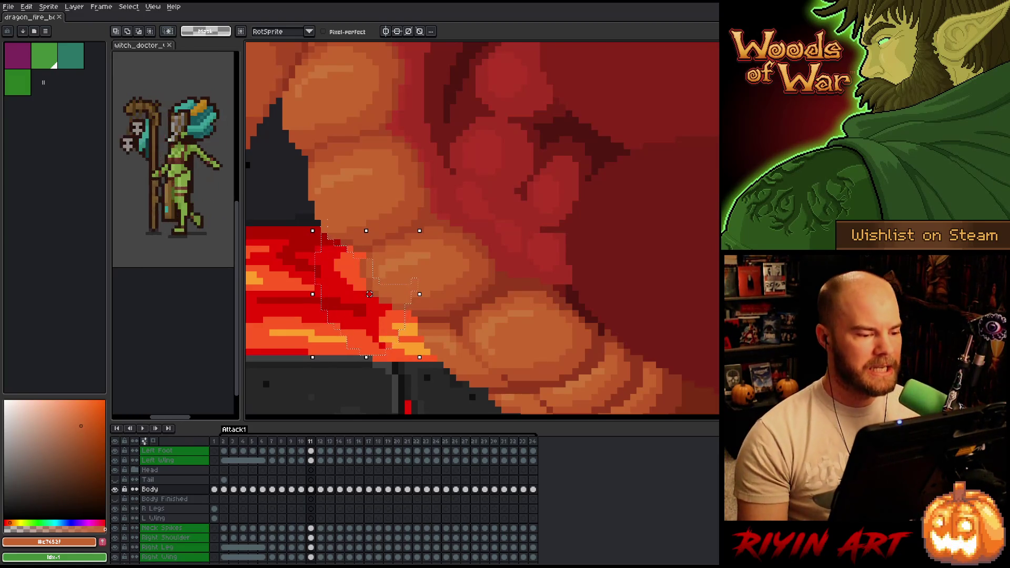
{"action": "left_click_drag", "start_coordinate": [369, 294], "coordinate": [376, 294]}
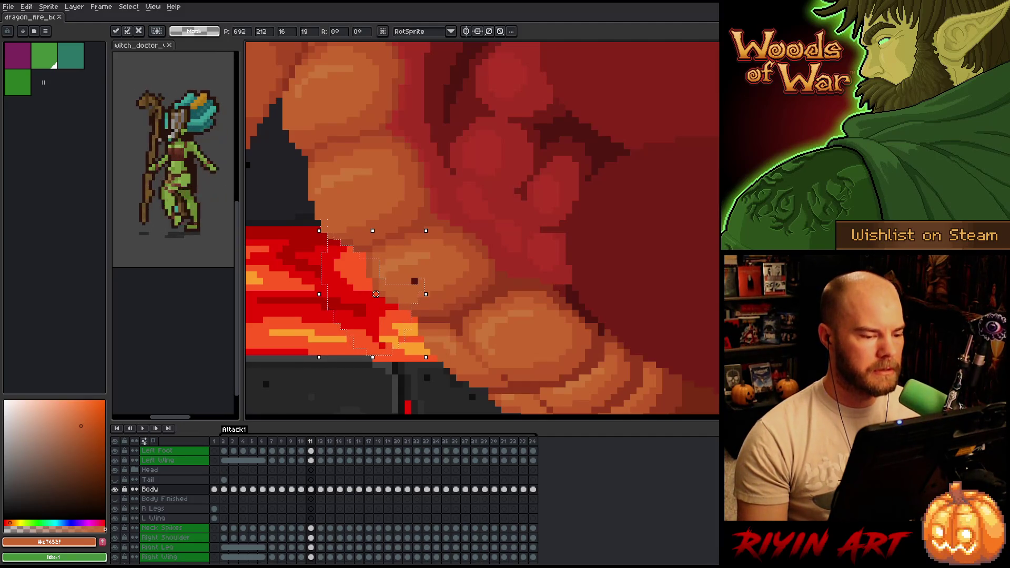
{"action": "key", "text": "ctrl+d"}
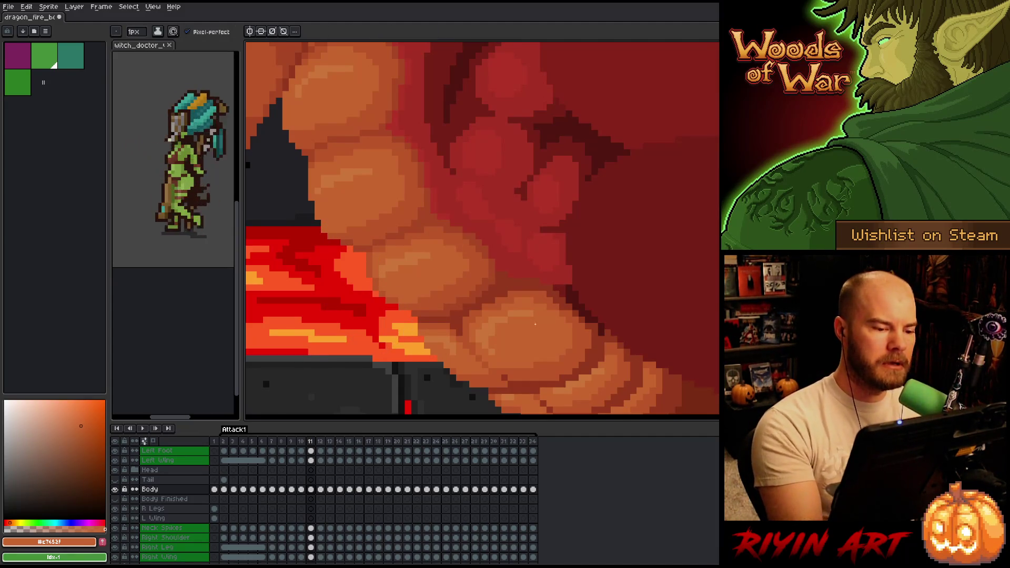
Step: Pick the light belly orange #c7652f with the pencil and save the dragon animation
{"action": "left_click", "coordinate": [381, 251], "text": "alt"}
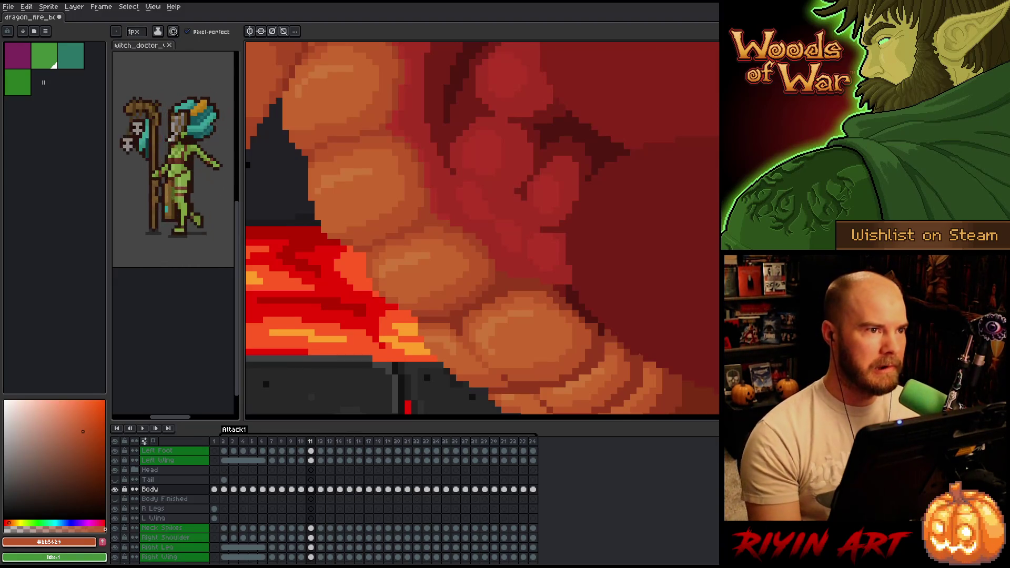
{"action": "key", "text": "v"}
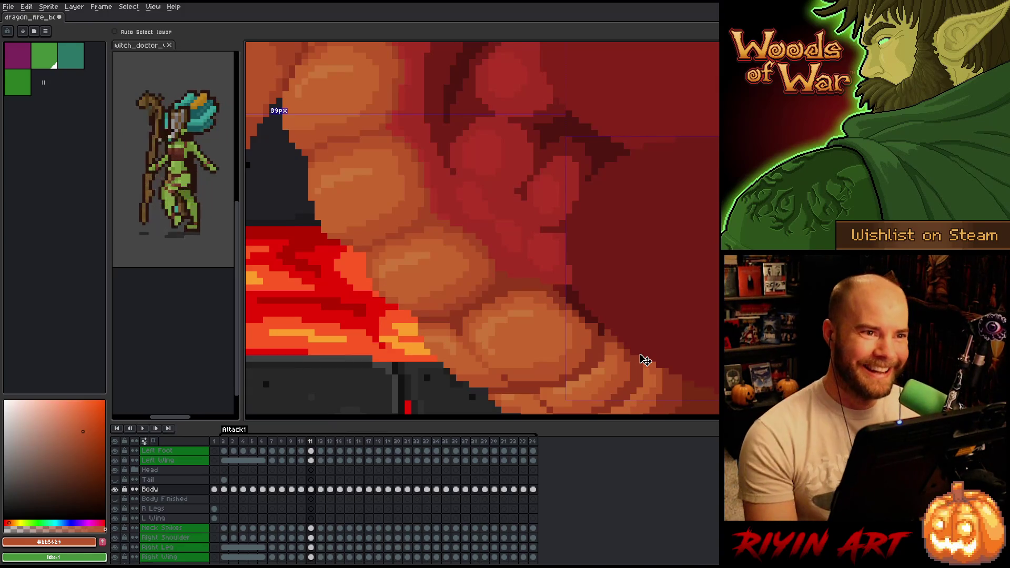
{"action": "key", "text": "b"}
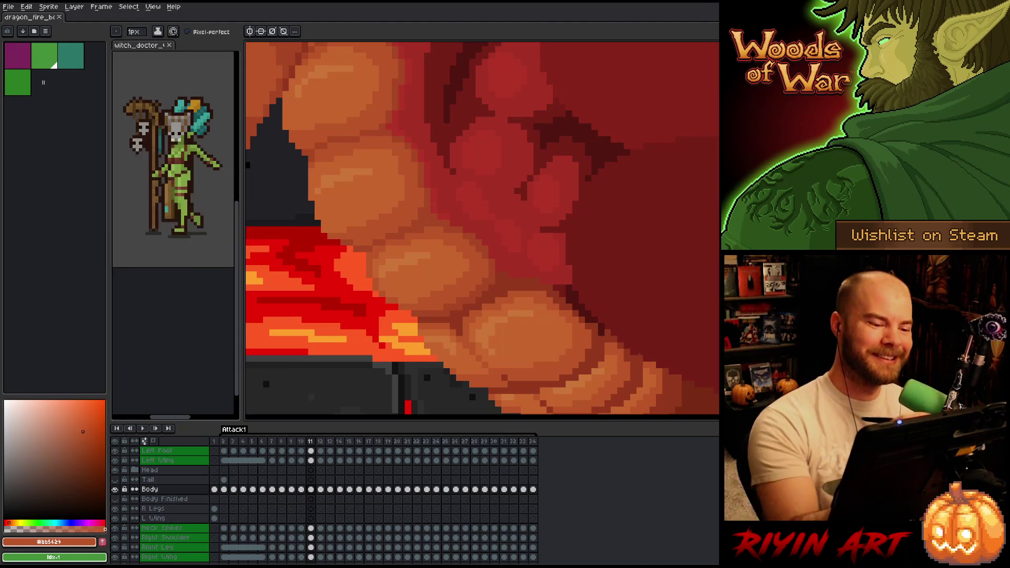
{"action": "left_click", "coordinate": [419, 299], "text": "alt"}
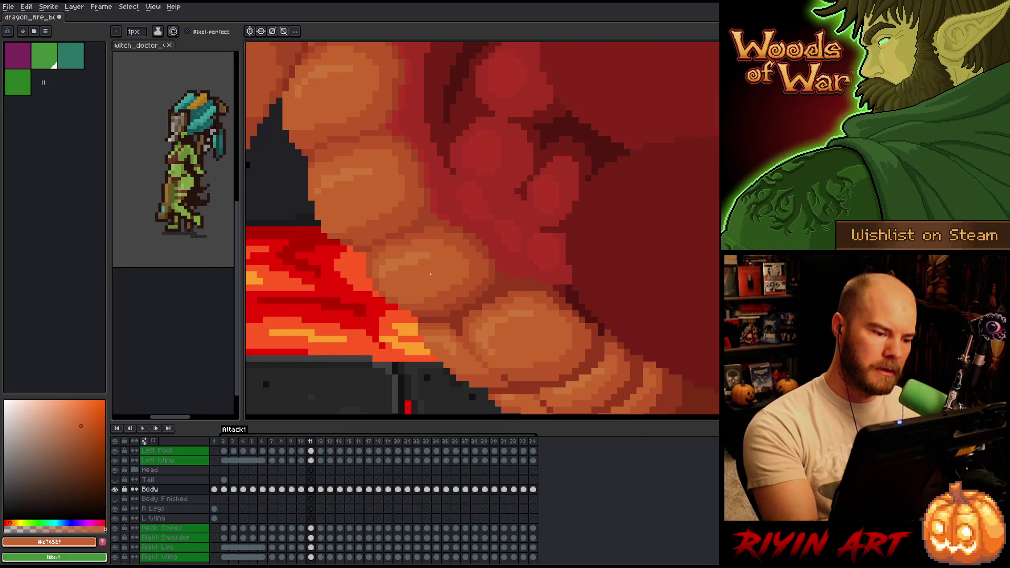
{"action": "key", "text": "ctrl+s"}
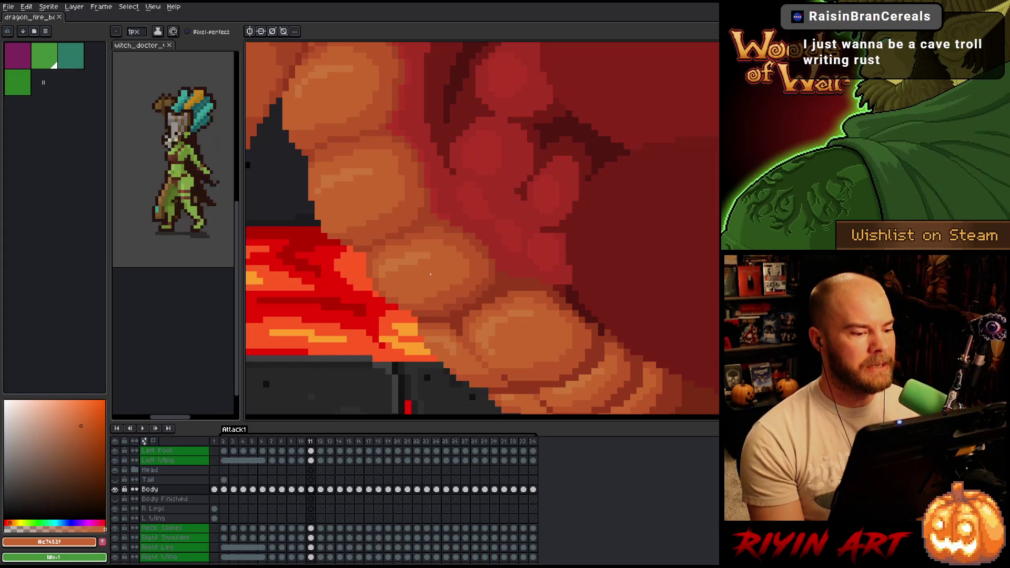
{"action": "key", "text": "Left"}
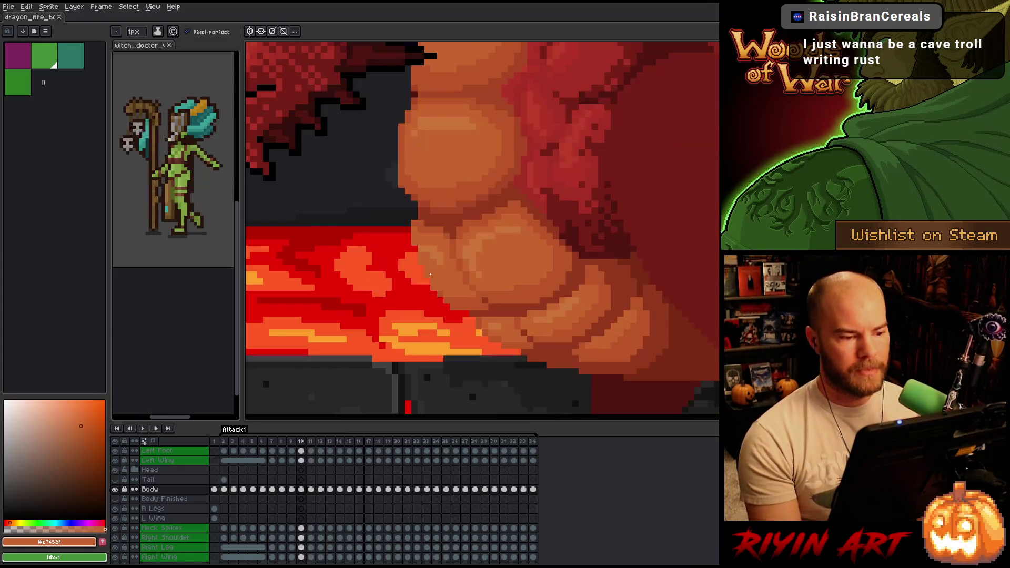
Step: Compare frames 10 and 11, then touch up a belly-plate pixel on frame 11
{"action": "key", "text": "Right"}
{"action": "key", "text": "Left"}
{"action": "key", "text": "Right"}
{"action": "key", "text": "Left"}
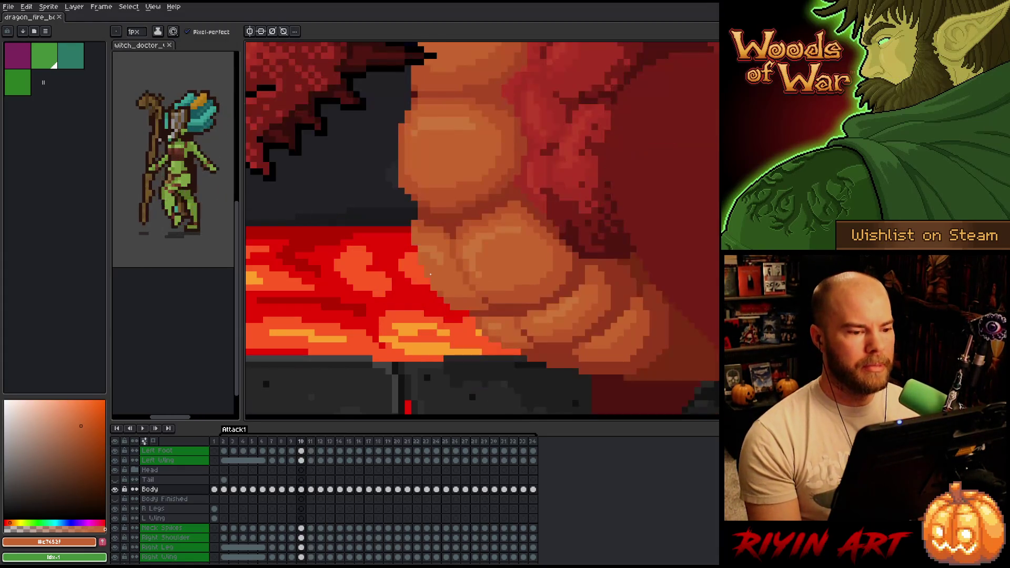
{"action": "key", "text": "Right"}
{"action": "left_click", "coordinate": [431, 274]}
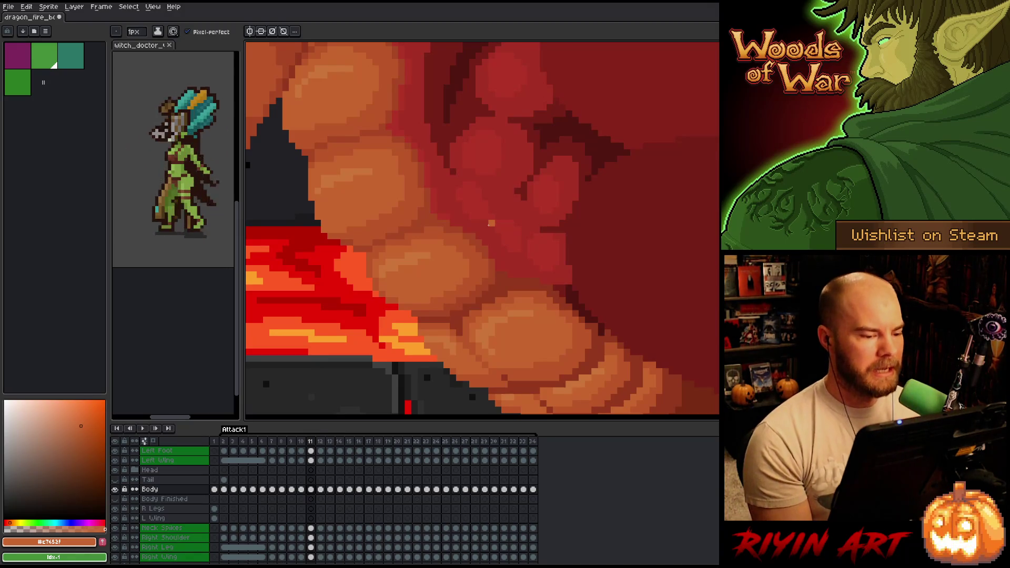
Step: Sample the mid and light orange belly shades from frame 11's belly plates
{"action": "left_click", "coordinate": [480, 258], "text": "alt"}
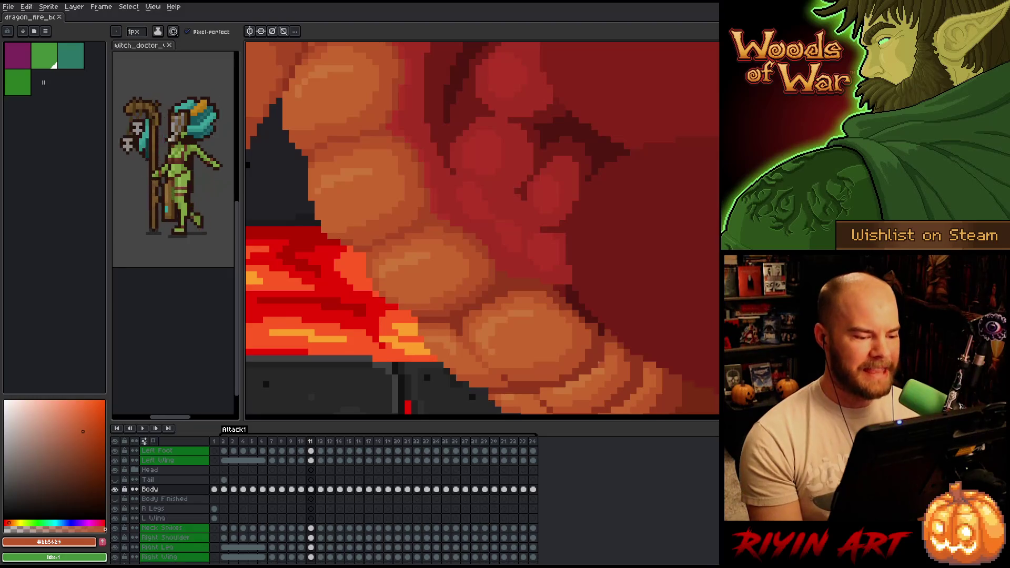
{"action": "key", "text": "m"}
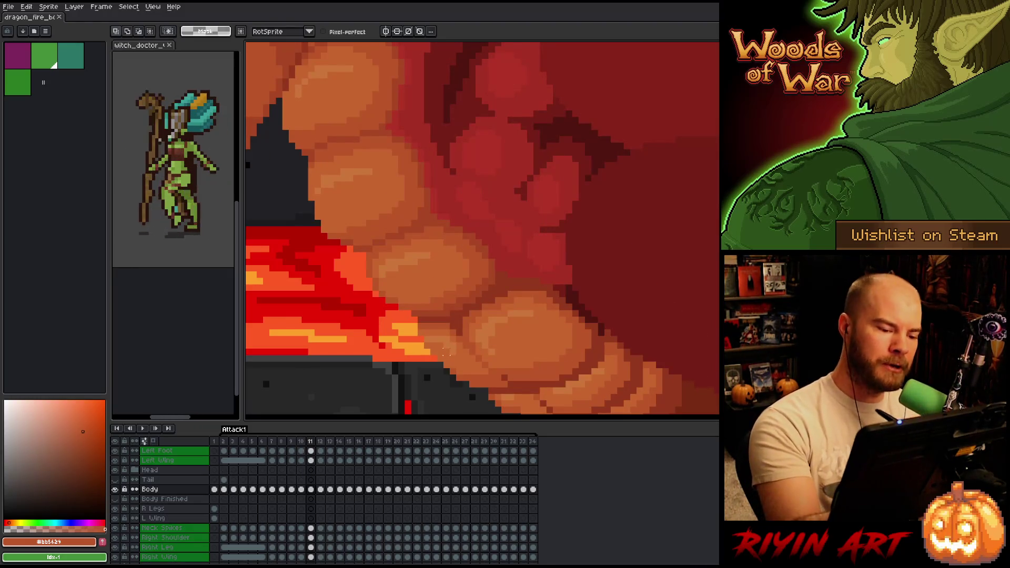
{"action": "left_click_drag", "start_coordinate": [444, 342], "coordinate": [452, 359]}
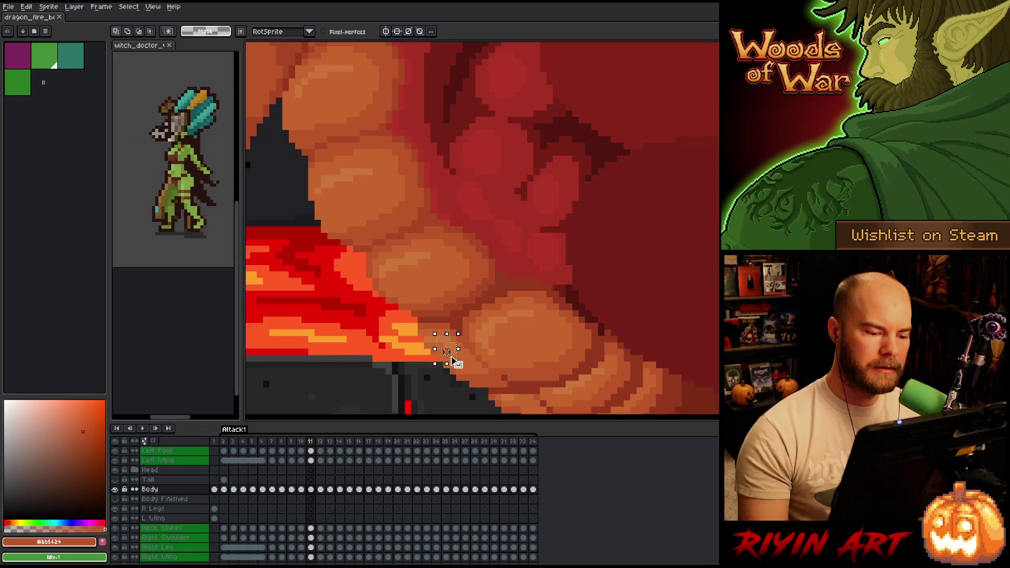
{"action": "key", "text": "b"}
{"action": "left_click", "coordinate": [451, 353], "text": "alt"}
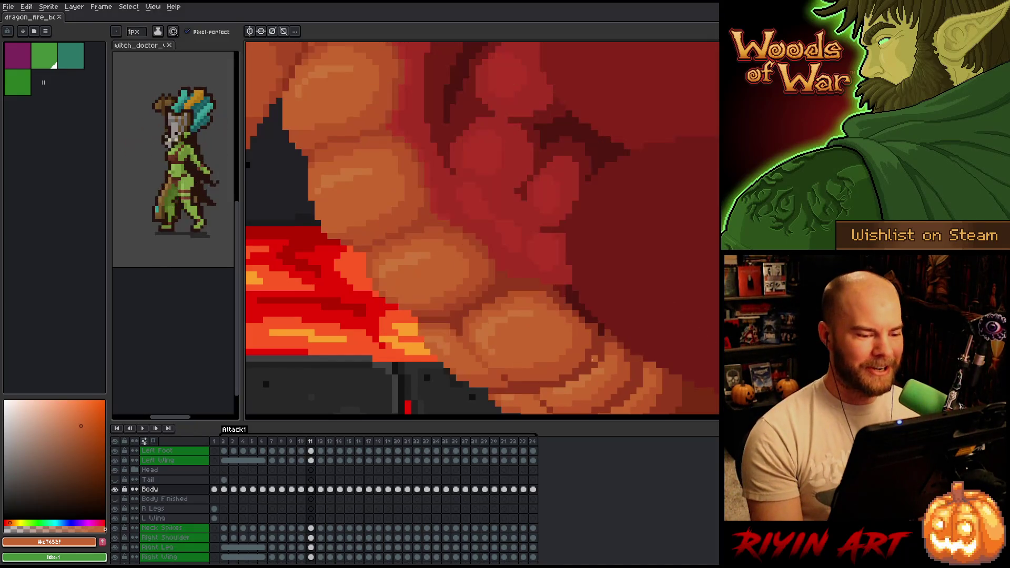
Step: Flip repeatedly between frames 10 and 11 to check the belly shading, ending on frame 11
{"action": "key", "text": "Left"}
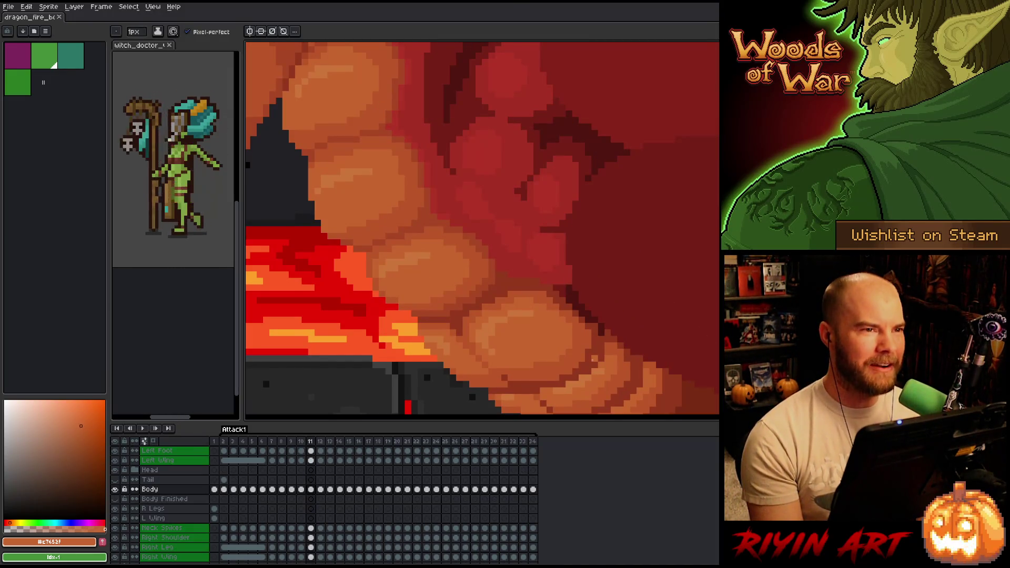
{"action": "key", "text": "Left"}
{"action": "key", "text": "Right"}
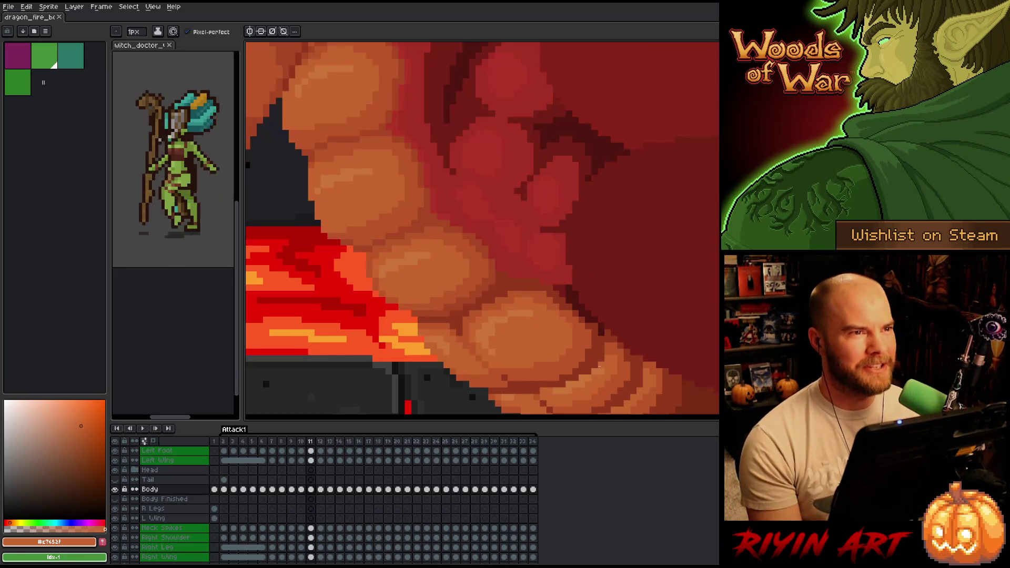
{"action": "key", "text": "Left"}
{"action": "key", "text": "Right"}
{"action": "key", "text": "Left"}
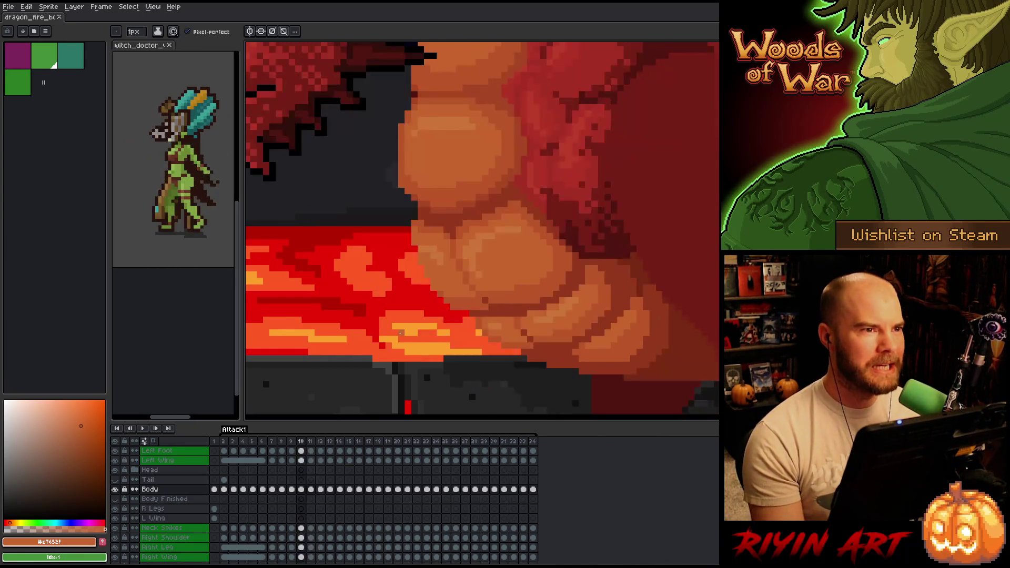
{"action": "key", "text": "Right"}
{"action": "key", "text": "Left"}
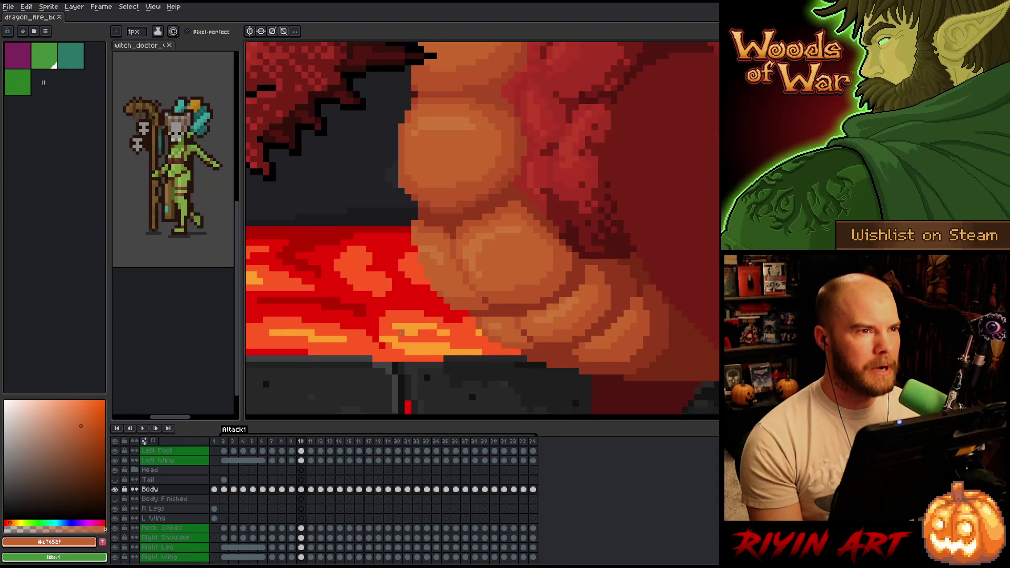
{"action": "key", "text": "Right"}
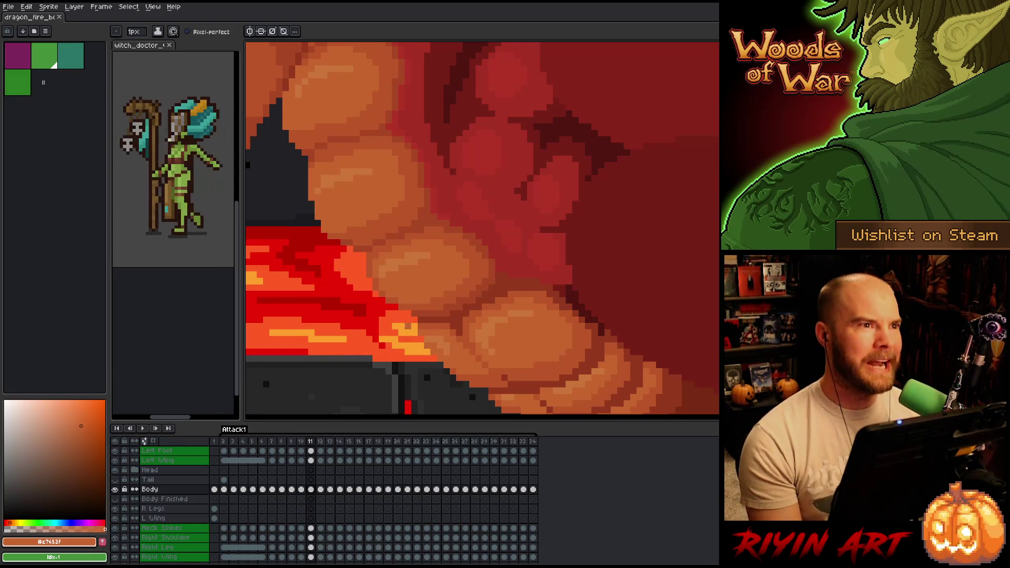
{"action": "key", "text": "Left"}
{"action": "key", "text": "Right"}
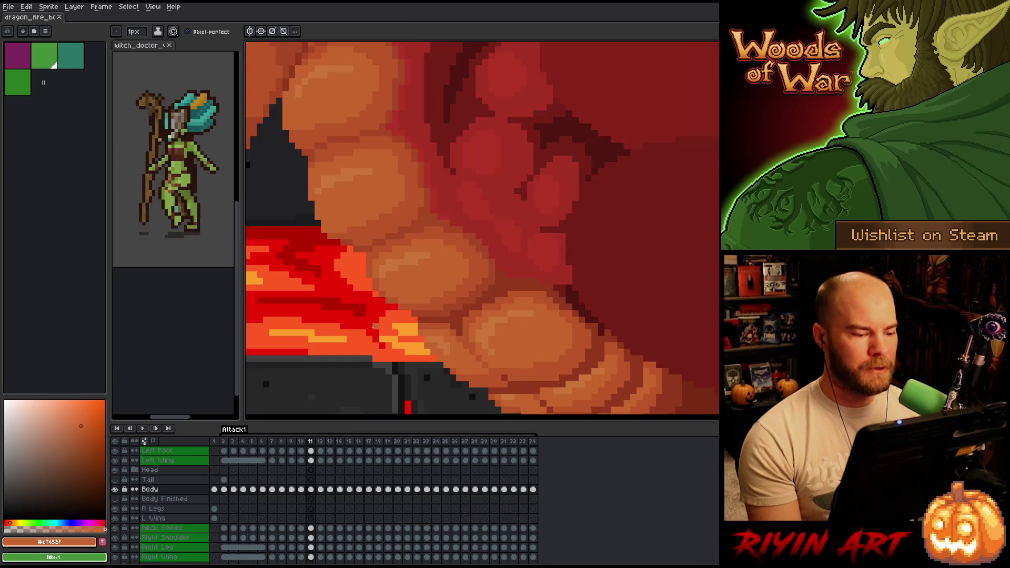
{"action": "mouse_move", "coordinate": [373, 325]}
{"action": "left_mouse_down"}
{"action": "mouse_move", "coordinate": [395, 277]}
{"action": "mouse_move", "coordinate": [367, 295]}
{"action": "left_mouse_up"}
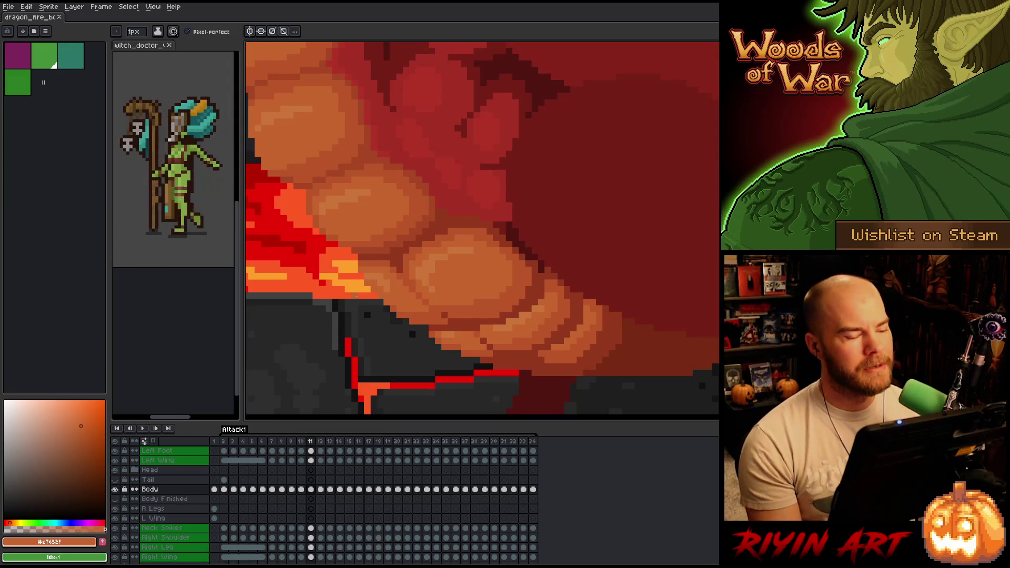
Step: Move to frame 12 and flip between frames 11 and 12 to compare belly shading
{"action": "key", "text": "Right"}
{"action": "key", "text": "Left"}
{"action": "key", "text": "Left"}
{"action": "key", "text": "Right"}
{"action": "key", "text": "Right"}
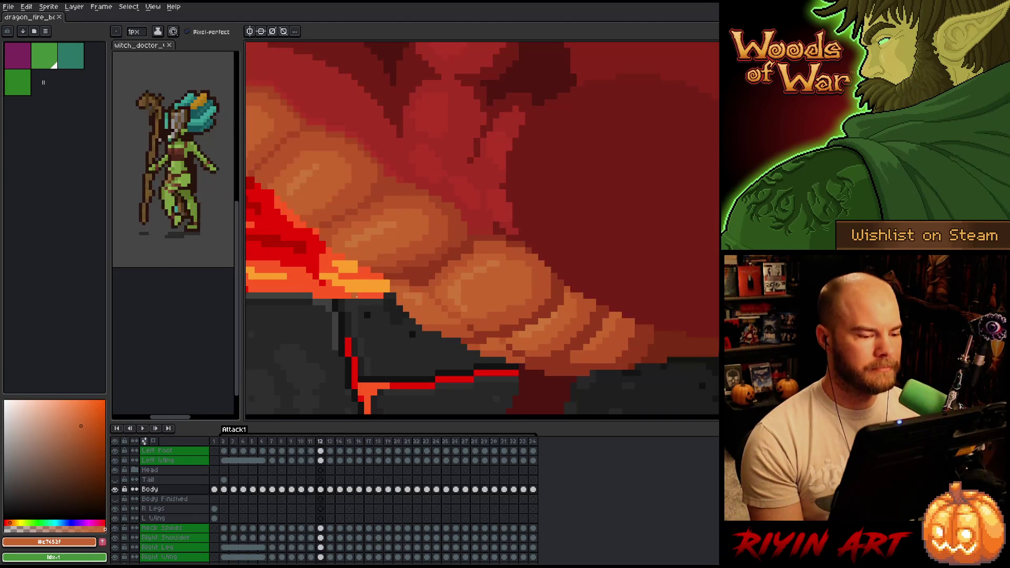
{"action": "key", "text": "Left"}
{"action": "key", "text": "Right"}
{"action": "key", "text": "Left"}
{"action": "key", "text": "Right"}
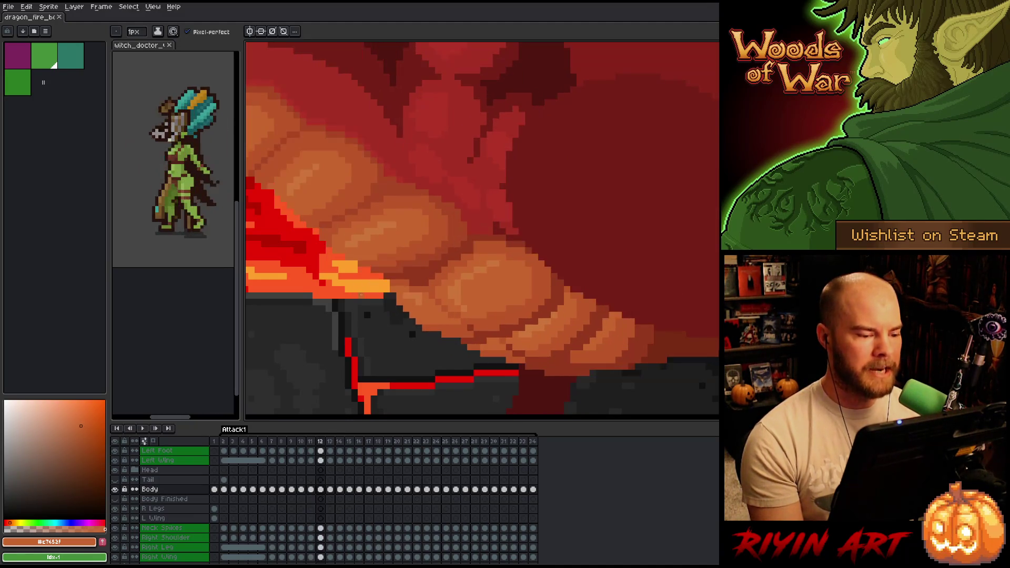
{"action": "key", "text": "Left"}
{"action": "key", "text": "Right"}
{"action": "key", "text": "Left"}
{"action": "key", "text": "Right"}
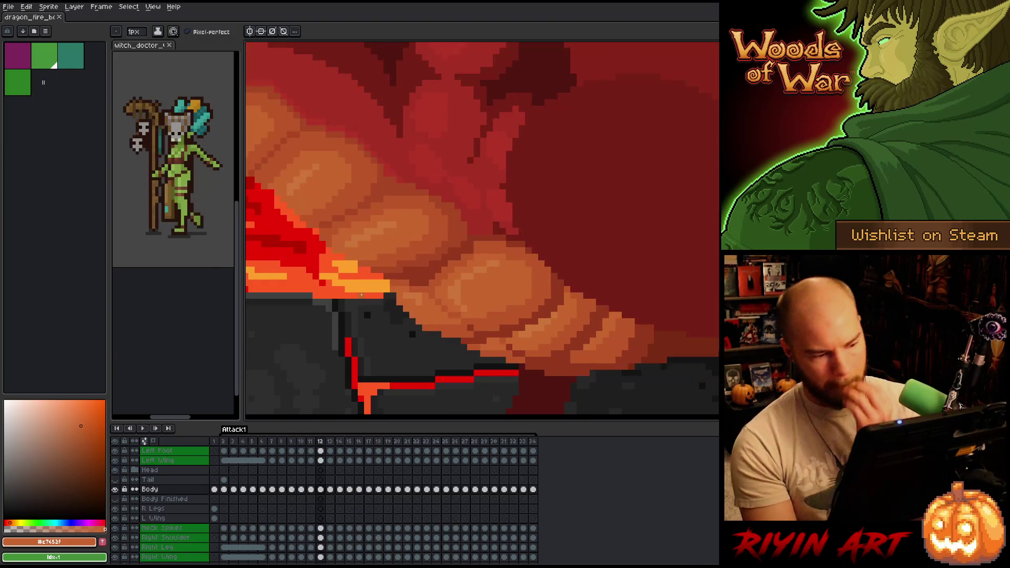
{"action": "key", "text": "Left"}
{"action": "key", "text": "Right"}
{"action": "key", "text": "Left"}
{"action": "key", "text": "Right"}
{"action": "key", "text": "Left"}
{"action": "key", "text": "Right"}
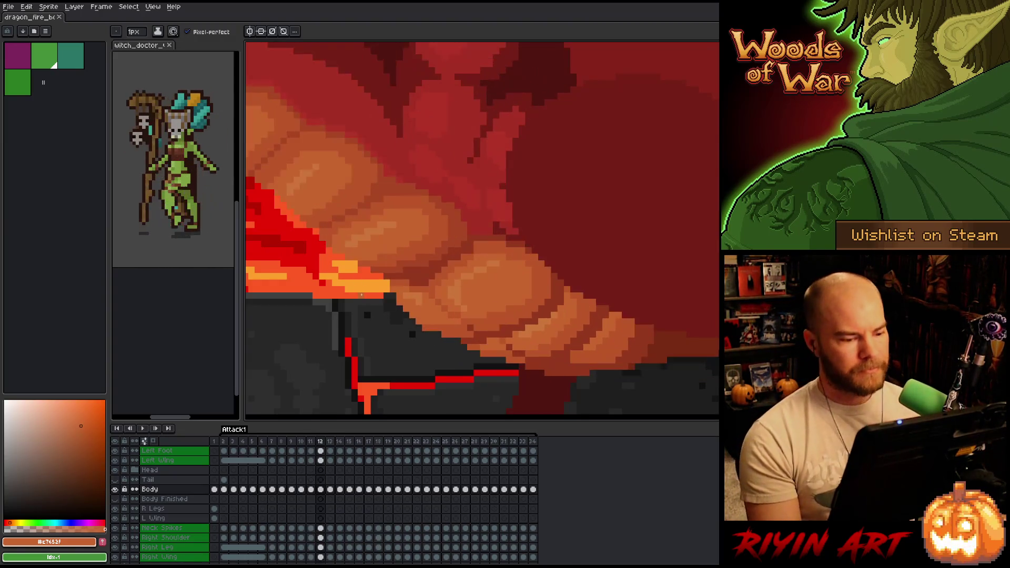
Step: Sample the dark red shadow and light orange belly shades on frame 12
{"action": "left_click_drag", "start_coordinate": [434, 305], "coordinate": [404, 285]}
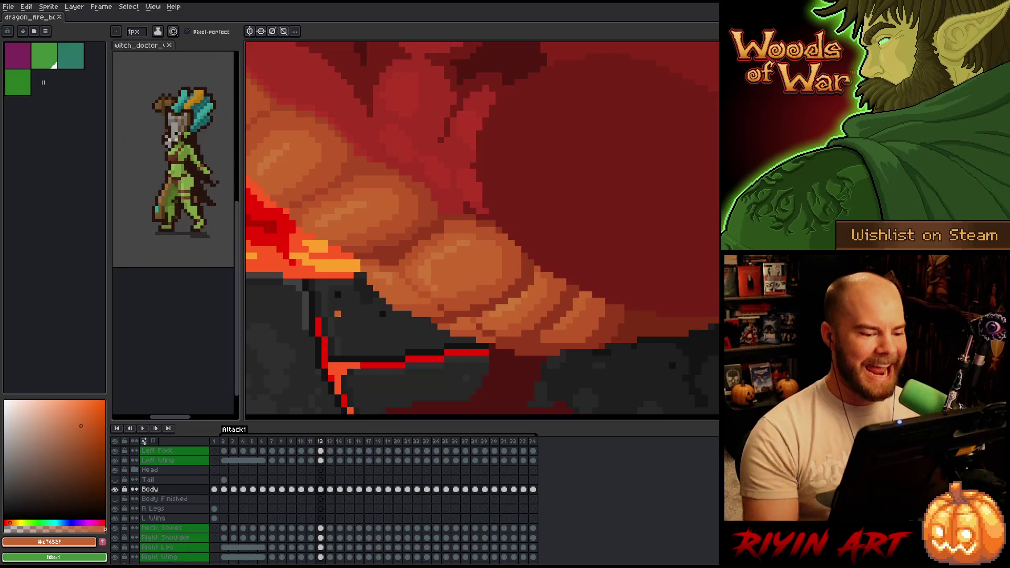
{"action": "left_click", "coordinate": [466, 314], "text": "alt"}
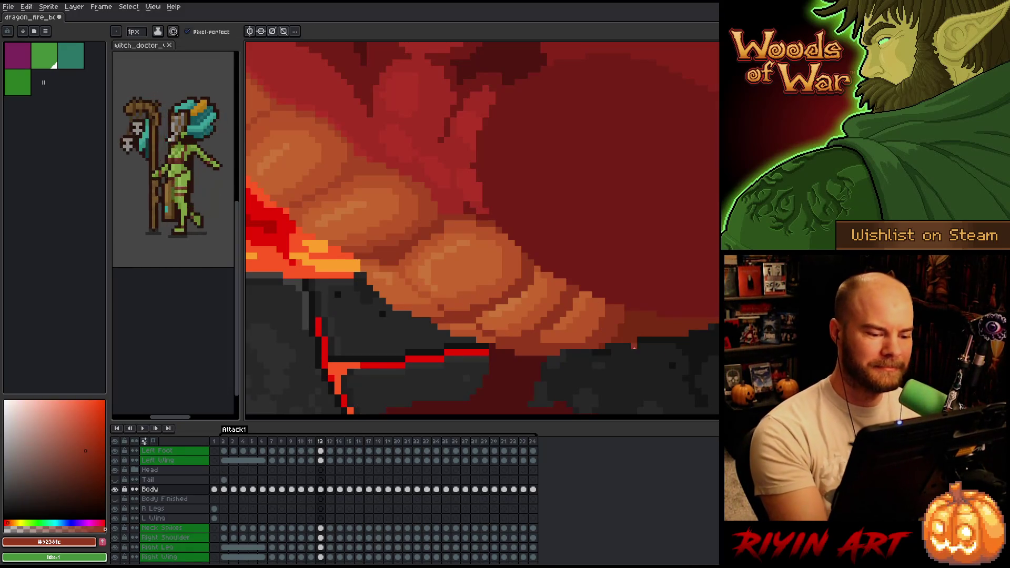
{"action": "key", "text": "Left"}
{"action": "key", "text": "Right"}
{"action": "key", "text": "Left"}
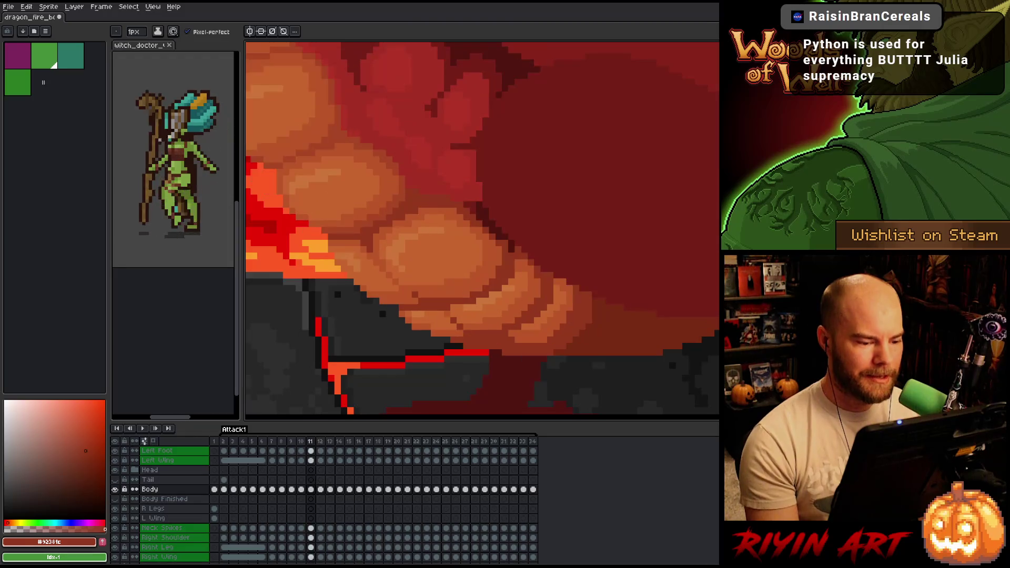
{"action": "key", "text": "Right"}
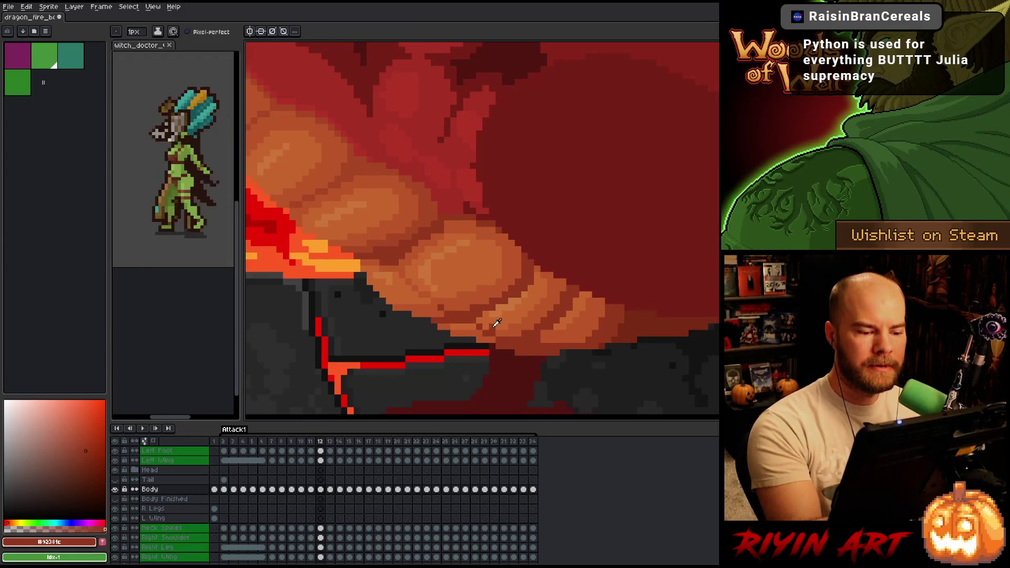
{"action": "left_click", "coordinate": [492, 322], "text": "alt"}
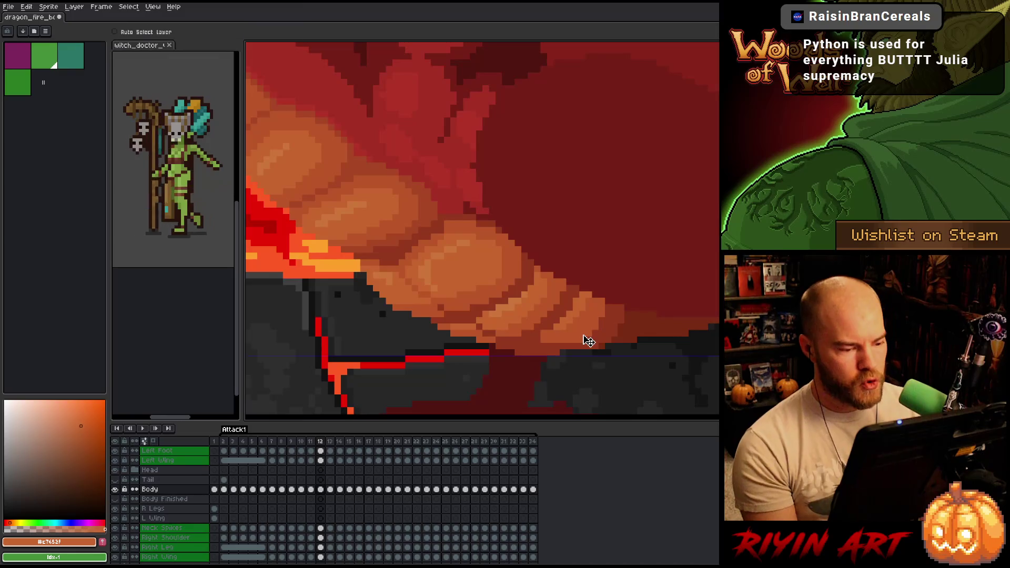
Step: Recheck against frame 11, sample the mid orange belly shade, and save the animation
{"action": "key", "text": "Left"}
{"action": "key", "text": "Right"}
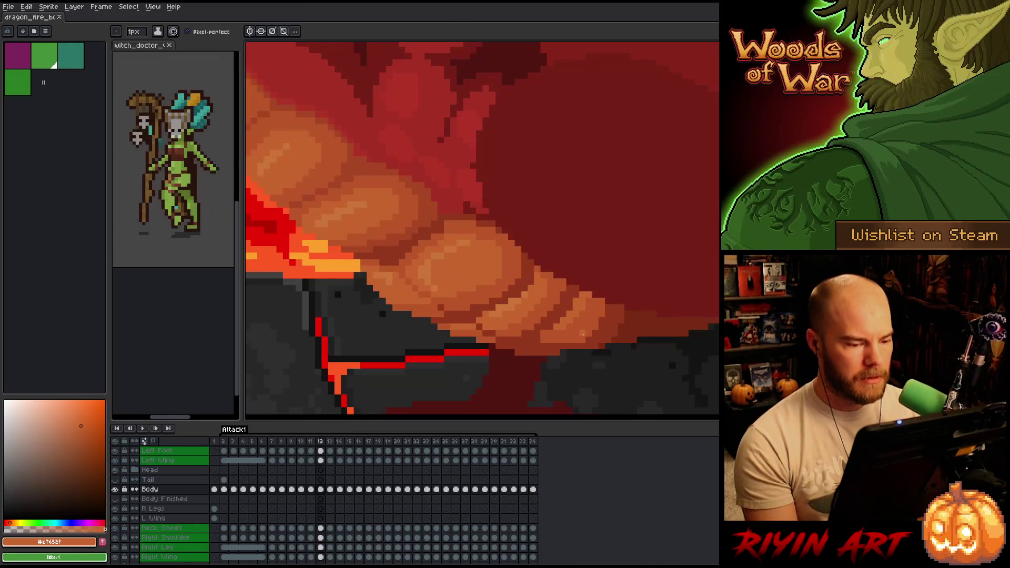
{"action": "key", "text": "Left"}
{"action": "key", "text": "Right"}
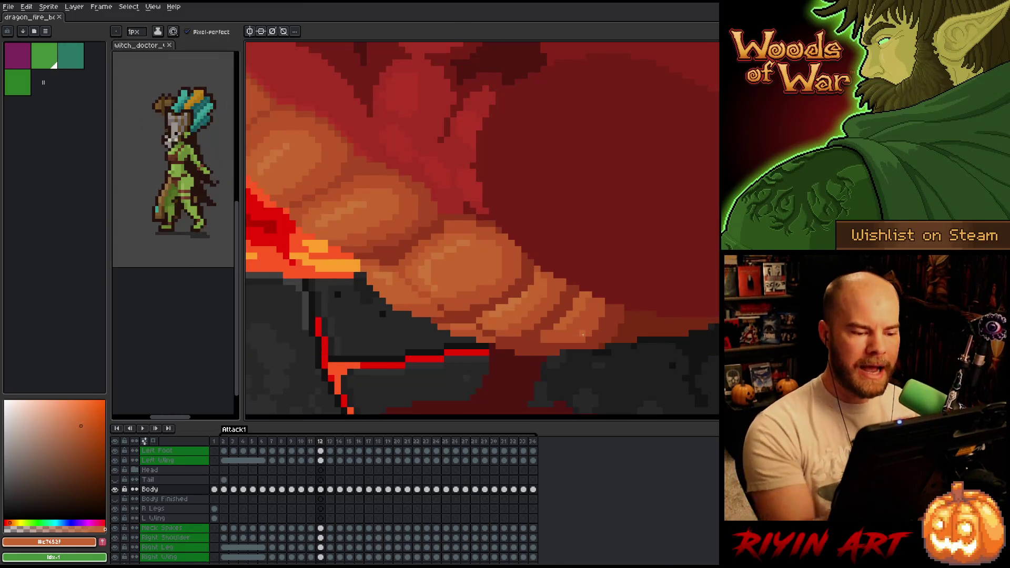
{"action": "left_click", "coordinate": [473, 307], "text": "alt"}
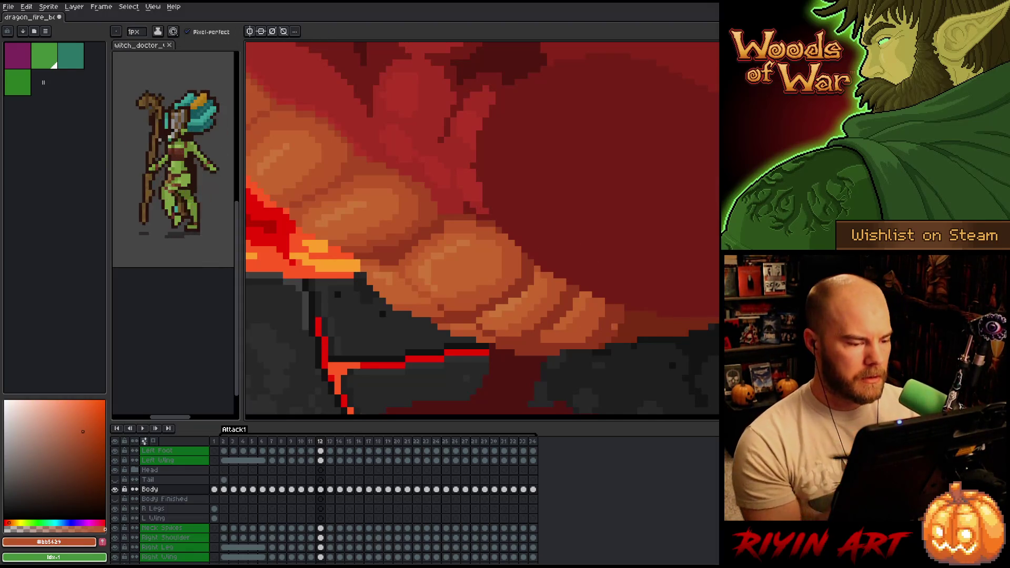
{"action": "key", "text": "ctrl+s"}
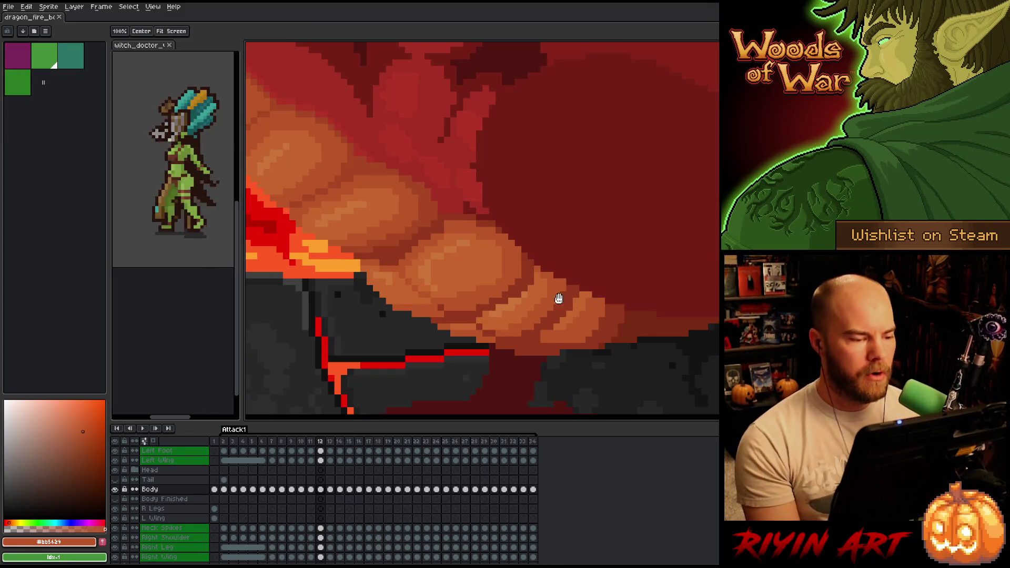
Step: Flip between frames 10 and 11 to compare the belly plates, settling on frame 11
{"action": "key", "text": "Left"}
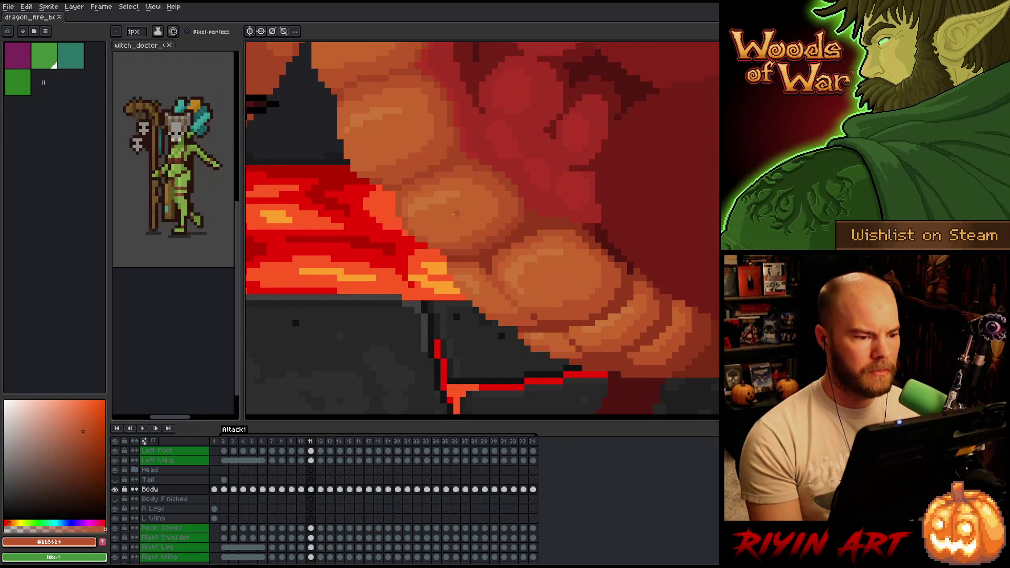
{"action": "scroll", "coordinate": [454, 213], "scroll_direction": "down", "scroll_amount": 4}
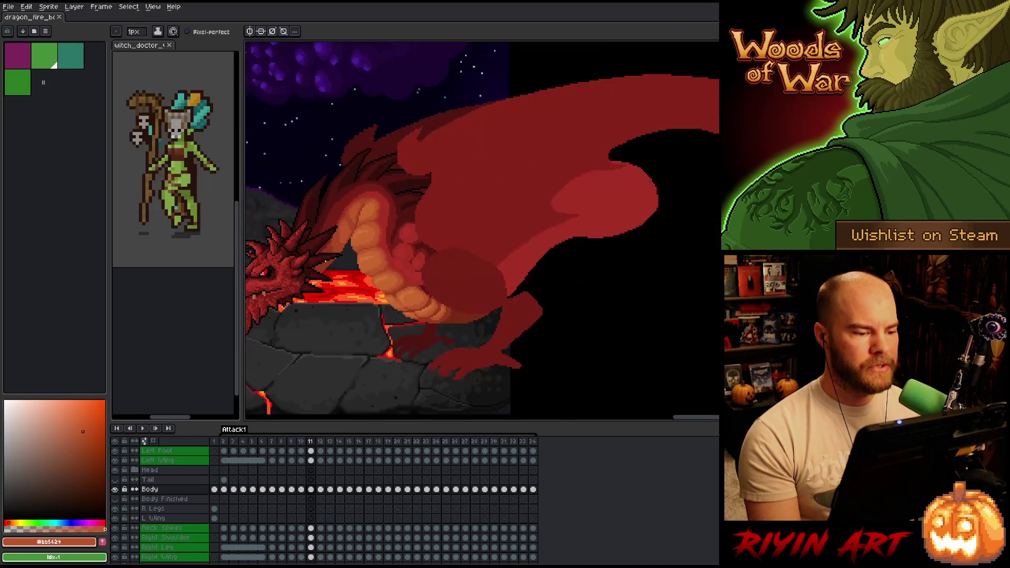
{"action": "key", "text": "Right"}
{"action": "key", "text": "Left"}
{"action": "key", "text": "Right"}
{"action": "key", "text": "Left"}
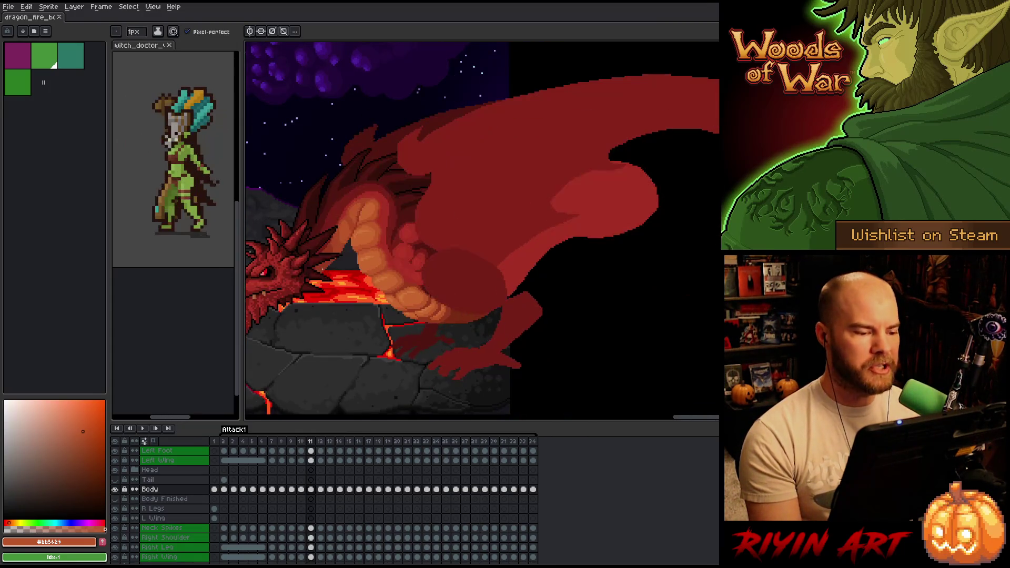
{"action": "key", "text": "Right"}
{"action": "key", "text": "Left"}
{"action": "scroll", "coordinate": [324, 265], "scroll_direction": "up", "scroll_amount": 5}
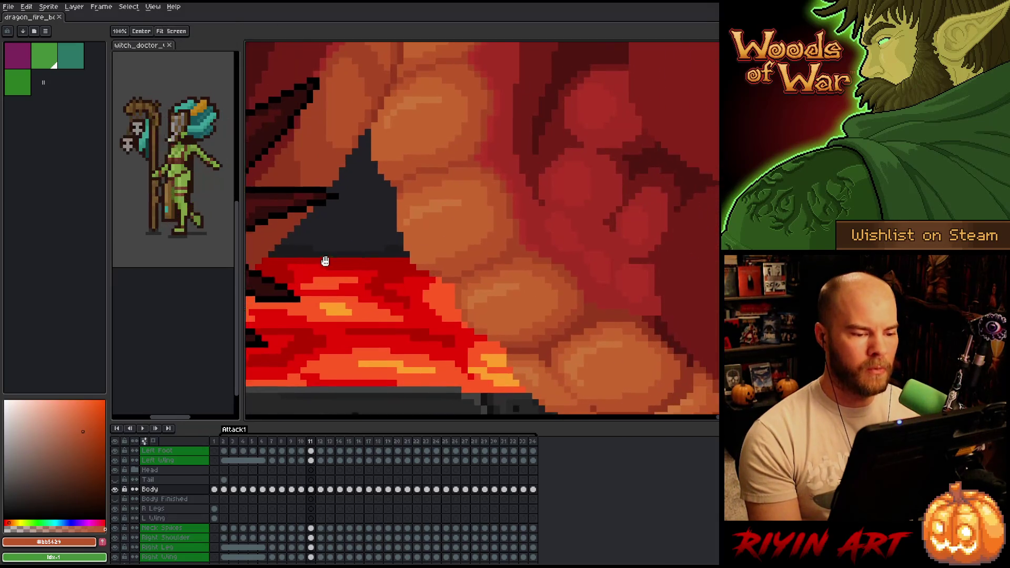
{"action": "left_click_drag", "start_coordinate": [325, 261], "coordinate": [318, 270]}
{"action": "key", "text": "Left"}
{"action": "key", "text": "Right"}
{"action": "key", "text": "Left"}
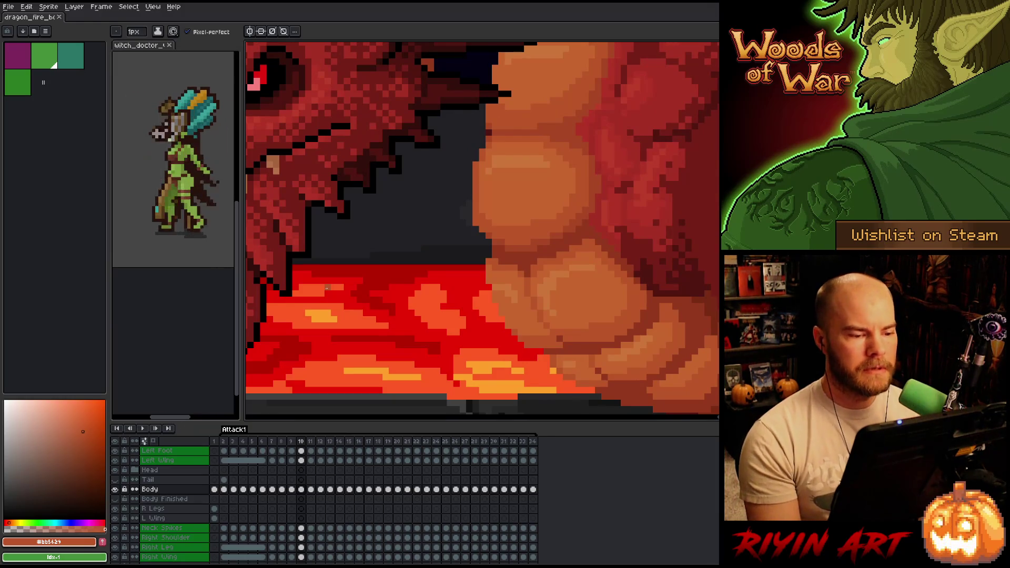
{"action": "key", "text": "Right"}
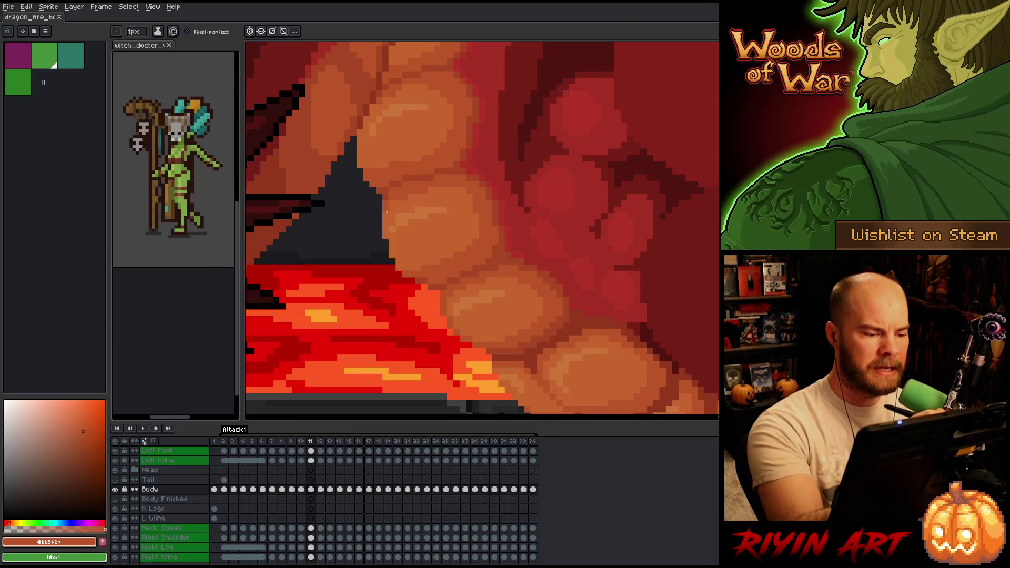
Step: Darken the pixels along the dark rock triangle's right edge on frame 11
{"action": "left_click", "coordinate": [399, 265]}
{"action": "left_click_drag", "start_coordinate": [392, 245], "coordinate": [392, 258]}
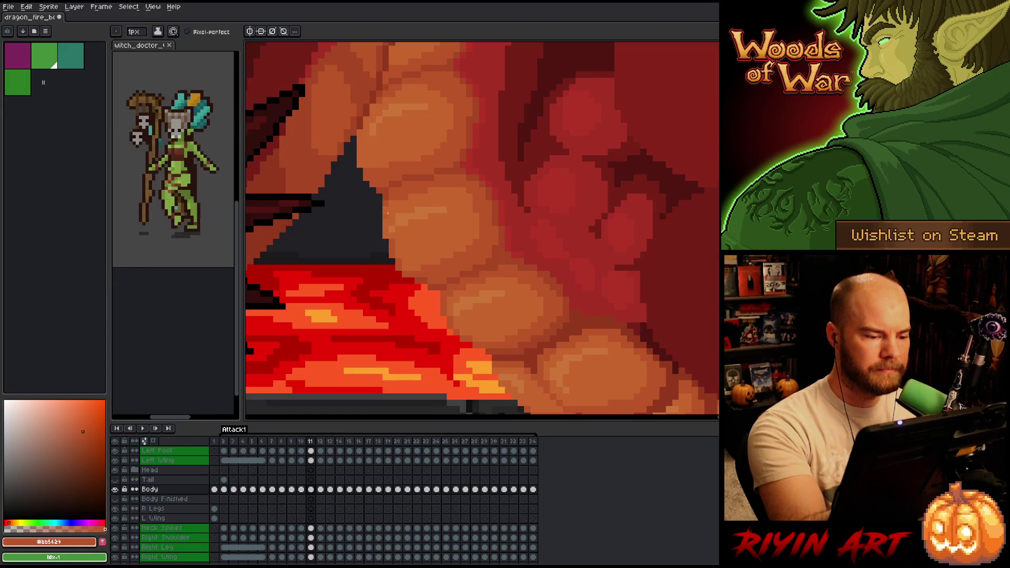
{"action": "left_click_drag", "start_coordinate": [385, 211], "coordinate": [385, 238]}
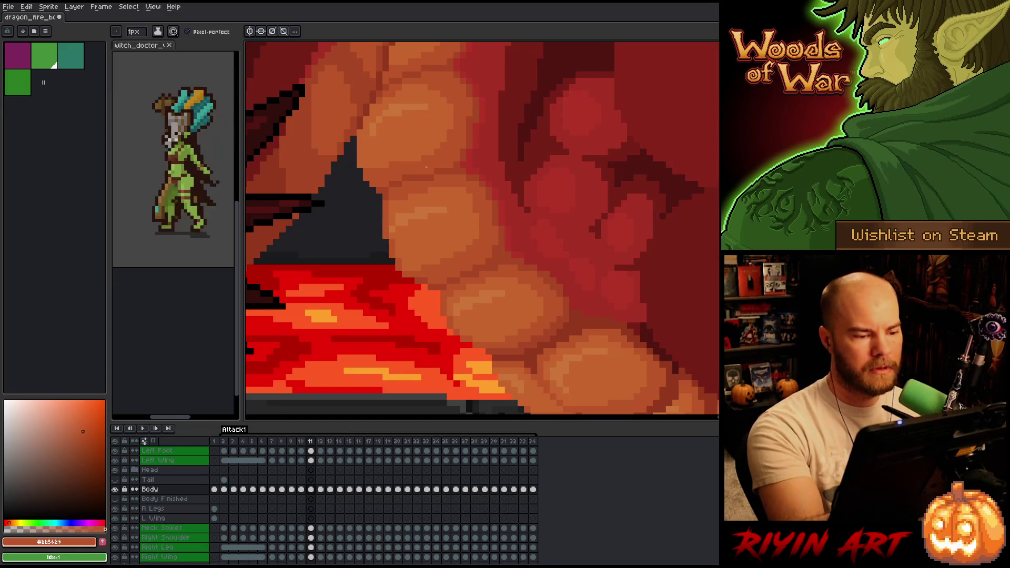
Step: Compare frames 10 and 11 again and sample the lighter belly-plate orange
{"action": "key", "text": "comma"}
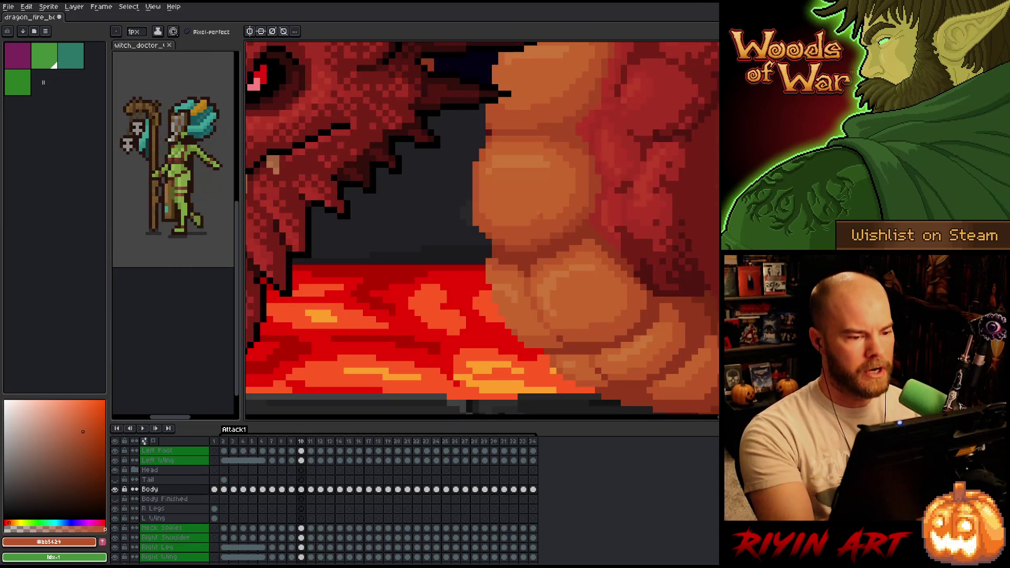
{"action": "key", "text": "period"}
{"action": "key", "text": "comma"}
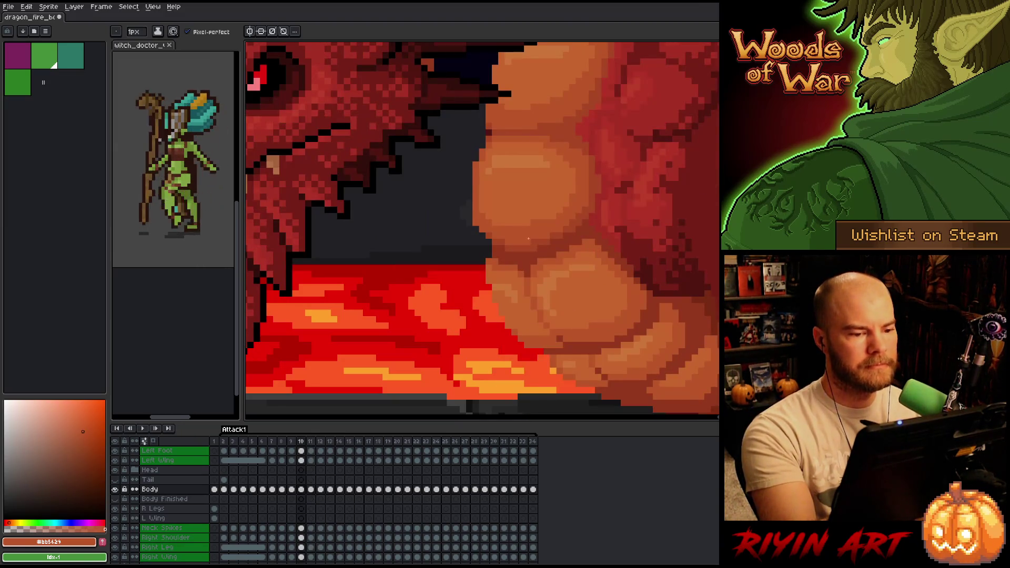
{"action": "key", "text": "period"}
{"action": "key", "text": "comma"}
{"action": "key", "text": "period"}
{"action": "key", "text": "alt"}
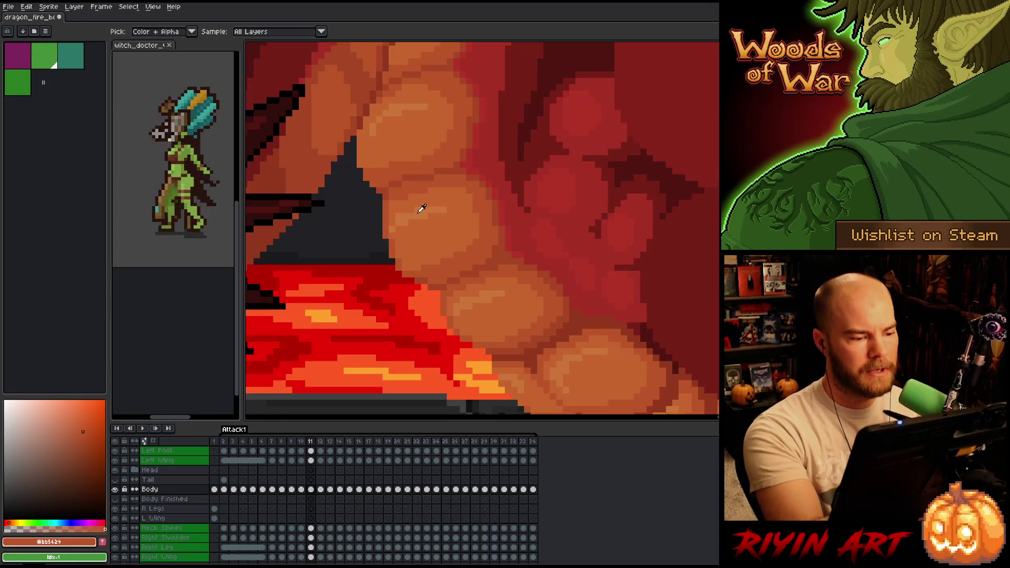
{"action": "left_click", "coordinate": [422, 209], "text": "alt"}
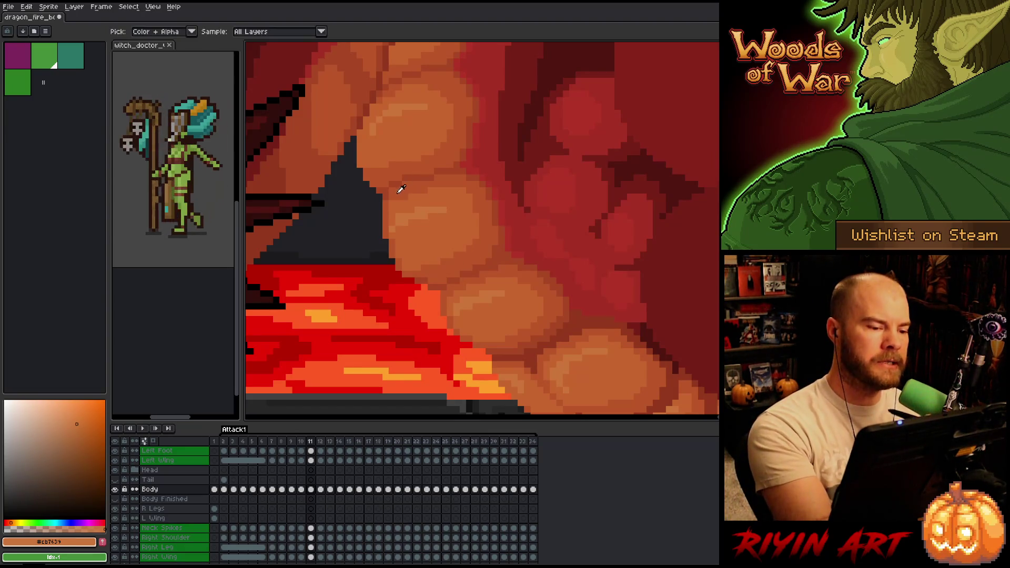
Step: Sample the darker and mid belly oranges, then lasso the plate edge beside the rock triangle
{"action": "left_click", "coordinate": [399, 190], "text": "alt"}
{"action": "key", "text": "m"}
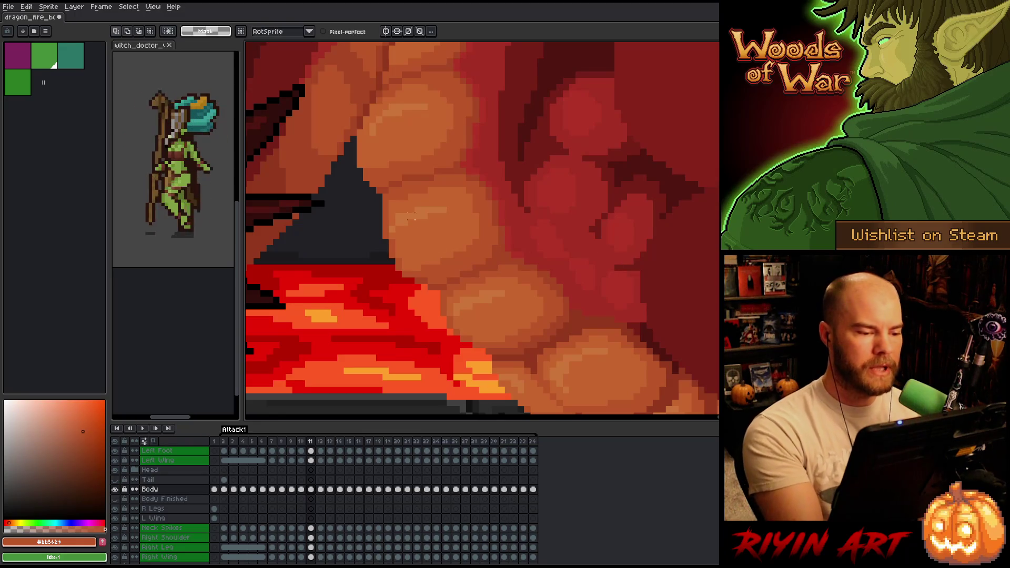
{"action": "key", "text": "b"}
{"action": "left_click", "coordinate": [405, 203], "text": "alt"}
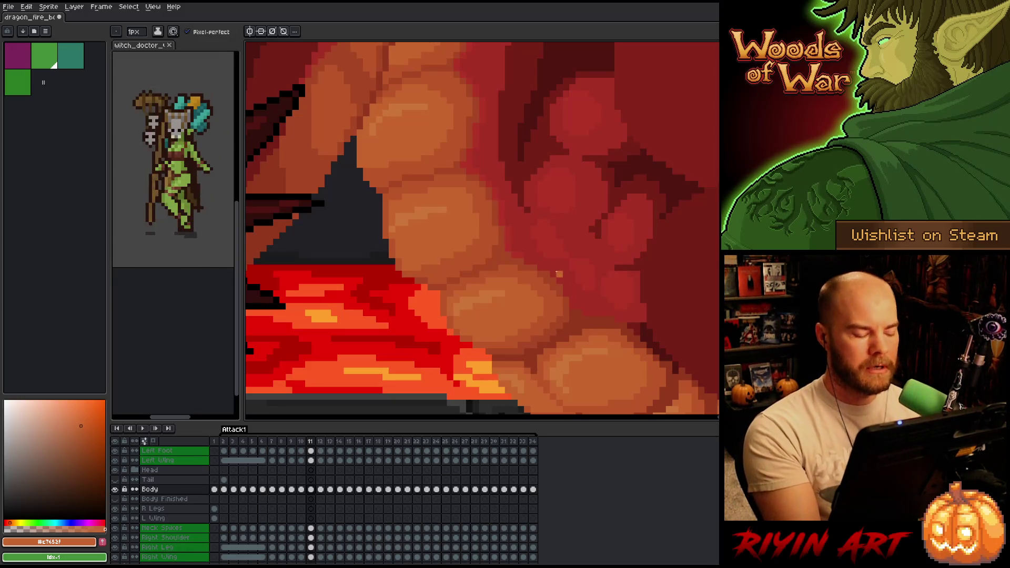
{"action": "key", "text": "m"}
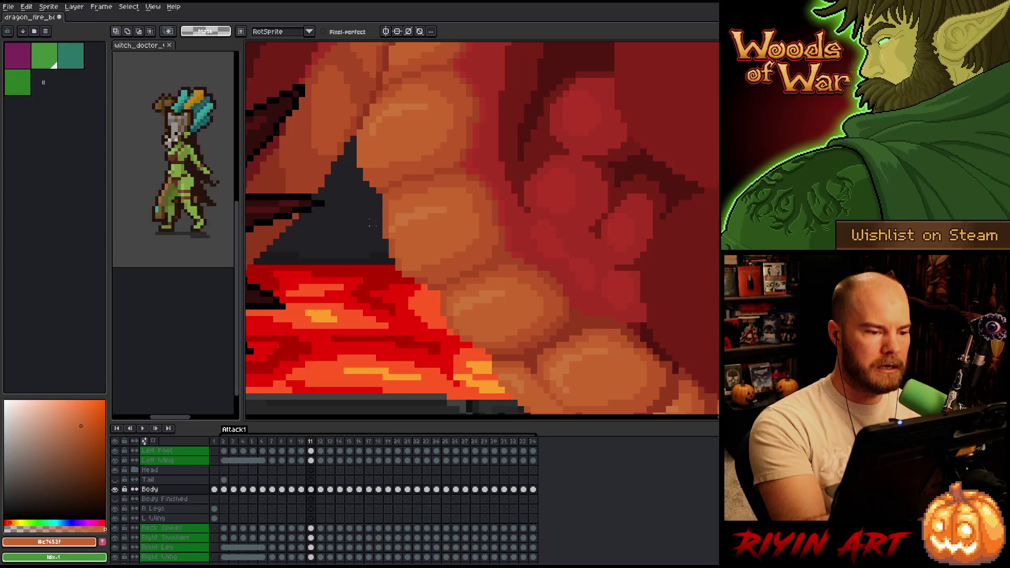
{"action": "mouse_move", "coordinate": [351, 163]}
{"action": "left_mouse_down"}
{"action": "mouse_move", "coordinate": [369, 122]}
{"action": "mouse_move", "coordinate": [416, 93]}
{"action": "mouse_move", "coordinate": [440, 94]}
{"action": "mouse_move", "coordinate": [412, 168]}
{"action": "mouse_move", "coordinate": [419, 200]}
{"action": "mouse_move", "coordinate": [452, 205]}
{"action": "mouse_move", "coordinate": [451, 232]}
{"action": "mouse_move", "coordinate": [436, 243]}
{"action": "mouse_move", "coordinate": [440, 271]}
{"action": "mouse_move", "coordinate": [382, 307]}
{"action": "mouse_move", "coordinate": [357, 190]}
{"action": "left_mouse_up"}
{"action": "key", "text": "ctrl+d"}
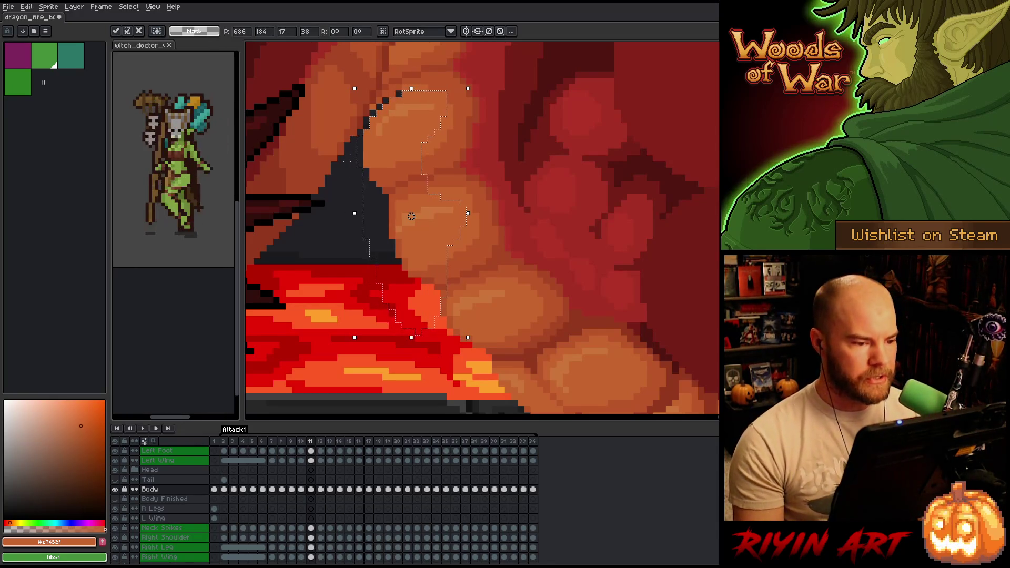
Step: Repaint the dark diagonal line above the rock triangle in orange, fix leftovers, and save
{"action": "key", "text": "b"}
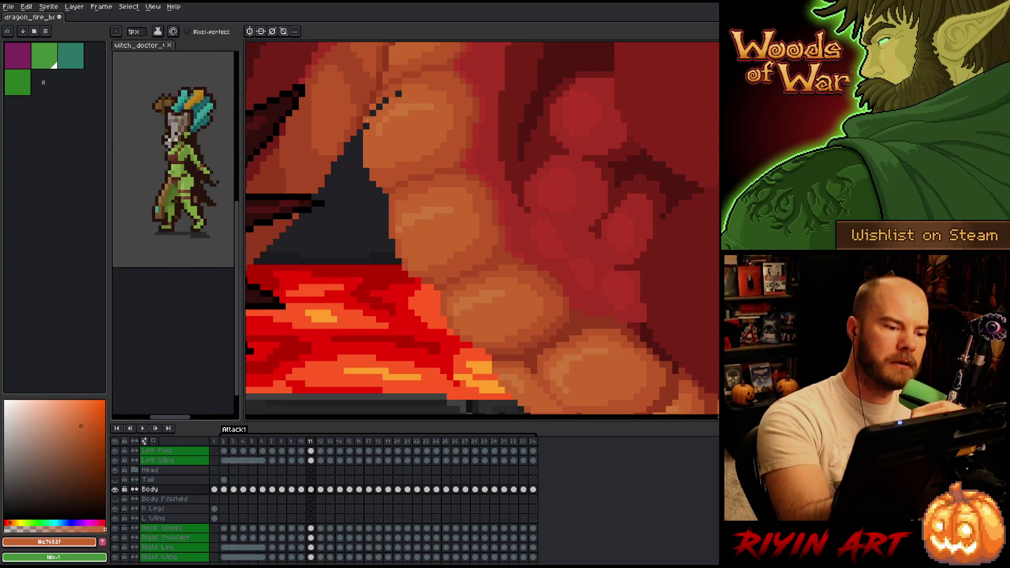
{"action": "left_click_drag", "start_coordinate": [367, 126], "coordinate": [386, 100]}
{"action": "left_click", "coordinate": [398, 94]}
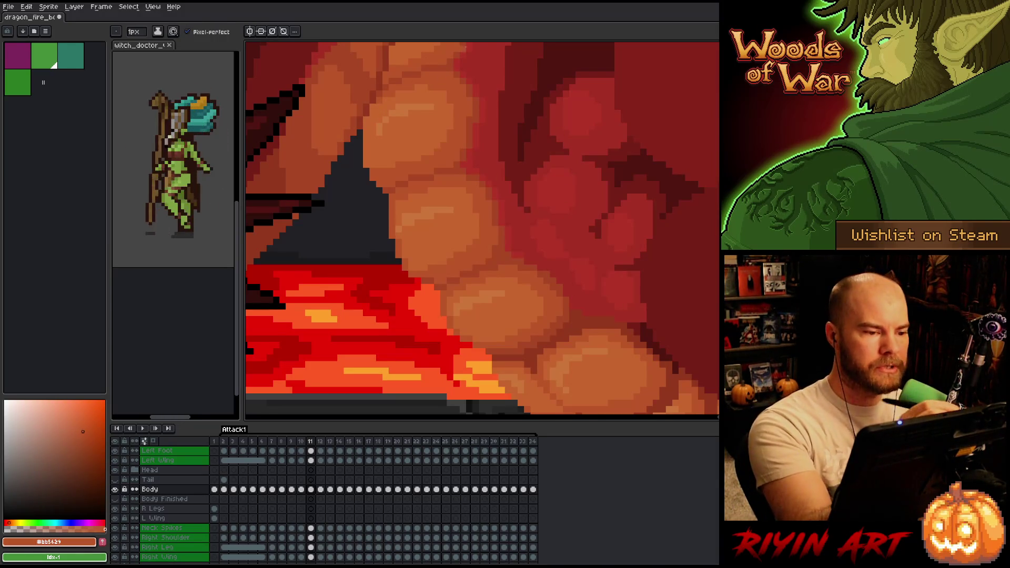
{"action": "key", "text": "v"}
{"action": "key", "text": "b"}
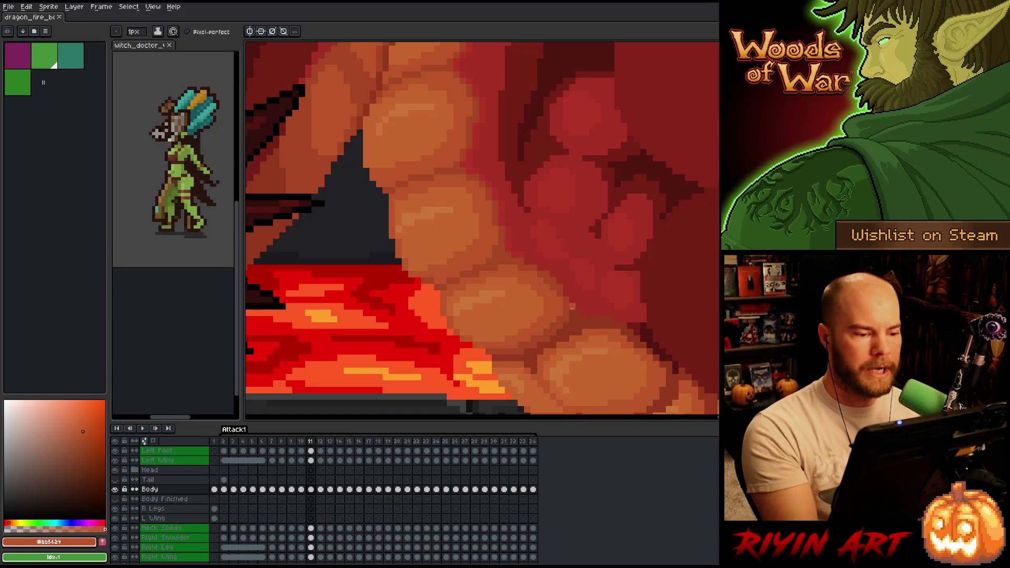
{"action": "left_click", "coordinate": [490, 214]}
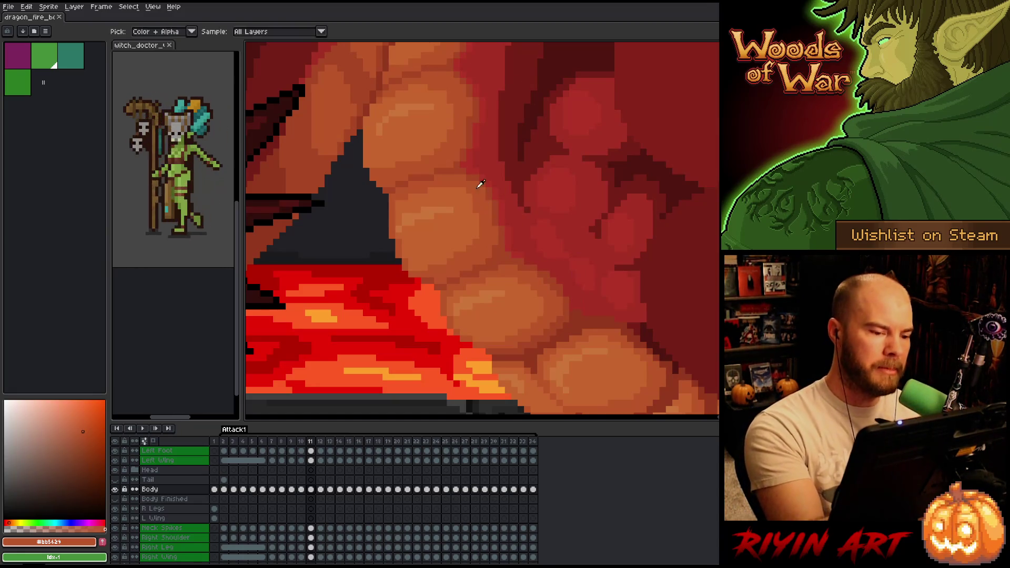
{"action": "key", "text": "ctrl+s"}
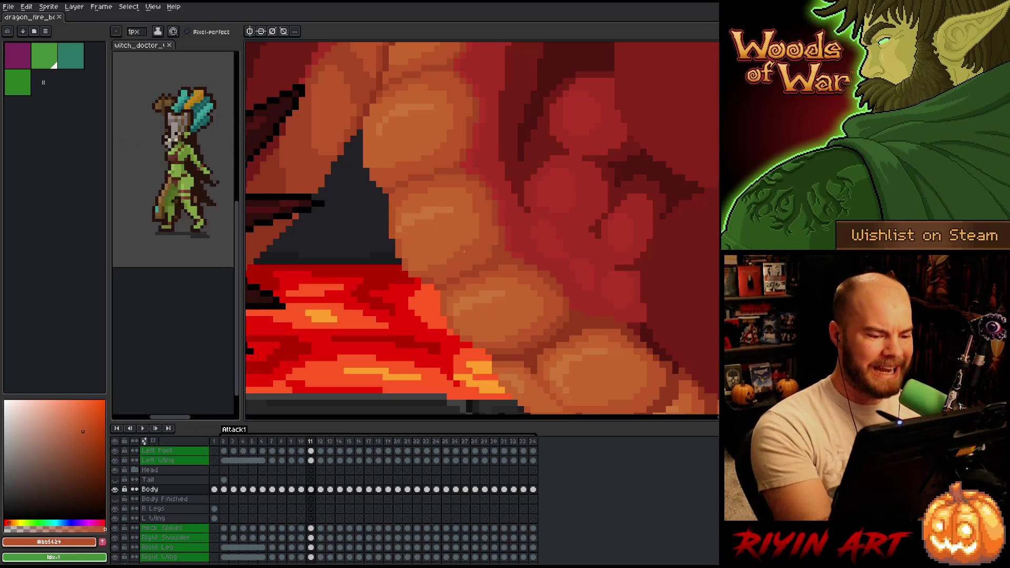
Step: Sample the mid belly orange, paint one more pixel with it, and save again
{"action": "left_click", "coordinate": [487, 205], "text": "alt"}
{"action": "left_click", "coordinate": [488, 206]}
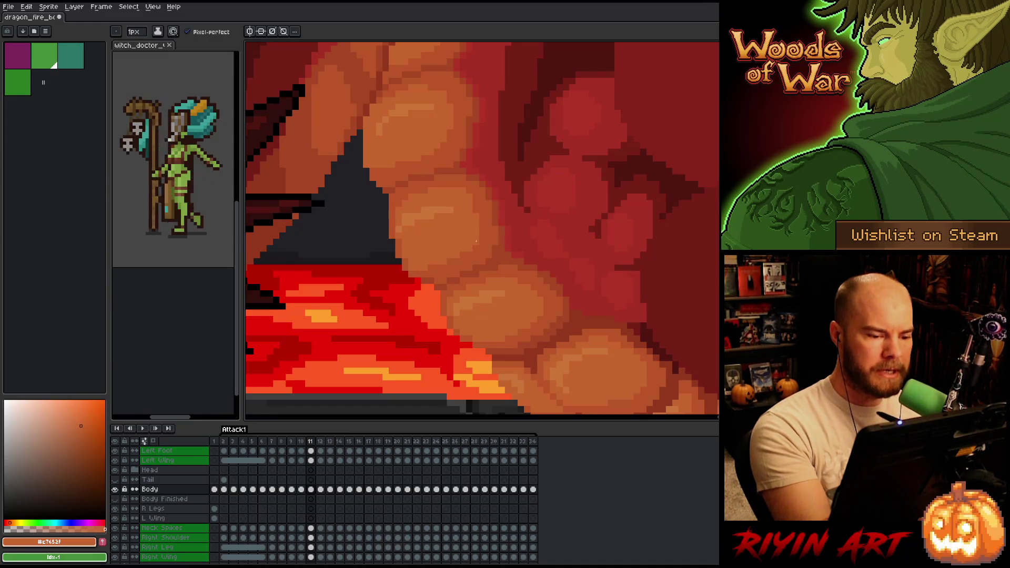
{"action": "key", "text": "v"}
{"action": "key", "text": "b"}
{"action": "key", "text": "ctrl+s"}
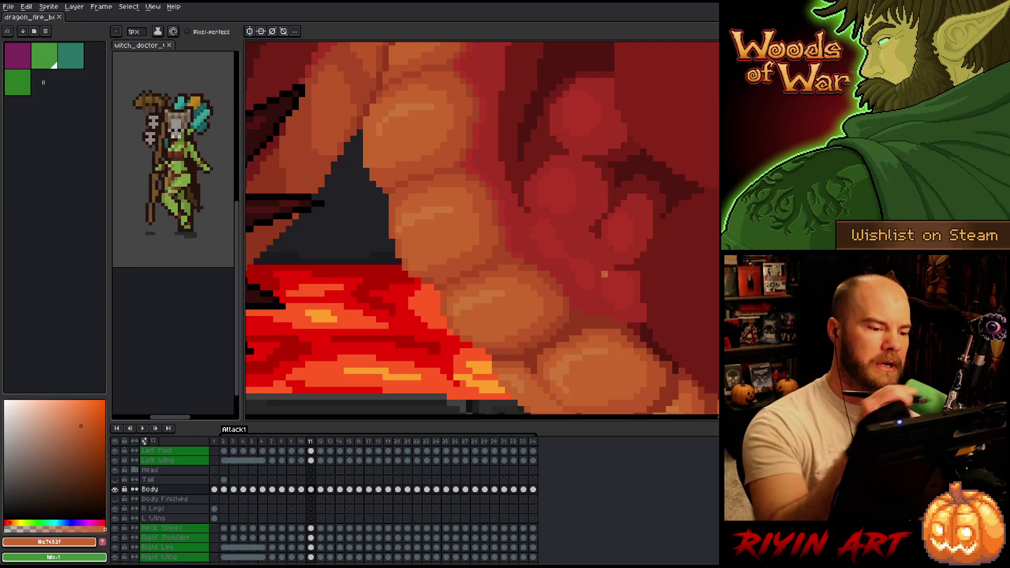
Step: Erase stray pixels on the triangle's right edge and sample the dark, mid and darker belly oranges
{"action": "key", "text": "e"}
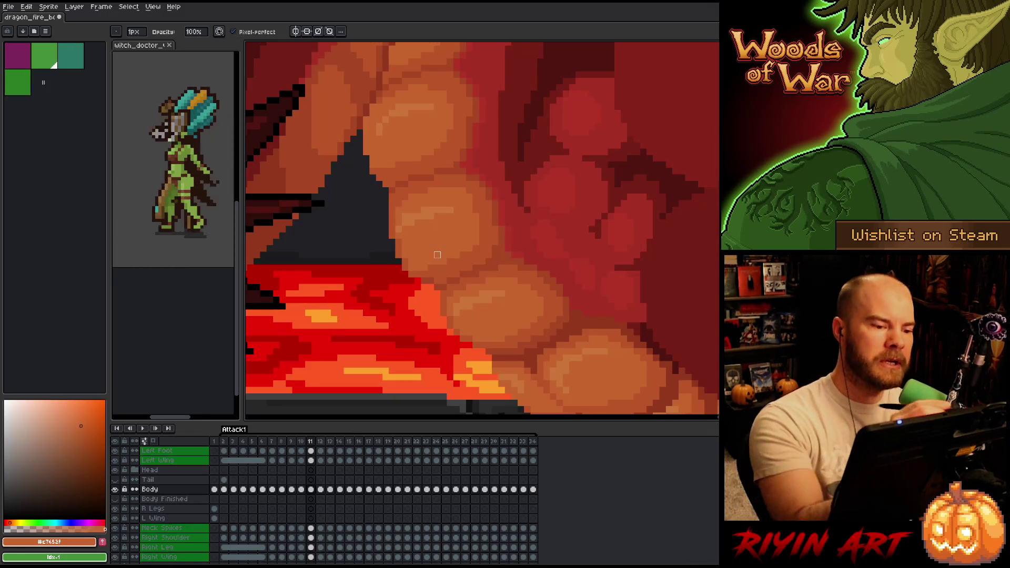
{"action": "left_click", "coordinate": [386, 200]}
{"action": "left_click", "coordinate": [393, 196]}
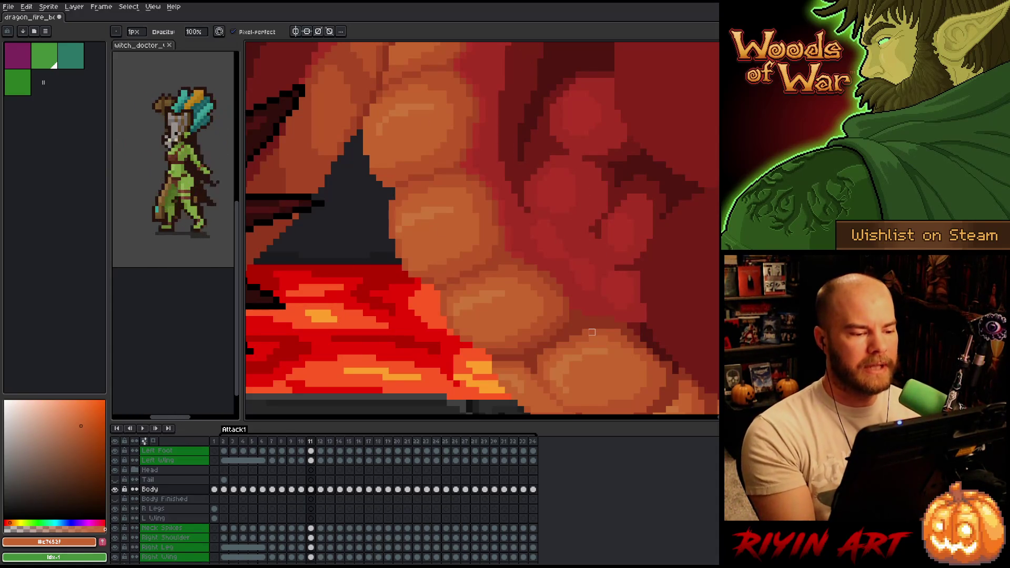
{"action": "left_click", "coordinate": [437, 274]}
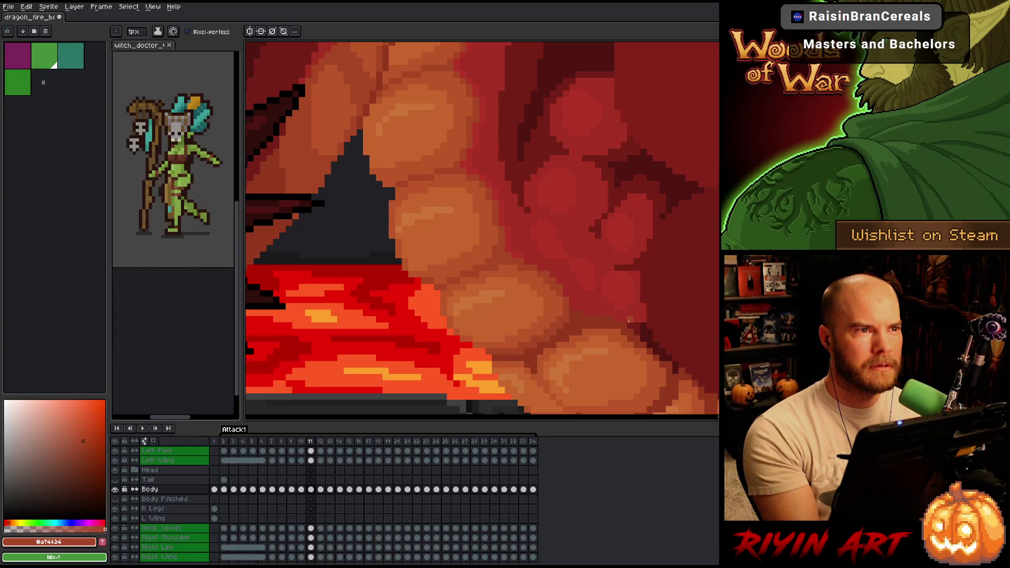
{"action": "left_click", "coordinate": [430, 267], "text": "alt"}
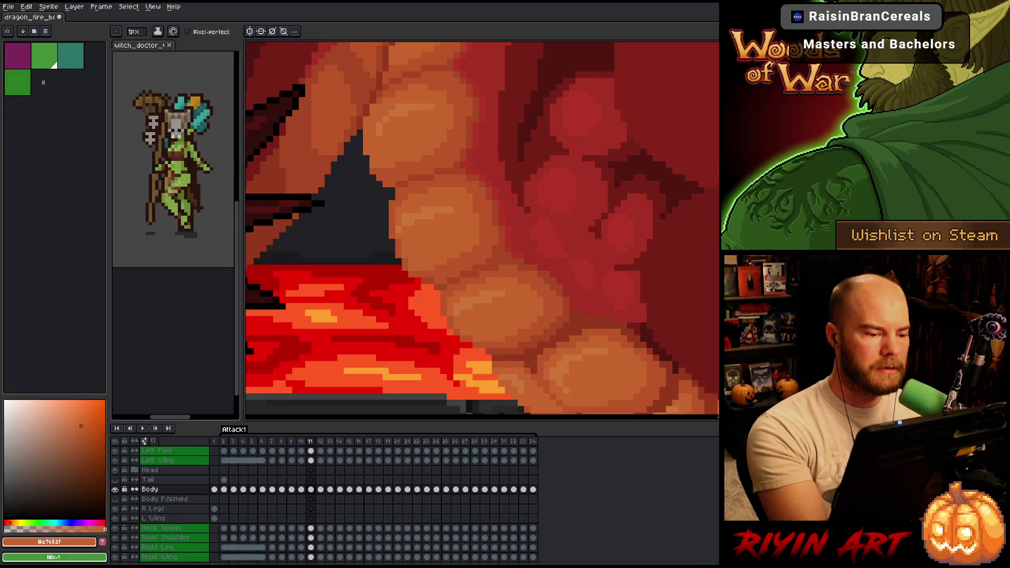
{"action": "left_click", "coordinate": [444, 269], "text": "alt"}
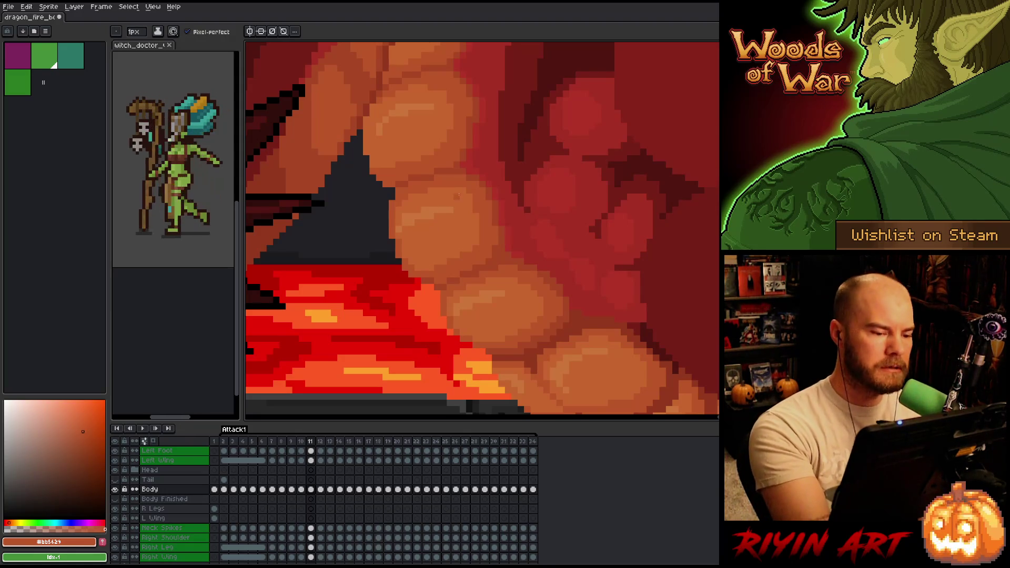
Step: Repaint the stray dark pixels beside the rock triangle in orange and save the sprite
{"action": "key", "text": "q"}
{"action": "mouse_move", "coordinate": [458, 217]}
{"action": "left_mouse_down"}
{"action": "mouse_move", "coordinate": [409, 209]}
{"action": "mouse_move", "coordinate": [396, 236]}
{"action": "mouse_move", "coordinate": [446, 227]}
{"action": "left_mouse_up"}
{"action": "key", "text": "ctrl+d"}
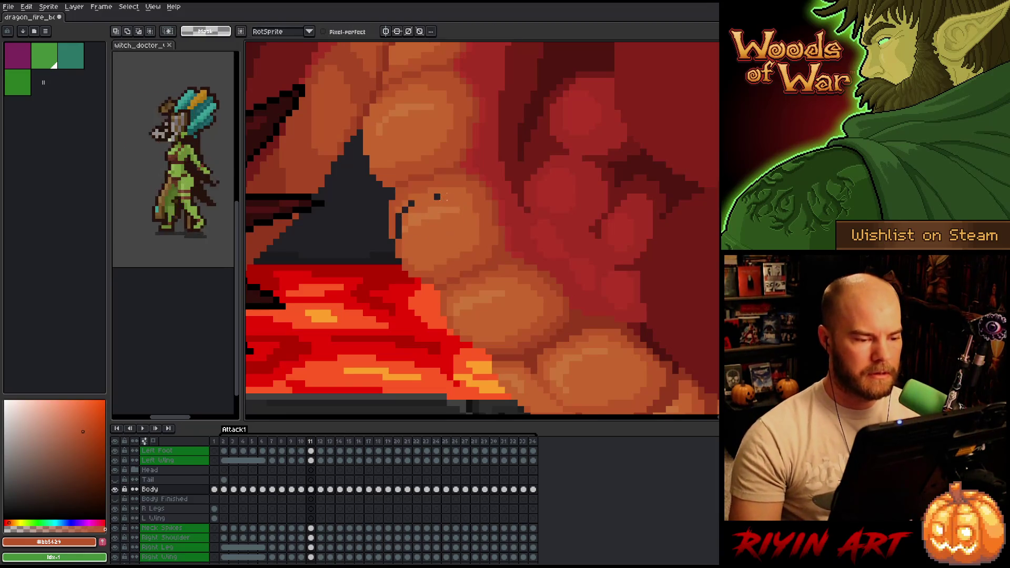
{"action": "key", "text": "b"}
{"action": "left_click_drag", "start_coordinate": [405, 210], "coordinate": [398, 236]}
{"action": "key", "text": "v"}
{"action": "key", "text": "ctrl+s"}
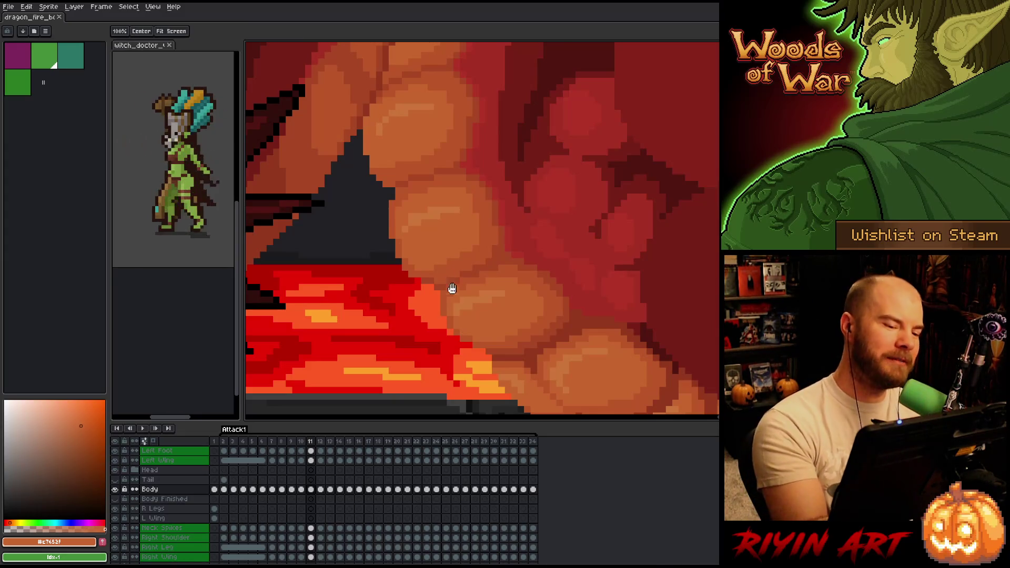
Step: Switch back to the pencil and compare the belly plates between frames 10 and 11
{"action": "left_click_drag", "start_coordinate": [480, 285], "coordinate": [444, 262]}
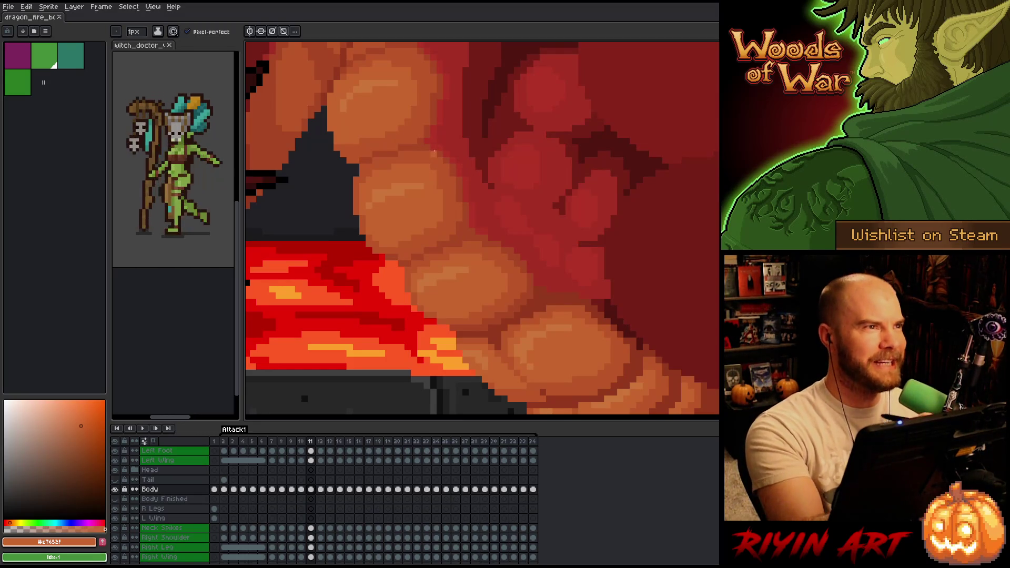
{"action": "left_click_drag", "start_coordinate": [451, 190], "coordinate": [472, 174]}
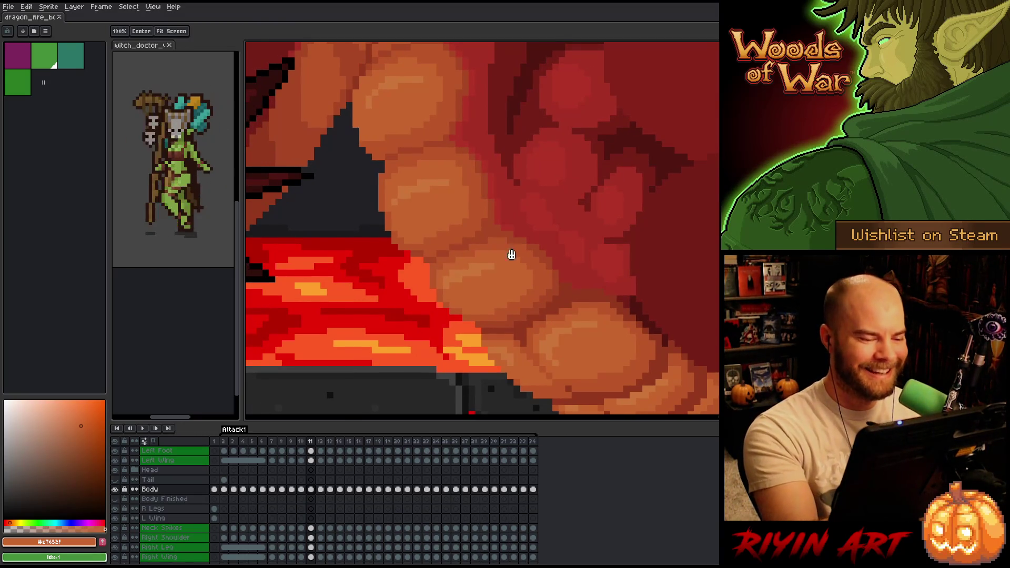
{"action": "key", "text": "b"}
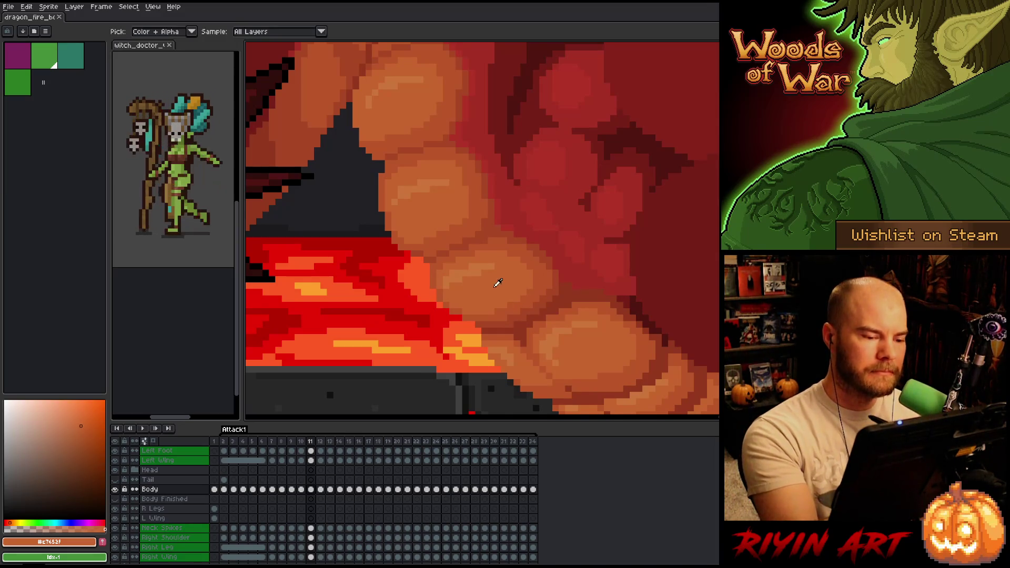
{"action": "key", "text": "Left"}
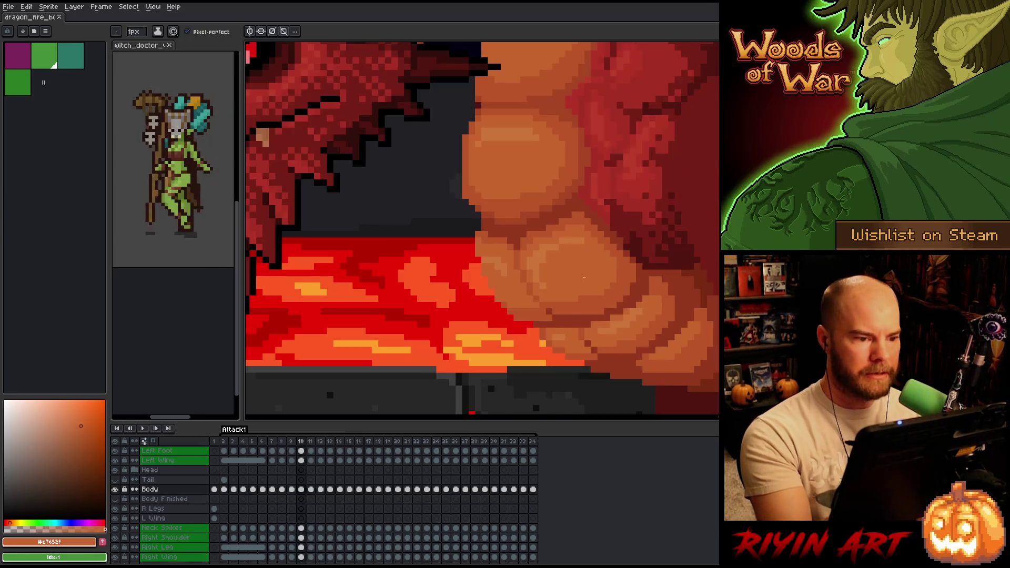
{"action": "key", "text": "Right"}
{"action": "key", "text": "Left"}
{"action": "key", "text": "Right"}
{"action": "key", "text": "Left"}
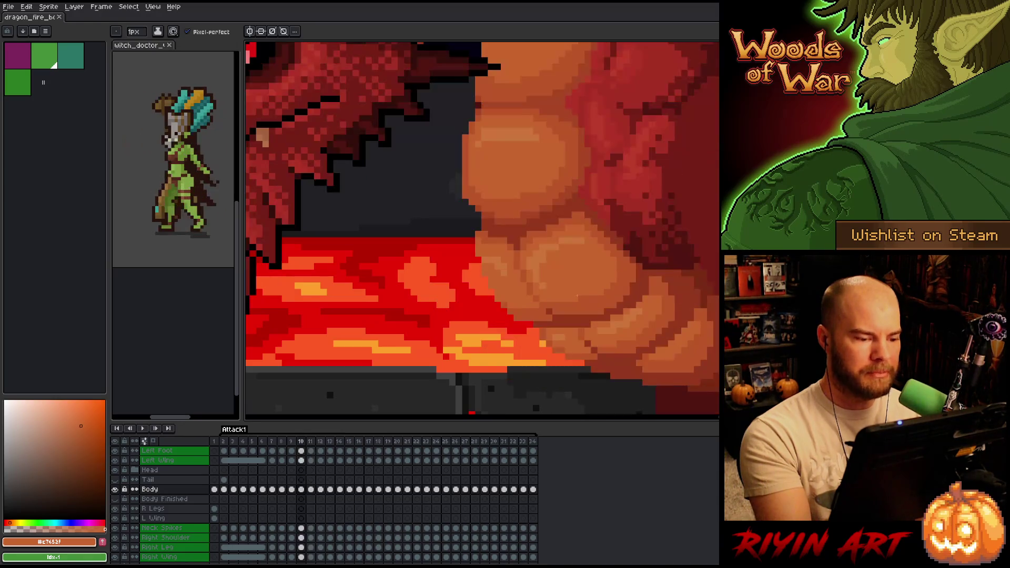
{"action": "key", "text": "Right"}
{"action": "key", "text": "Left"}
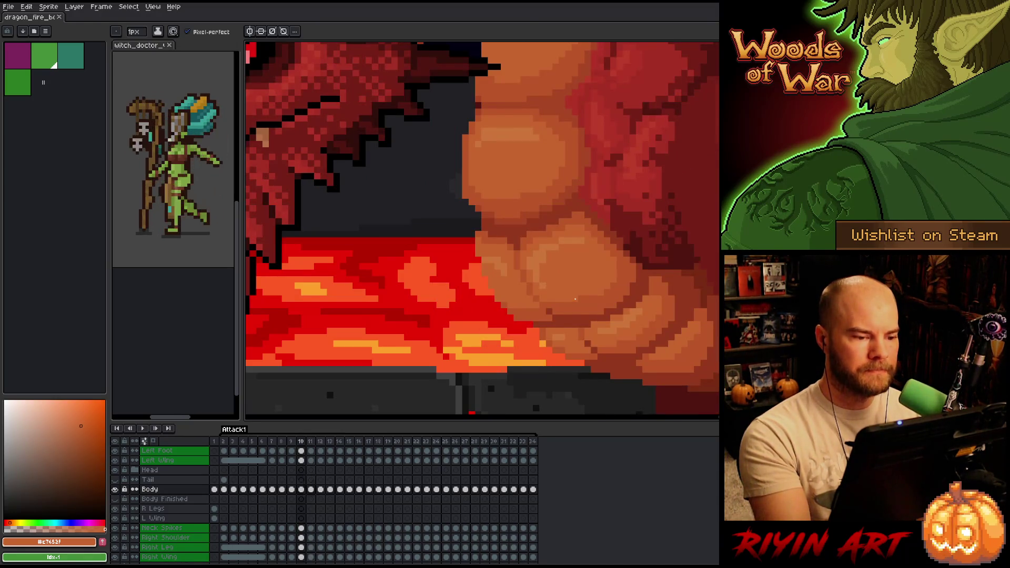
{"action": "key", "text": "Right"}
Step: Sample belly oranges #bb5624, #cb7639 and #c7653f while comparing frames 10 and 11
{"action": "left_click", "coordinate": [510, 309], "text": "alt"}
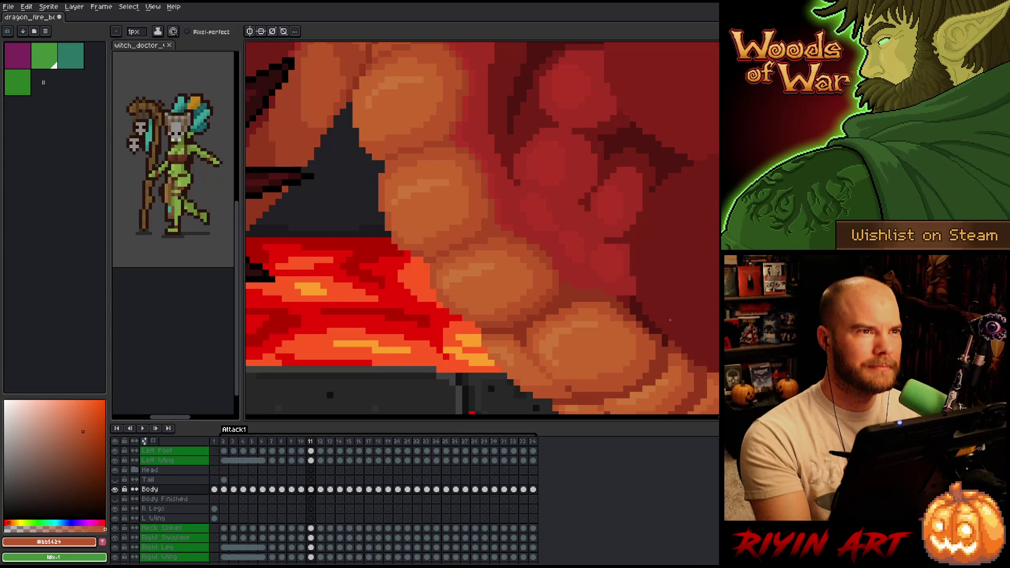
{"action": "key", "text": "Left"}
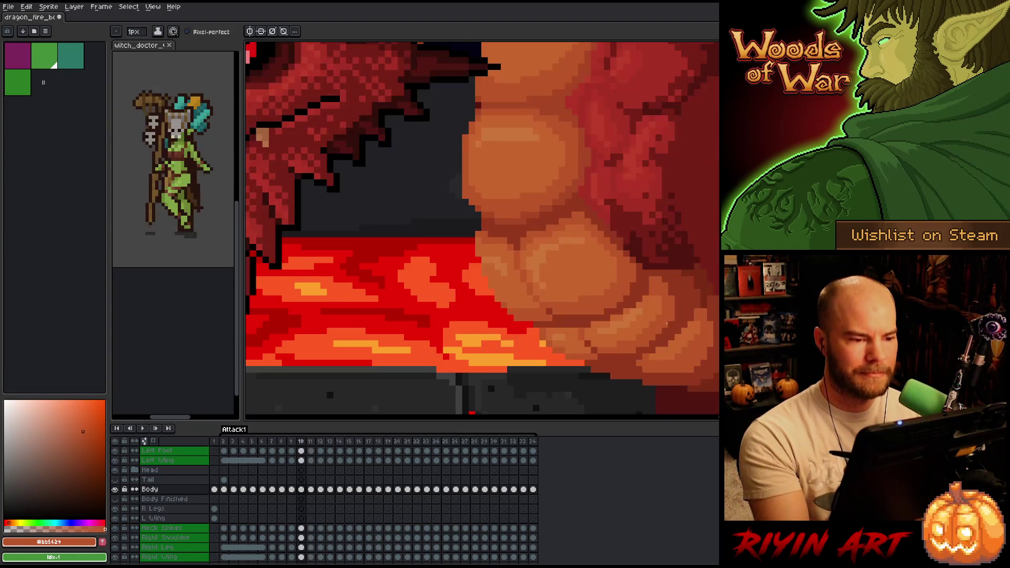
{"action": "key", "text": "Right"}
{"action": "key", "text": "Left"}
{"action": "key", "text": "Right"}
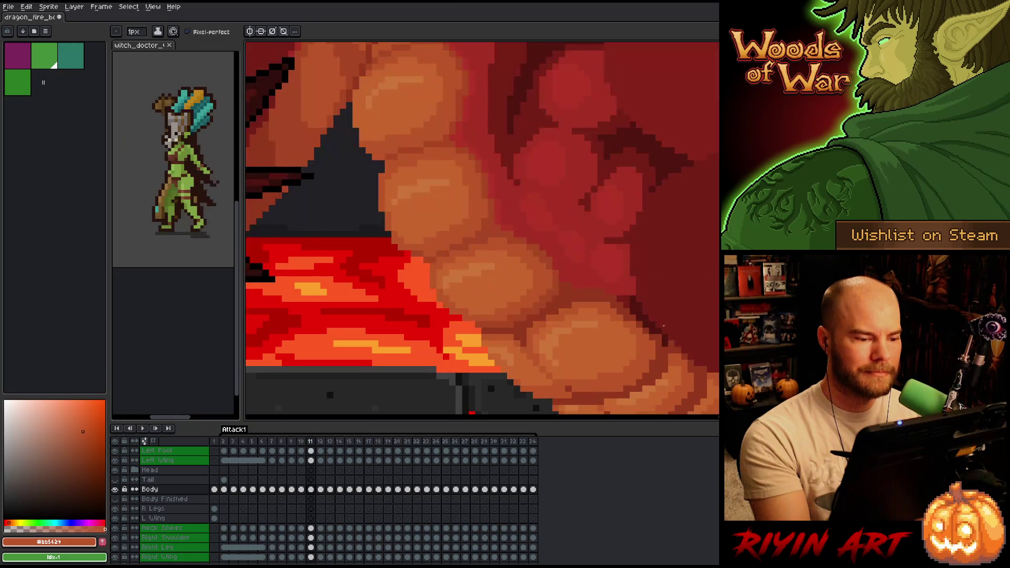
{"action": "key", "text": "Left"}
{"action": "key", "text": "Right"}
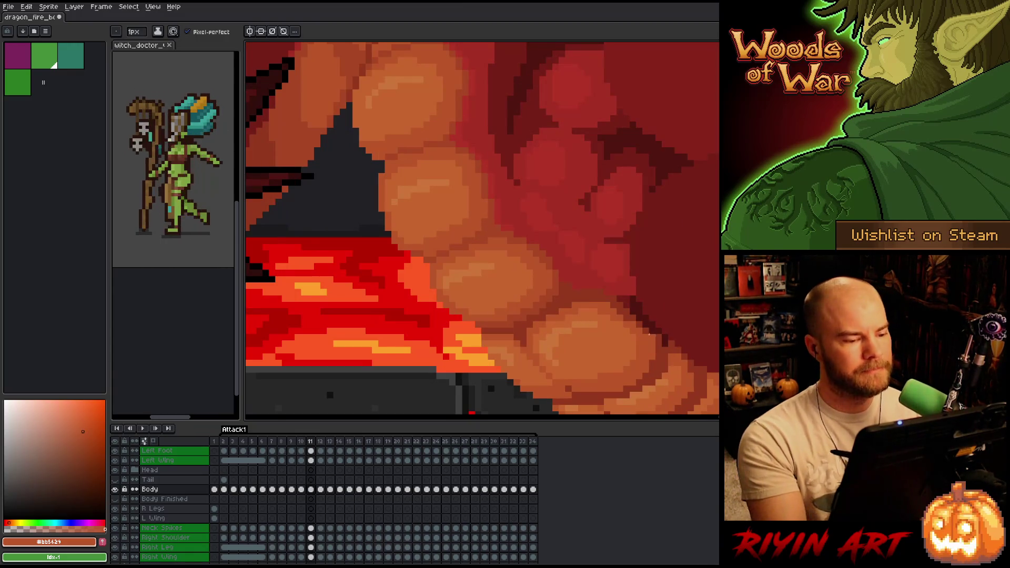
{"action": "key", "text": "Left"}
{"action": "key", "text": "Right"}
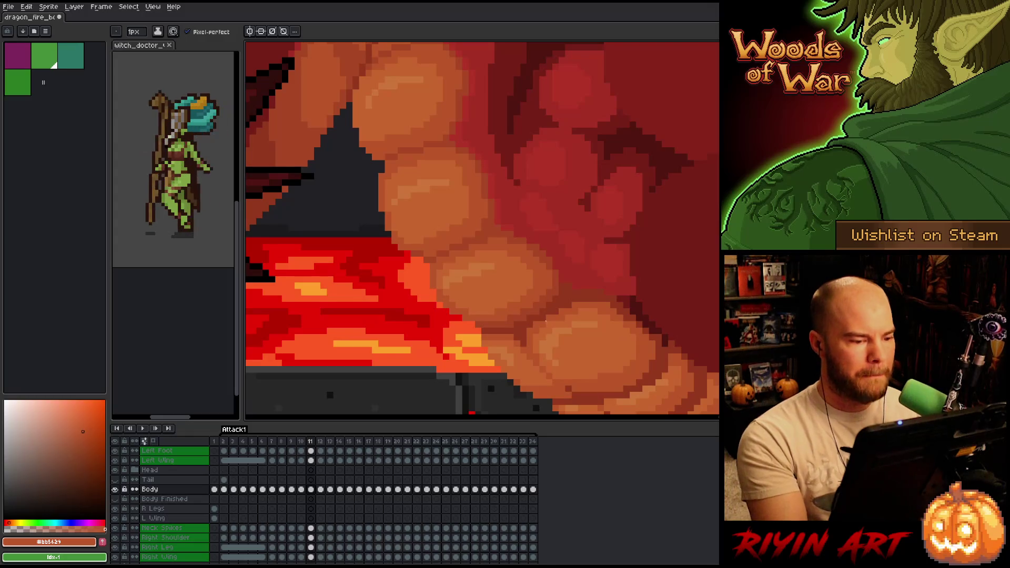
{"action": "left_click", "coordinate": [453, 284], "text": "alt"}
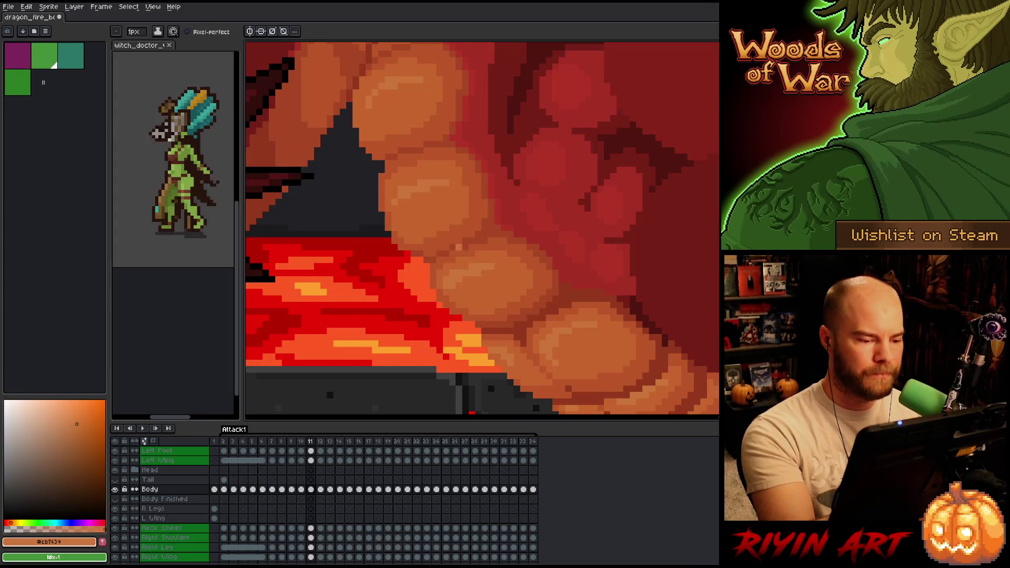
{"action": "left_click", "coordinate": [469, 286], "text": "alt"}
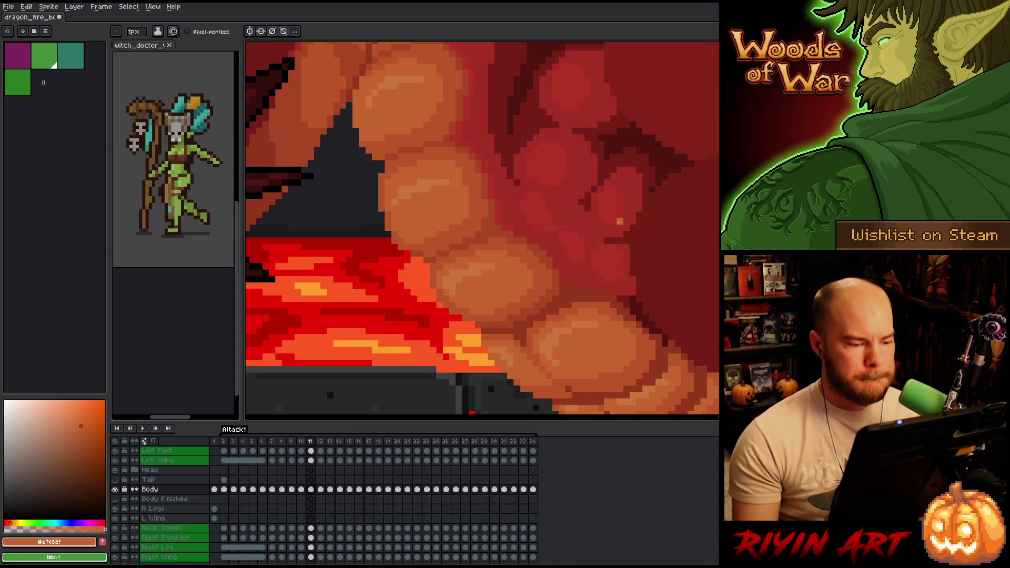
Step: Sample the side reds #b13327 and #a52f24 and the brown-orange #a74624 from the upper belly
{"action": "mouse_move", "coordinate": [577, 267]}
{"action": "left_mouse_down"}
{"action": "mouse_move", "coordinate": [564, 228]}
{"action": "mouse_move", "coordinate": [534, 214]}
{"action": "mouse_move", "coordinate": [588, 352]}
{"action": "mouse_move", "coordinate": [573, 323]}
{"action": "left_mouse_up"}
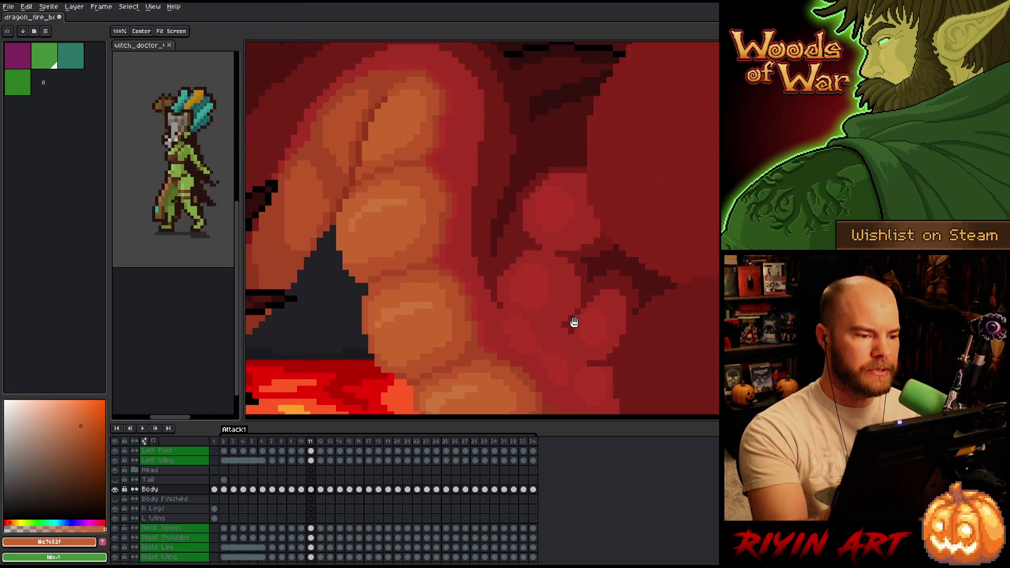
{"action": "mouse_move", "coordinate": [555, 248]}
{"action": "left_mouse_down"}
{"action": "mouse_move", "coordinate": [607, 163]}
{"action": "mouse_move", "coordinate": [618, 183]}
{"action": "mouse_move", "coordinate": [669, 160]}
{"action": "mouse_move", "coordinate": [673, 209]}
{"action": "left_mouse_up"}
{"action": "left_click", "coordinate": [614, 180], "text": "alt"}
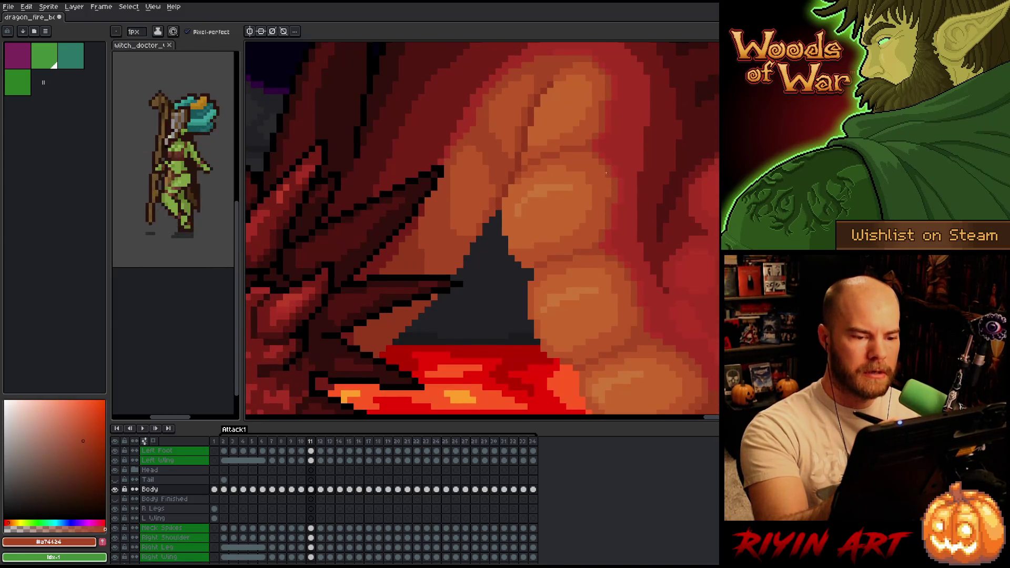
{"action": "left_click", "coordinate": [617, 174], "text": "alt"}
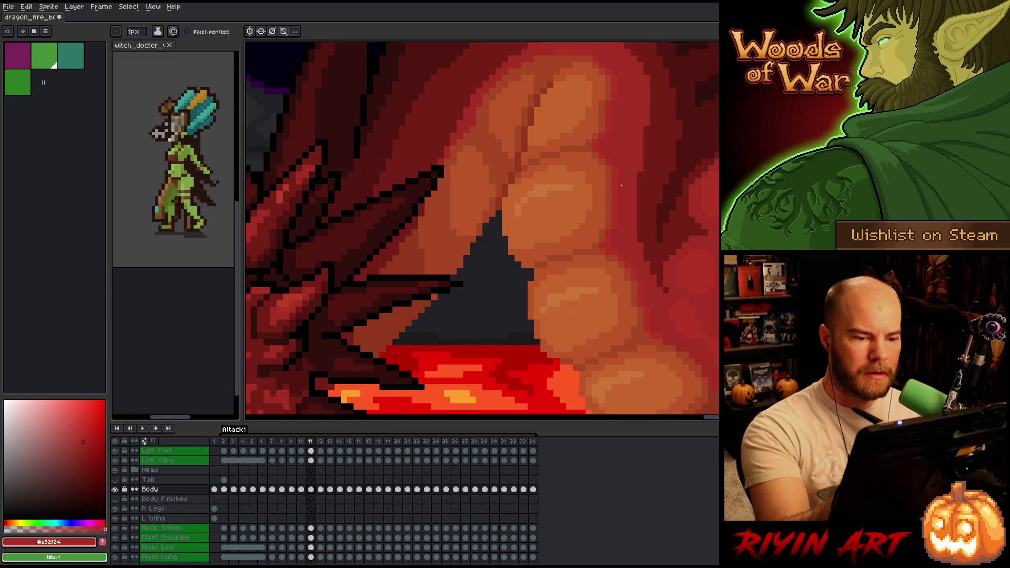
{"action": "left_click", "coordinate": [611, 158], "text": "alt"}
{"action": "left_click", "coordinate": [618, 159], "text": "alt"}
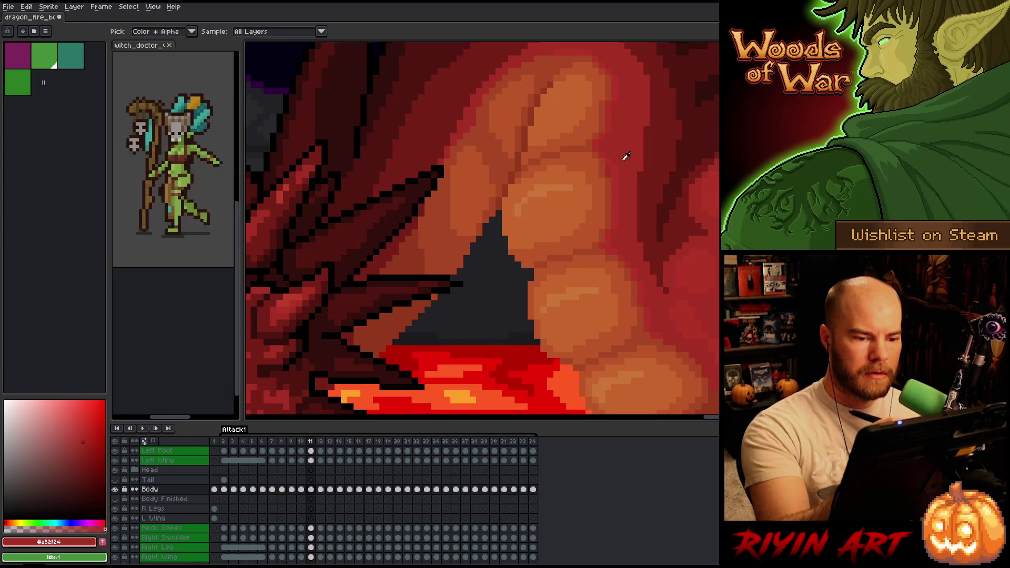
{"action": "left_click", "coordinate": [610, 172], "text": "alt"}
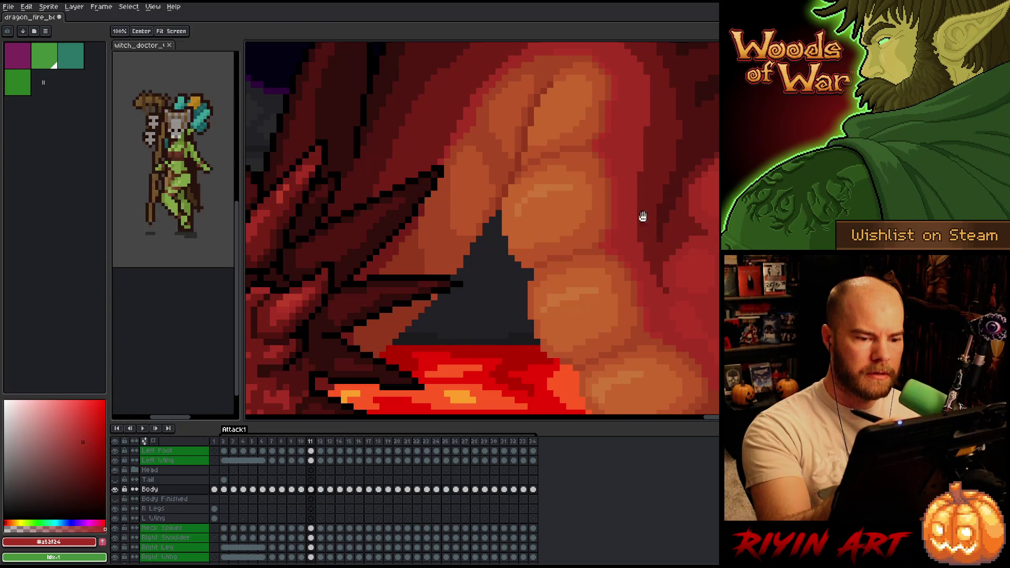
{"action": "left_click_drag", "start_coordinate": [643, 214], "coordinate": [619, 212]}
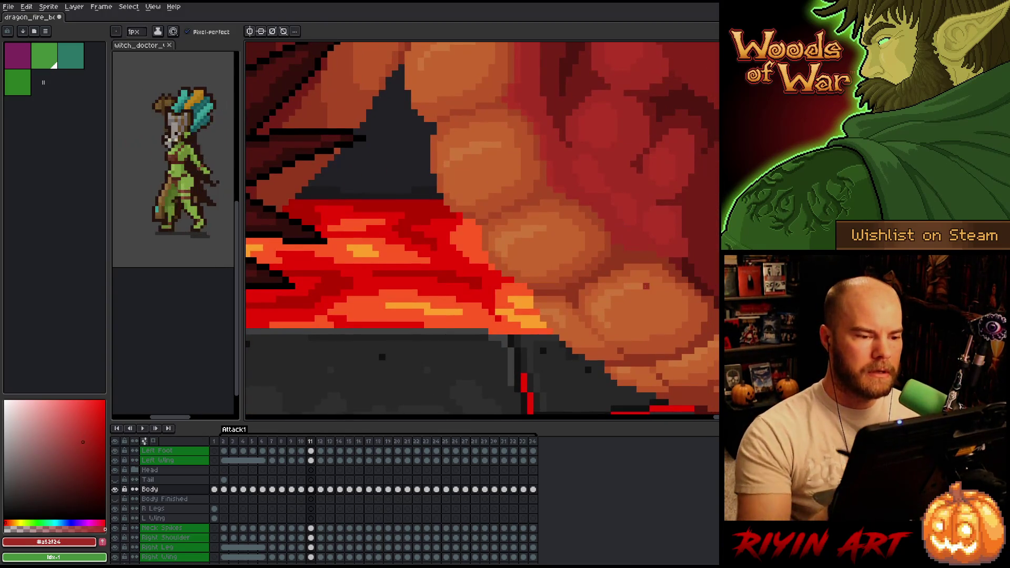
{"action": "left_click", "coordinate": [495, 103], "text": "alt"}
{"action": "mouse_move", "coordinate": [689, 245]}
{"action": "left_mouse_down"}
{"action": "mouse_move", "coordinate": [582, 234]}
{"action": "mouse_move", "coordinate": [600, 235]}
{"action": "left_mouse_up"}
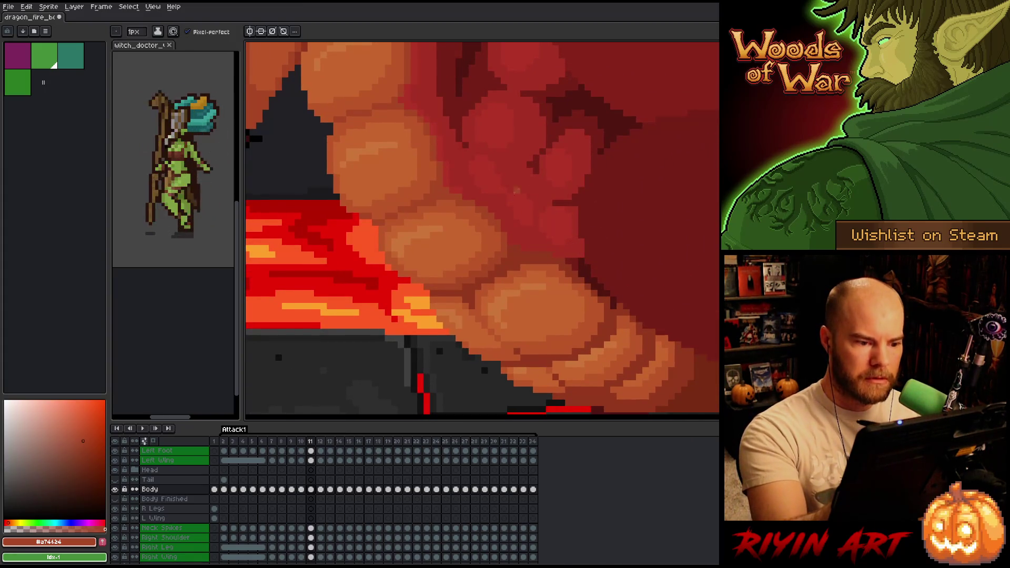
Step: Flip between frames 10 and 11 with comma and period to recheck the belly shading
{"action": "key", "text": "comma"}
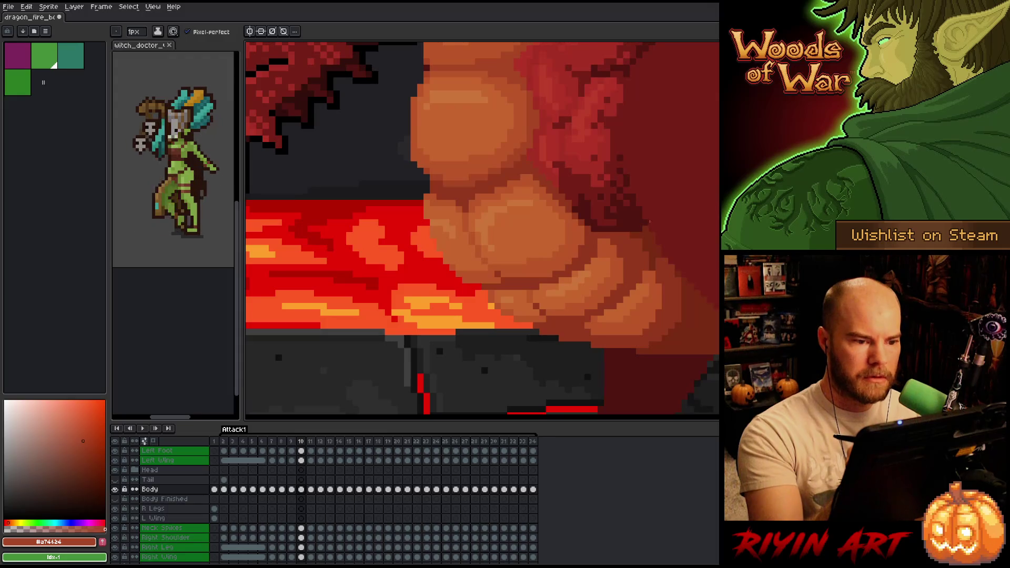
{"action": "key", "text": "period"}
{"action": "key", "text": "comma"}
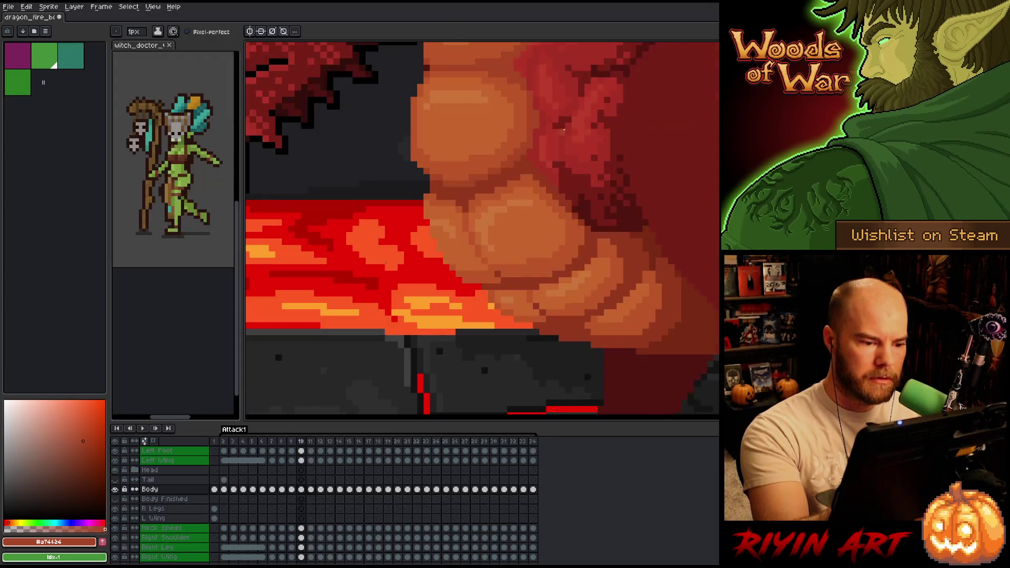
{"action": "key", "text": "period"}
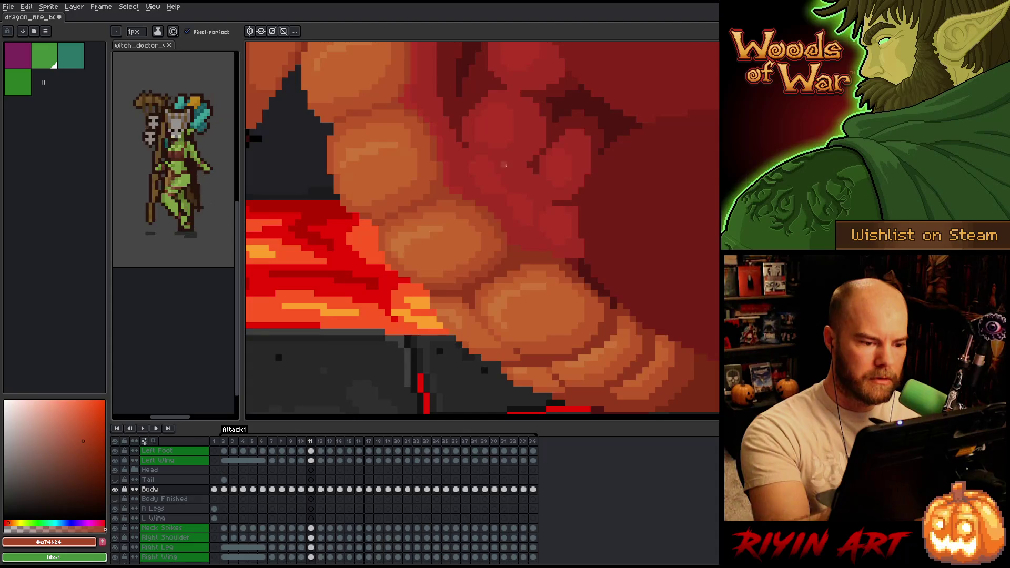
{"action": "key", "text": "comma"}
{"action": "key", "text": "period"}
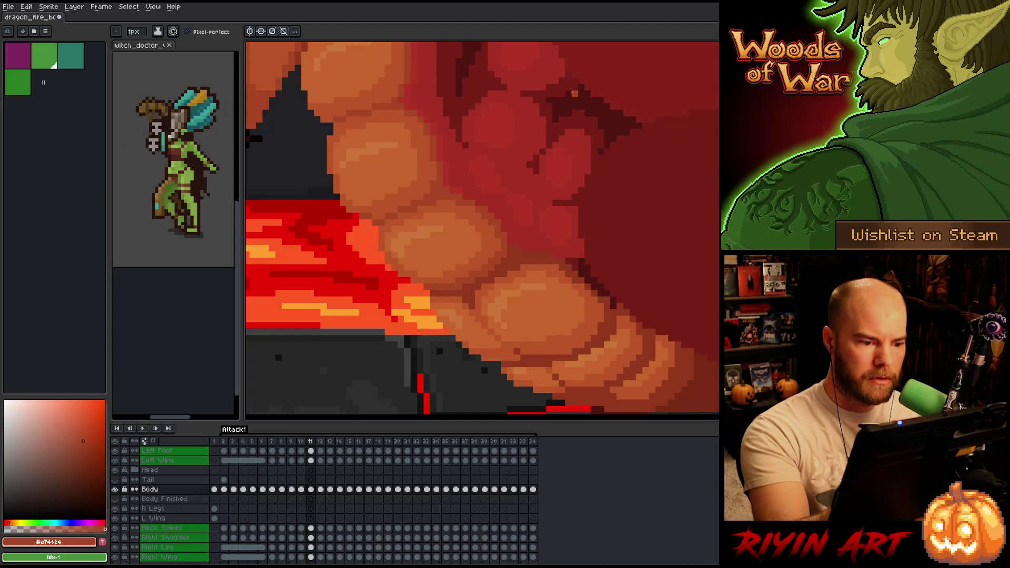
{"action": "key", "text": "comma"}
{"action": "key", "text": "period"}
{"action": "key", "text": "comma"}
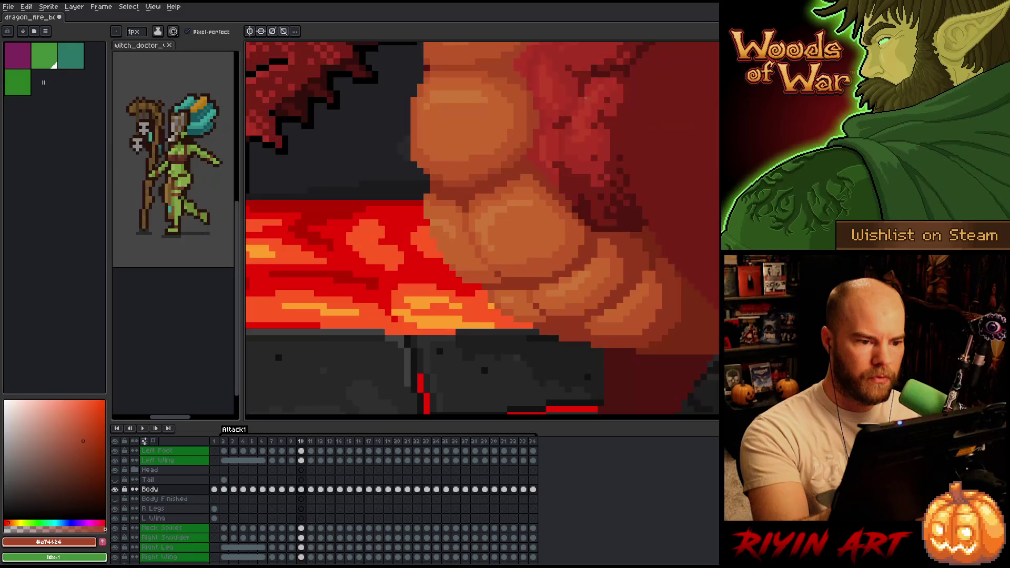
{"action": "key", "text": "period"}
{"action": "key", "text": "comma"}
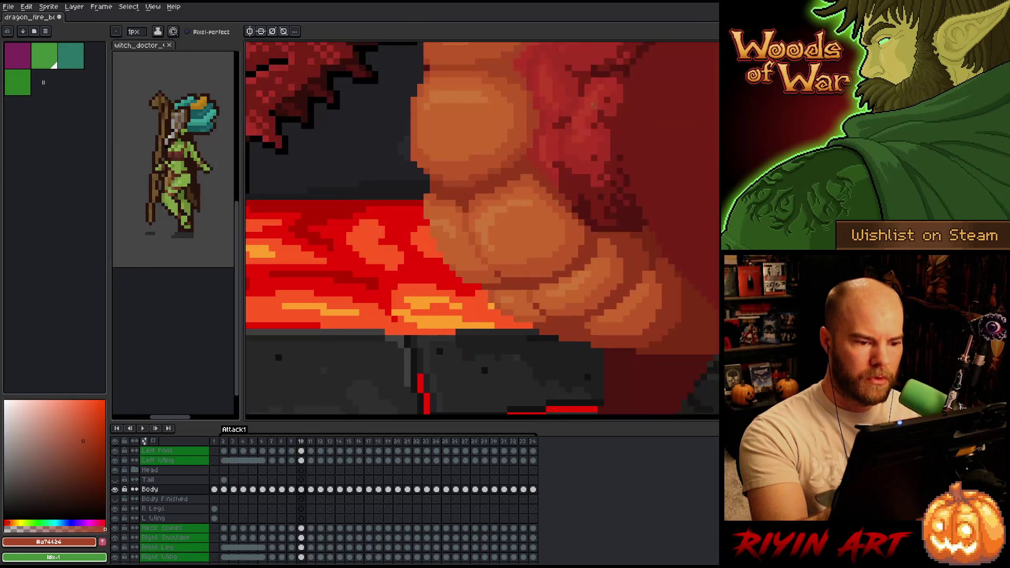
{"action": "key", "text": "period"}
{"action": "key", "text": "comma"}
{"action": "key", "text": "period"}
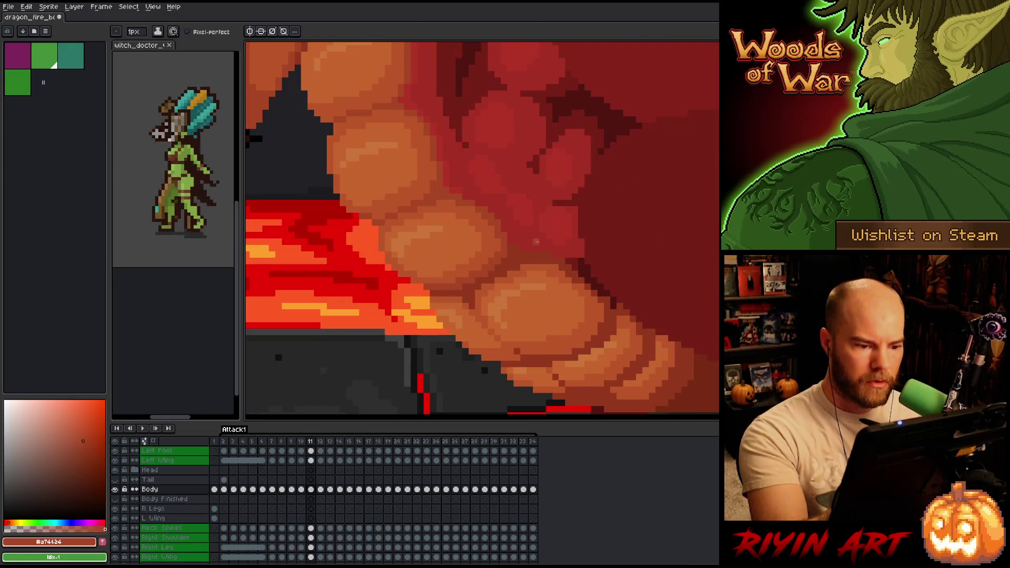
Step: Sample the dark red #a52f24 and save the sprite
{"action": "left_click", "coordinate": [550, 256], "text": "alt"}
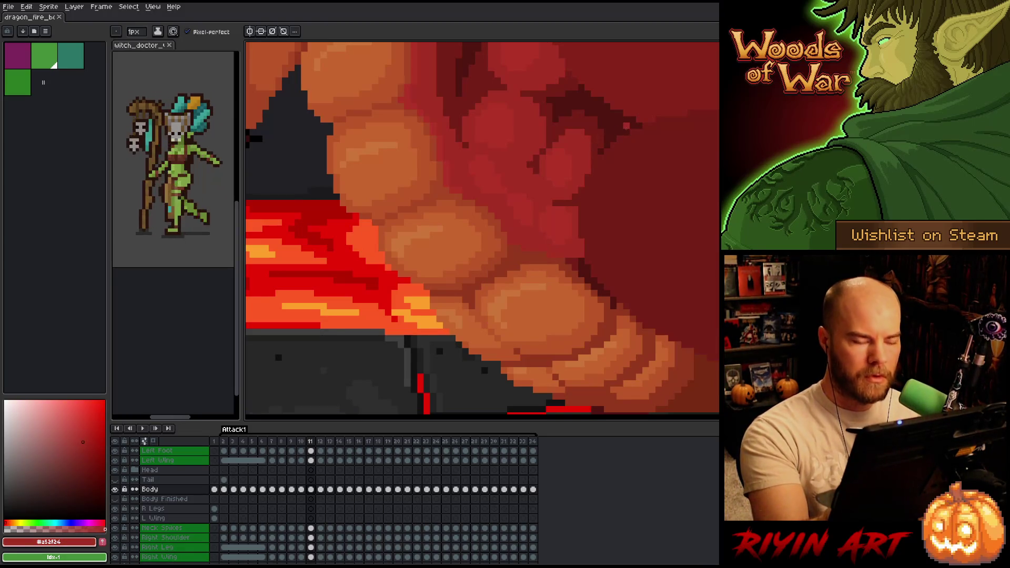
{"action": "key", "text": "ctrl+s"}
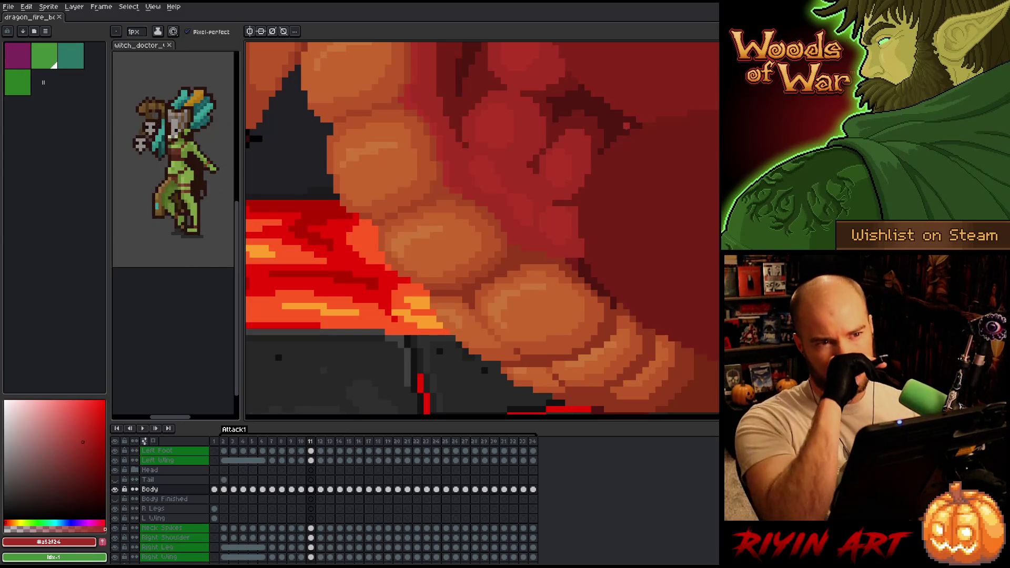
{"action": "left_click_drag", "start_coordinate": [587, 303], "coordinate": [575, 285]}
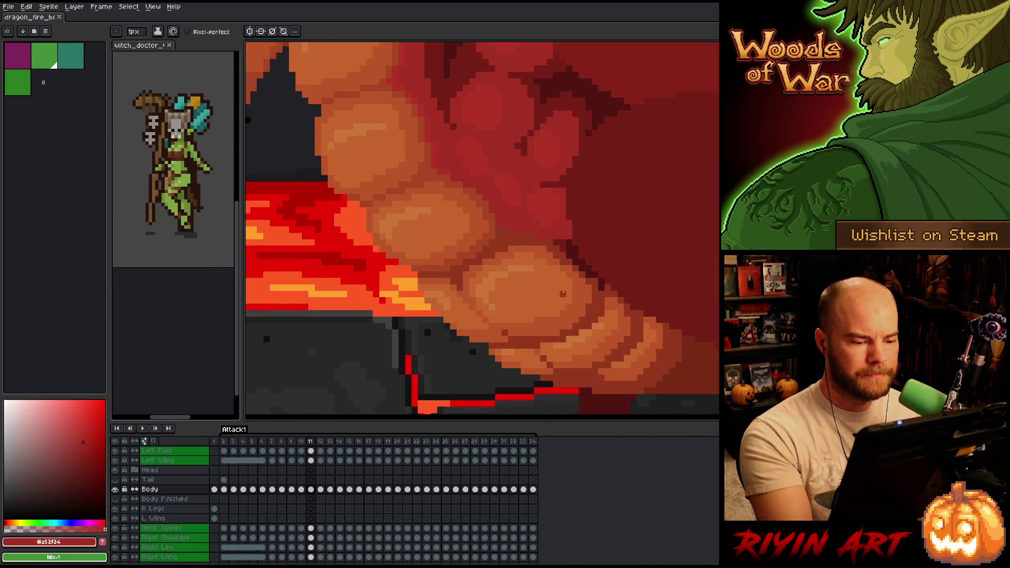
Step: Eyedrop belly and body tones, ending with the lighter belly orange #bb5629 as foreground colour
{"action": "left_click", "coordinate": [555, 293], "text": "alt"}
{"action": "key", "text": "space"}
{"action": "left_click_drag", "start_coordinate": [618, 308], "coordinate": [686, 309]}
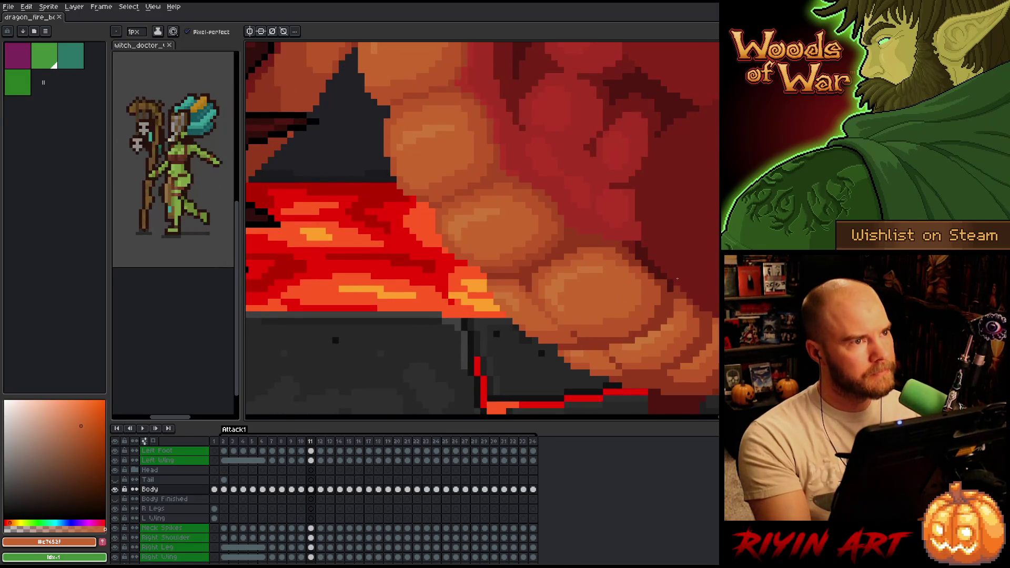
{"action": "key", "text": "space"}
{"action": "left_click_drag", "start_coordinate": [677, 277], "coordinate": [689, 269]}
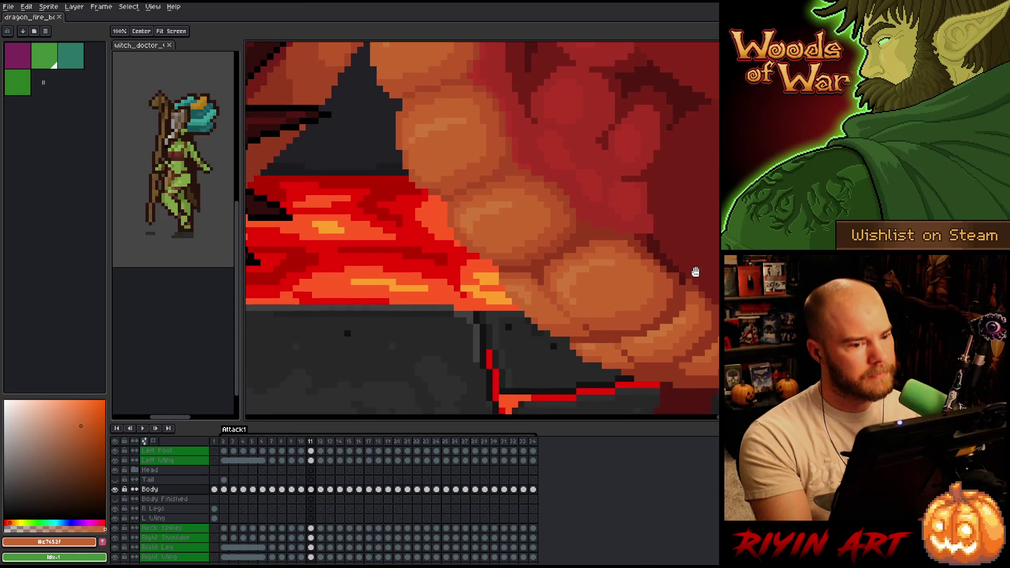
{"action": "left_click", "coordinate": [644, 179], "text": "alt"}
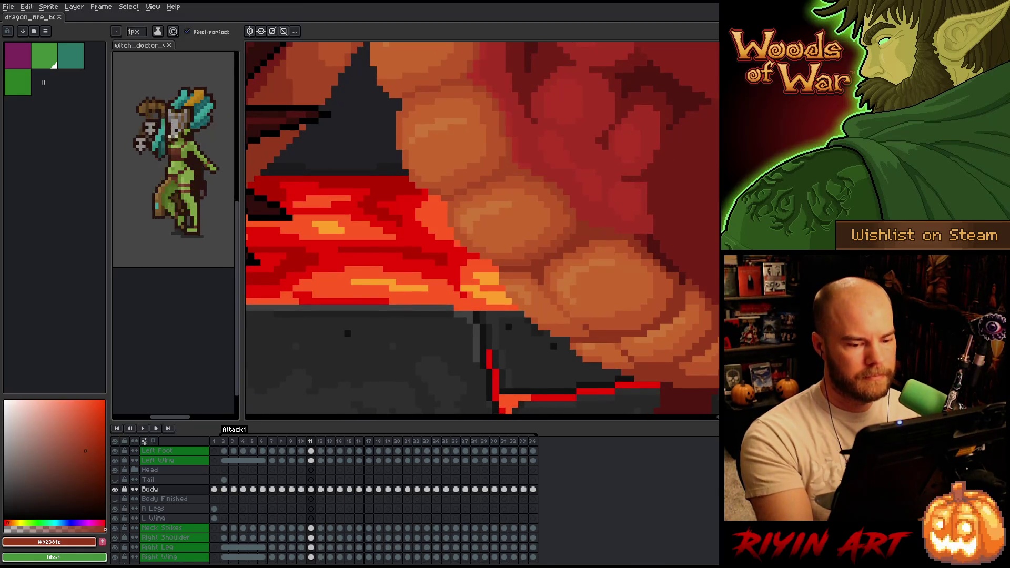
{"action": "key", "text": "space"}
{"action": "left_click_drag", "start_coordinate": [731, 300], "coordinate": [699, 289]}
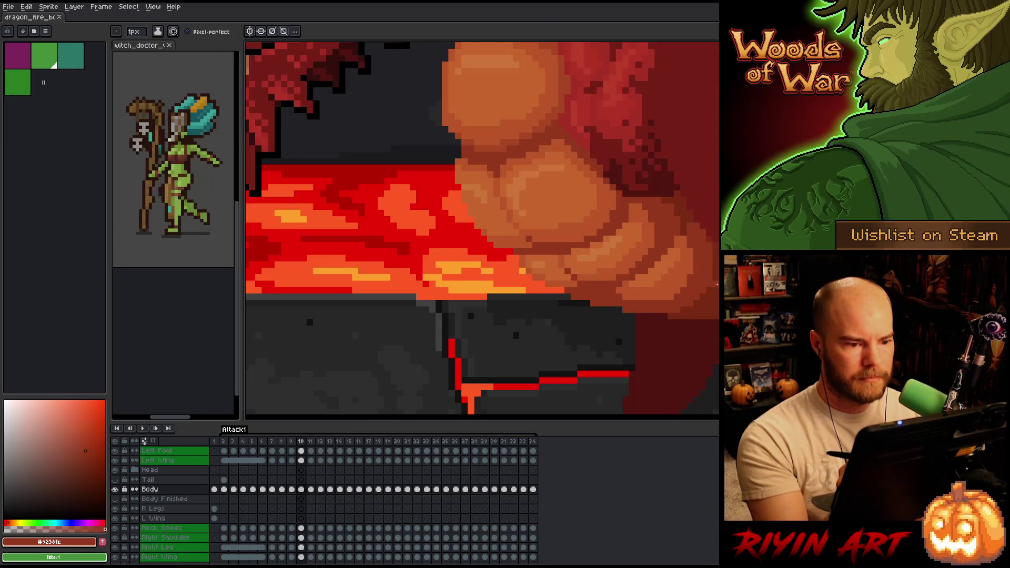
{"action": "left_click", "coordinate": [611, 258], "text": "alt"}
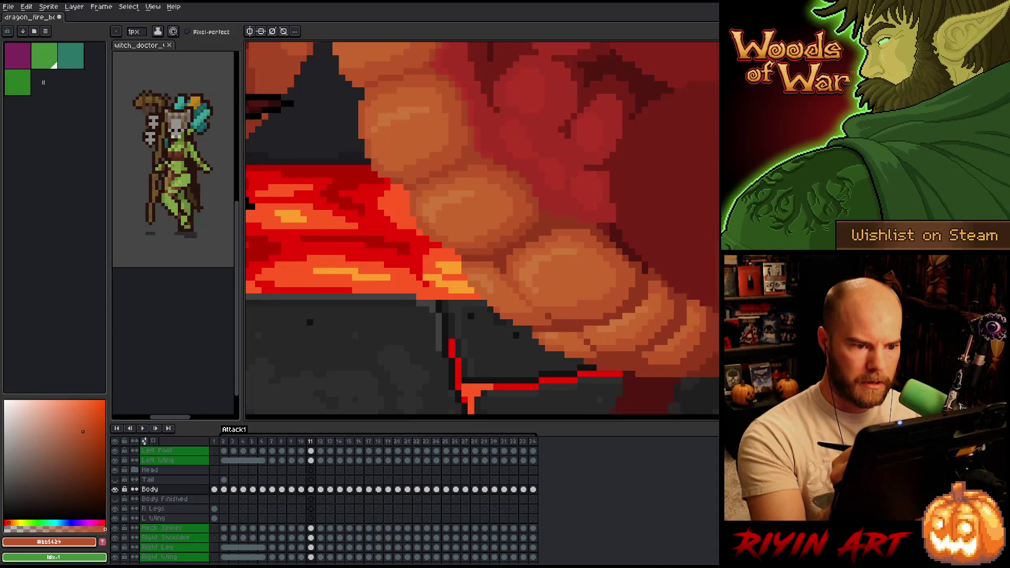
{"action": "left_click", "coordinate": [577, 240], "text": "alt"}
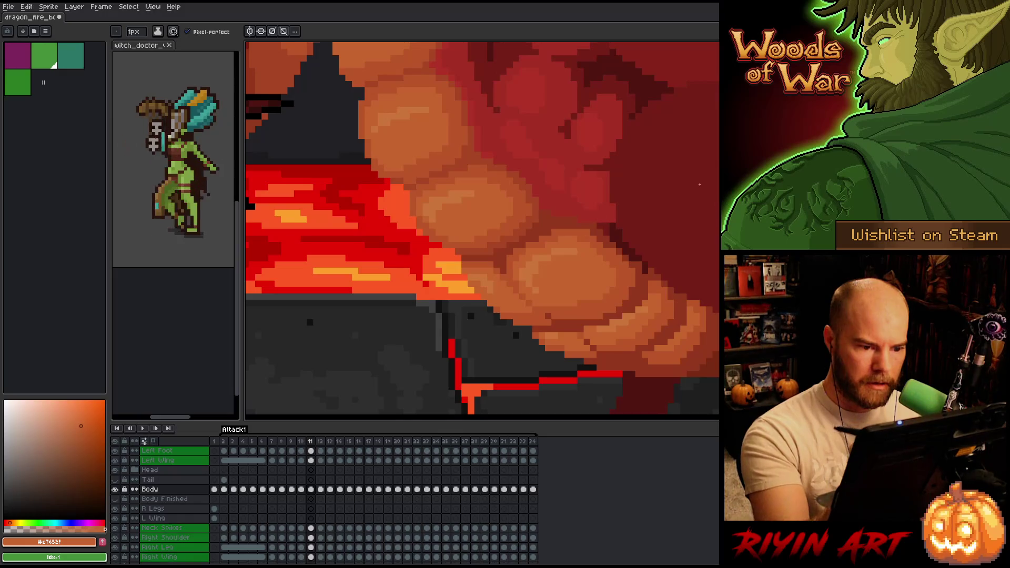
Step: Flip repeatedly between frames 10 and 11 to check the belly plates, then save the file
{"action": "key", "text": "Left"}
{"action": "key", "text": "Right"}
{"action": "key", "text": "Left"}
{"action": "key", "text": "Right"}
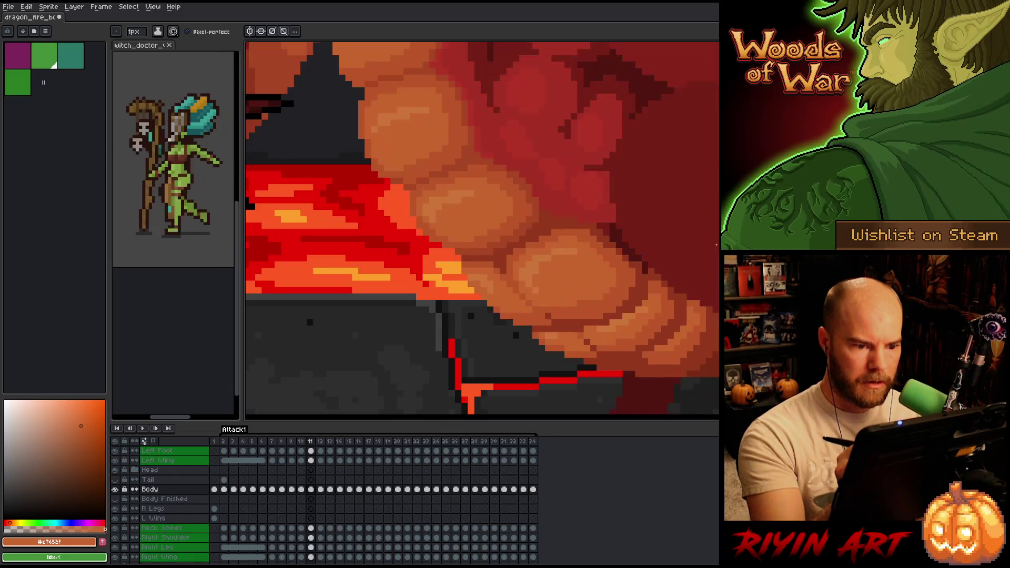
{"action": "key", "text": "Left"}
{"action": "key", "text": "Right"}
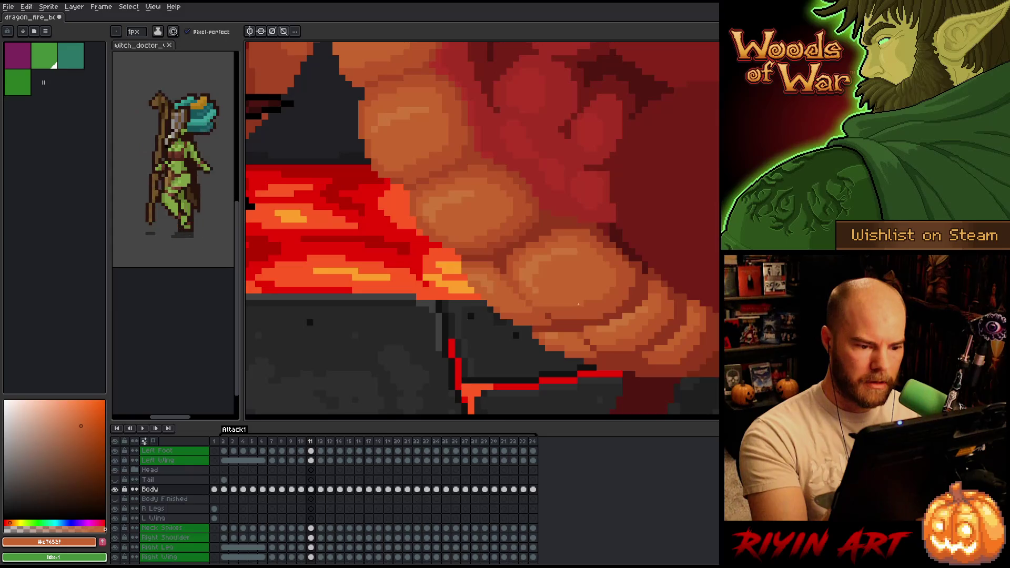
{"action": "key", "text": "Left"}
{"action": "key", "text": "Right"}
{"action": "key", "text": "Left"}
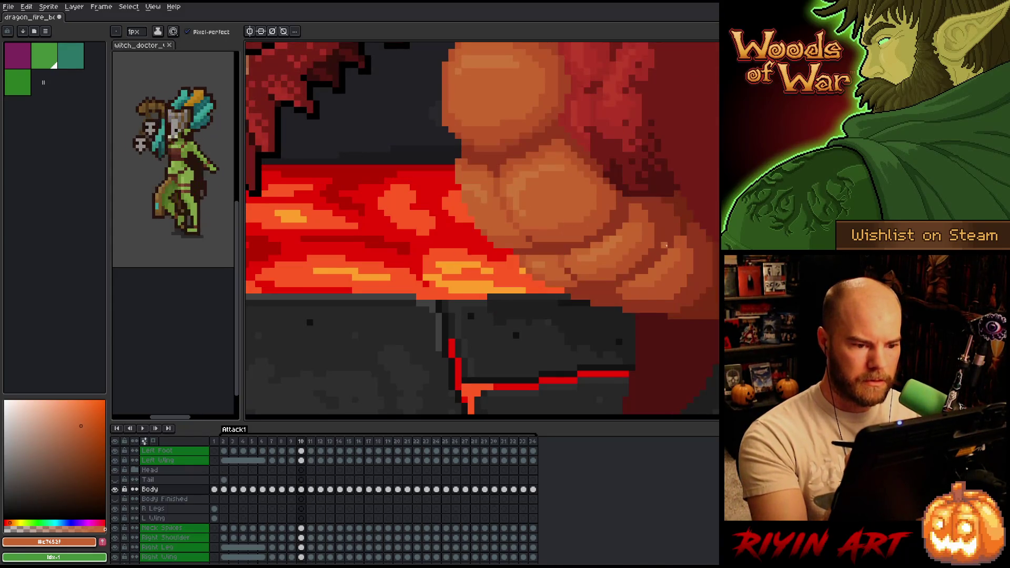
{"action": "key", "text": "Right"}
{"action": "key", "text": "Left"}
{"action": "key", "text": "Right"}
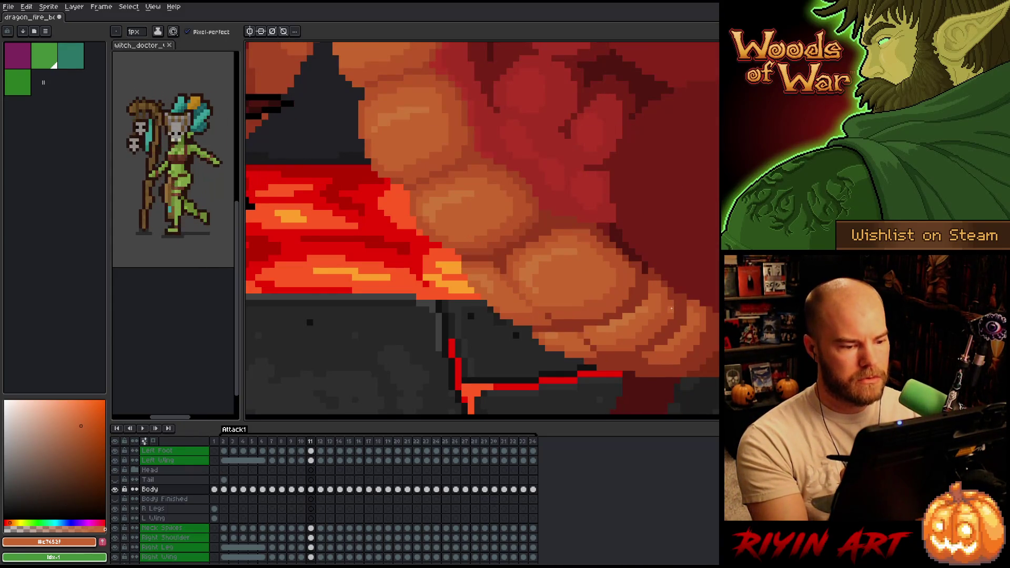
{"action": "key", "text": "Left"}
{"action": "key", "text": "Right"}
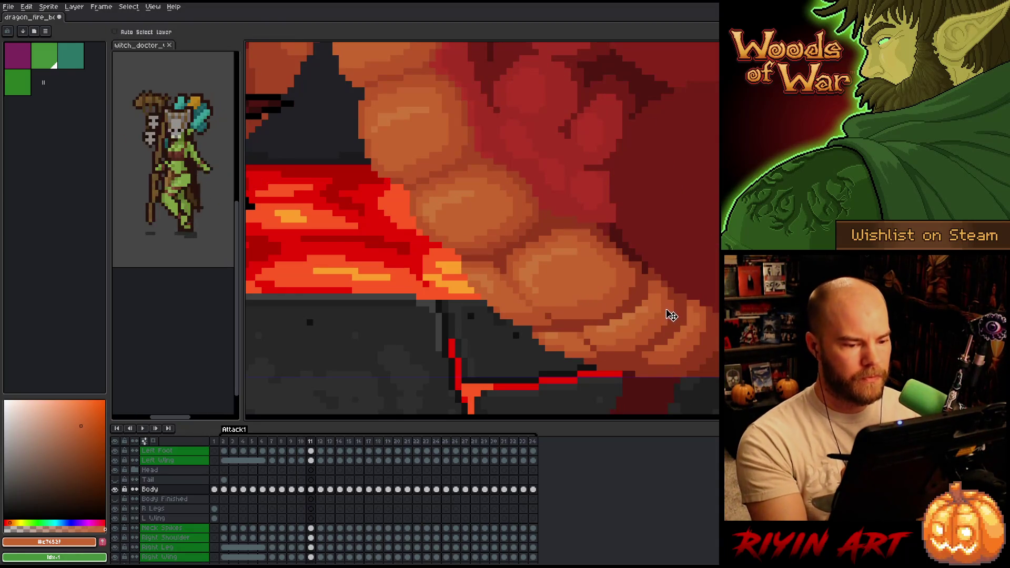
{"action": "key", "text": "Left"}
{"action": "key", "text": "Right"}
{"action": "key", "text": "Left"}
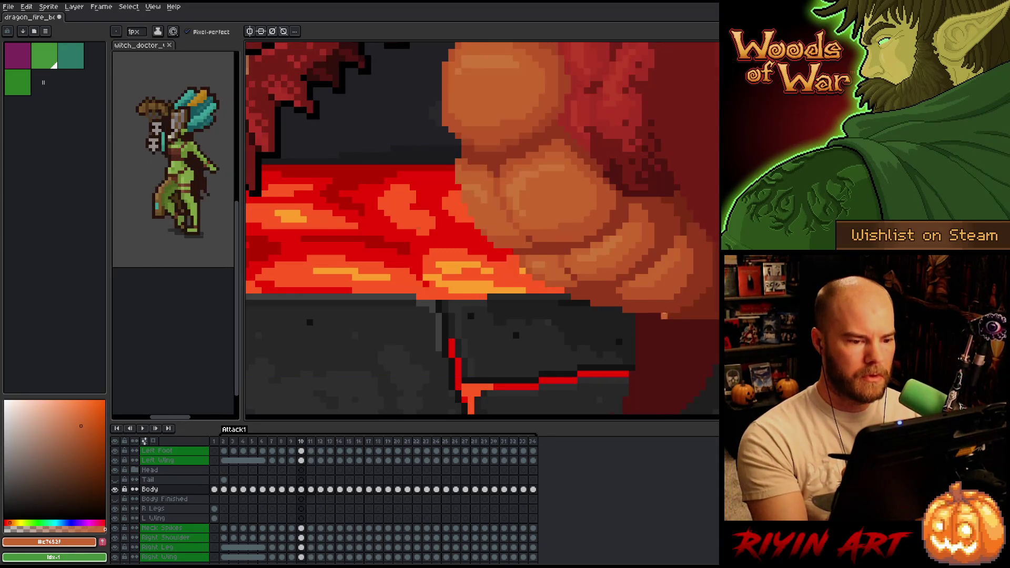
{"action": "key", "text": "Right"}
{"action": "key", "text": "Left"}
{"action": "key", "text": "Right"}
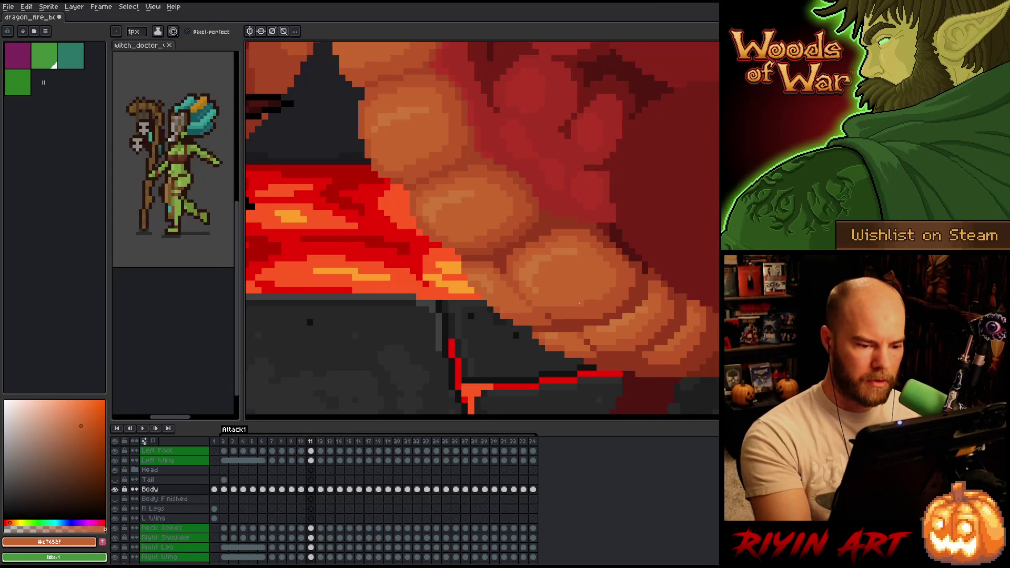
{"action": "key", "text": "ctrl+s"}
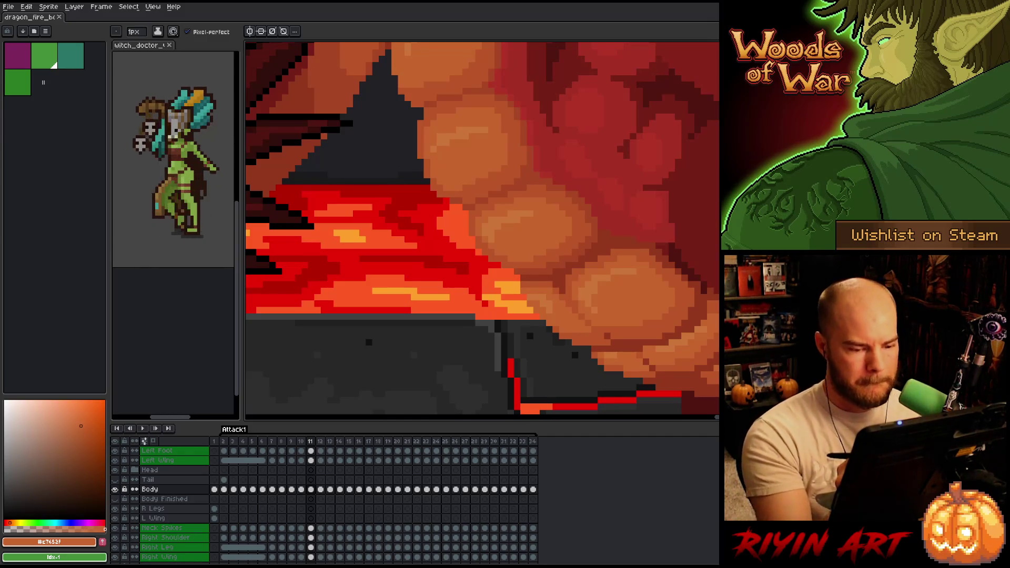
Step: Recheck the belly plates across frames 10 and 11, then zoom out to frame the dragon's head
{"action": "key", "text": "Left"}
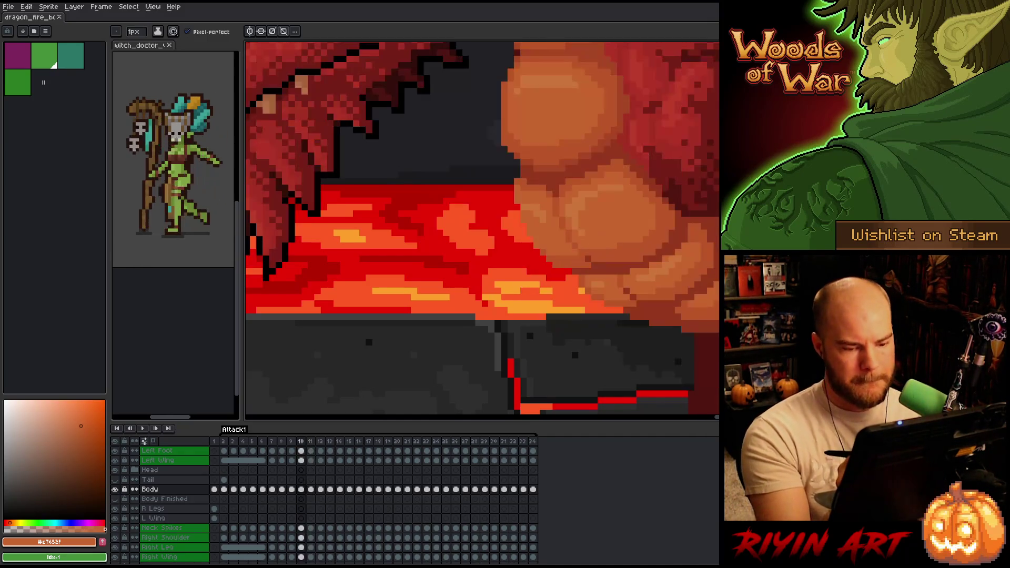
{"action": "key", "text": "Right"}
{"action": "key", "text": "Left"}
{"action": "key", "text": "Right"}
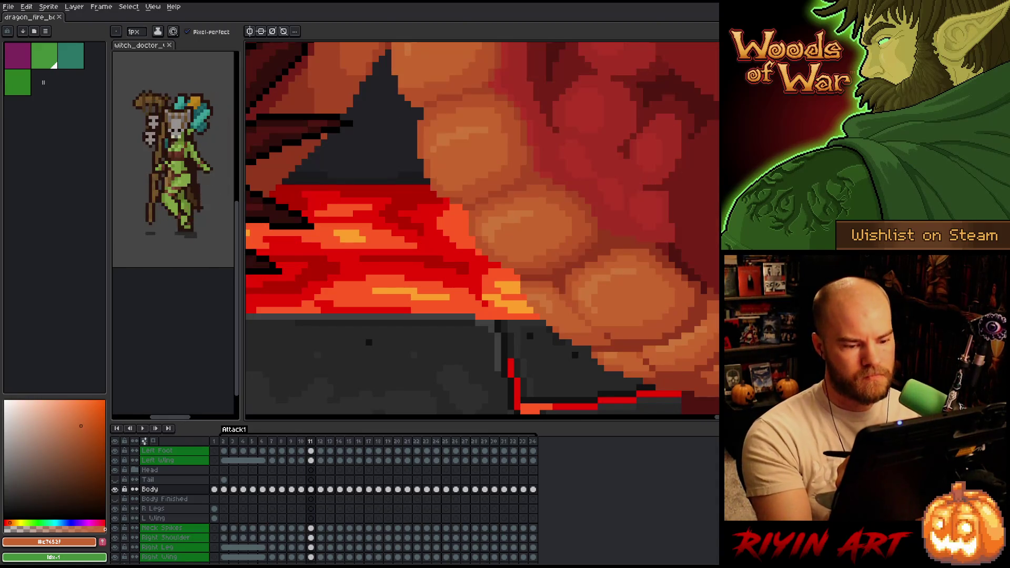
{"action": "key", "text": "Left"}
{"action": "key", "text": "Right"}
{"action": "key", "text": "Left"}
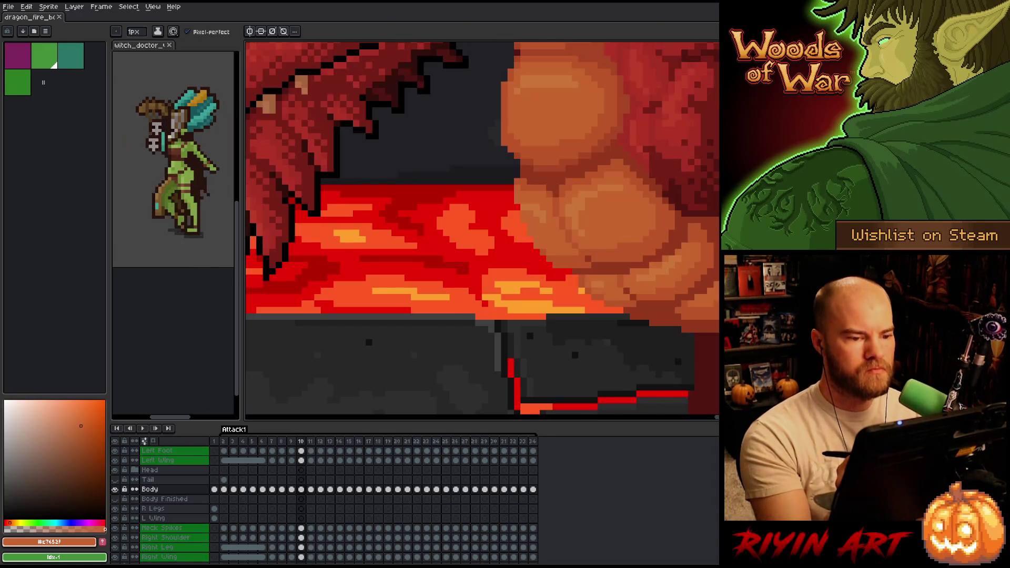
{"action": "key", "text": "Right"}
{"action": "key", "text": "Left"}
{"action": "key", "text": "Right"}
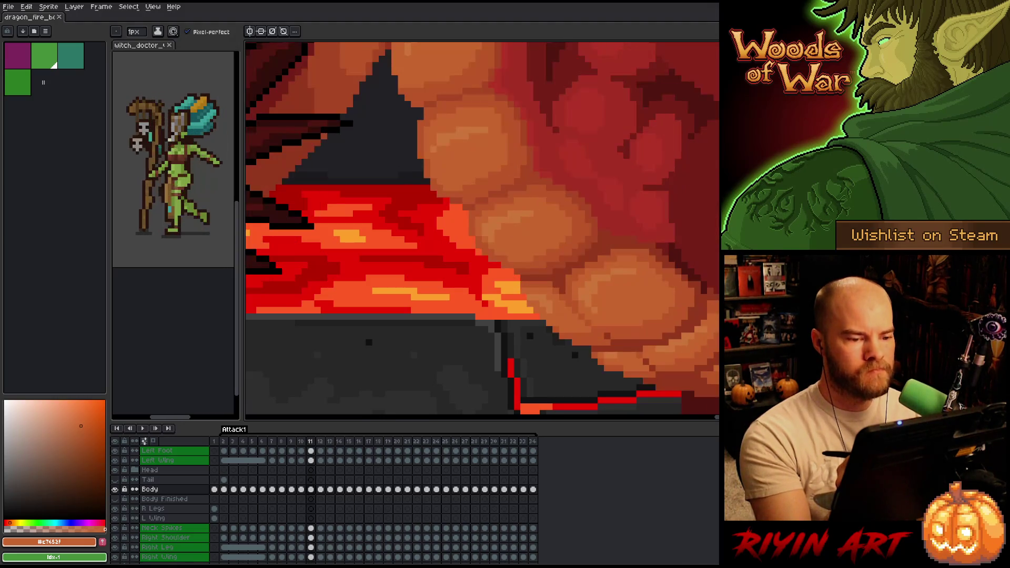
{"action": "key", "text": "Left"}
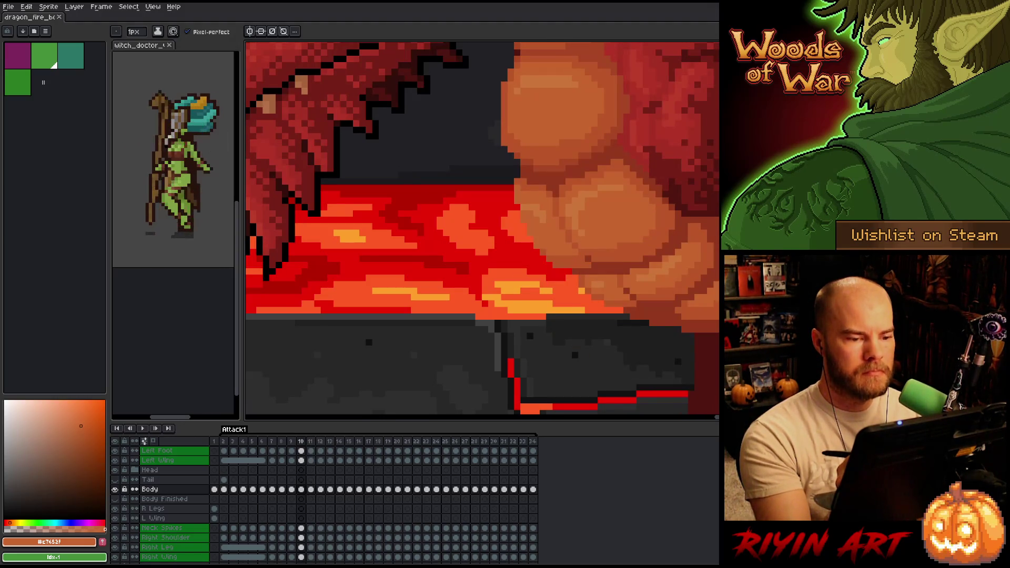
{"action": "key", "text": "Right"}
{"action": "key", "text": "Left"}
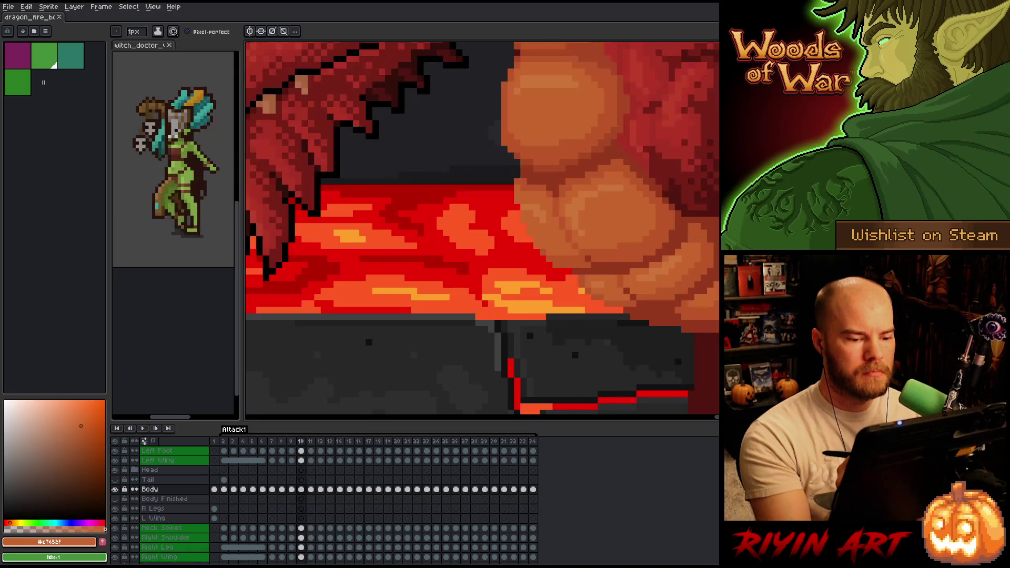
{"action": "key", "text": "Right"}
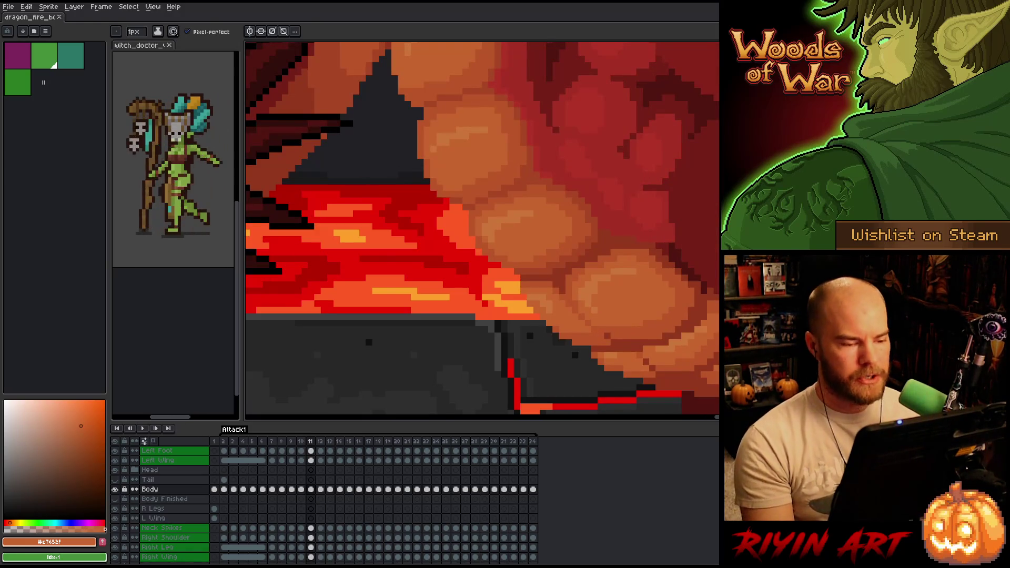
{"action": "scroll", "coordinate": [710, 269], "scroll_direction": "down", "scroll_amount": 3}
{"action": "key", "text": "Left"}
{"action": "key", "text": "Right"}
{"action": "mouse_move", "coordinate": [709, 269]}
{"action": "left_mouse_down"}
{"action": "mouse_move", "coordinate": [399, 343]}
{"action": "mouse_move", "coordinate": [552, 298]}
{"action": "left_mouse_up"}
Step: Zoom into the belly on frame 11 and sample a lighter belly-plate orange
{"action": "key", "text": "Left"}
{"action": "key", "text": "Right"}
{"action": "key", "text": "Left"}
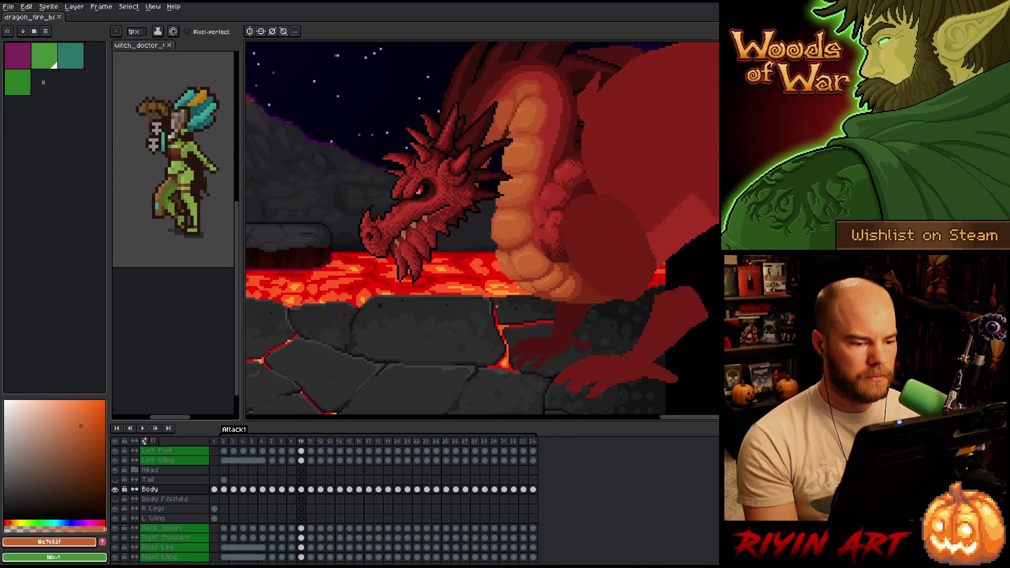
{"action": "scroll", "coordinate": [521, 252], "scroll_direction": "up", "scroll_amount": 3}
{"action": "key", "text": "Right"}
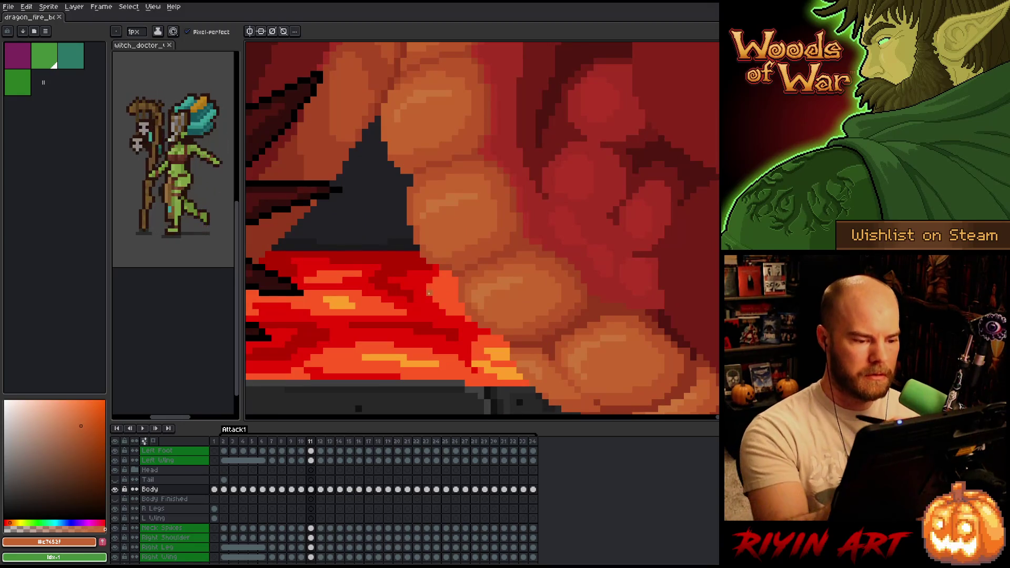
{"action": "key", "text": "alt"}
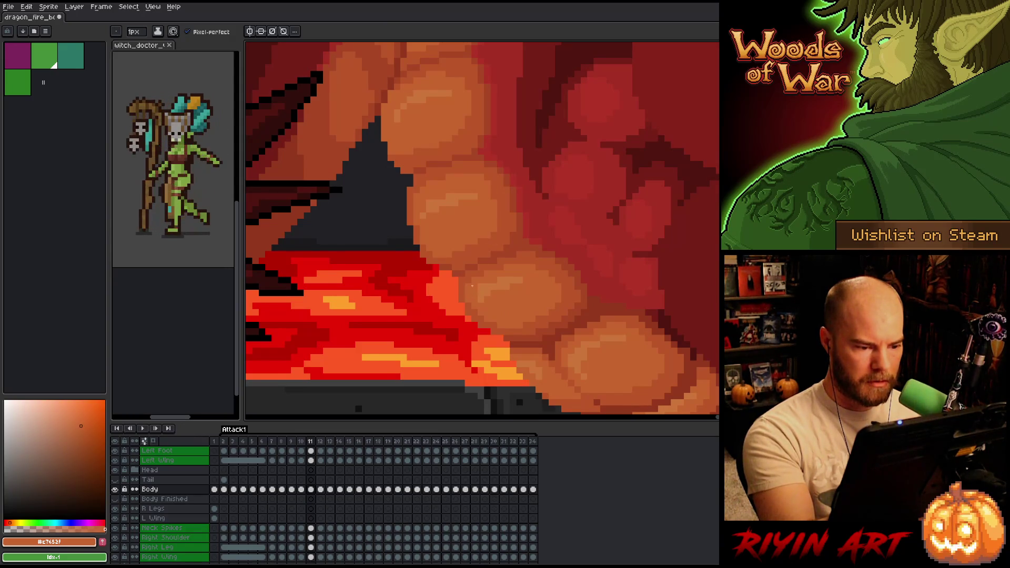
{"action": "key", "text": "Left"}
{"action": "key", "text": "Right"}
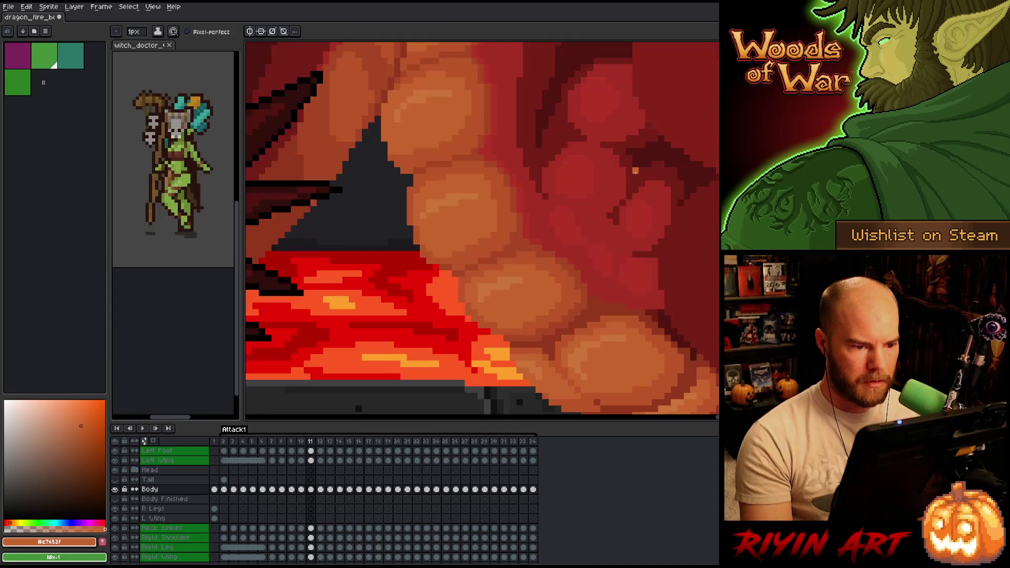
{"action": "key", "text": "Left"}
{"action": "key", "text": "Right"}
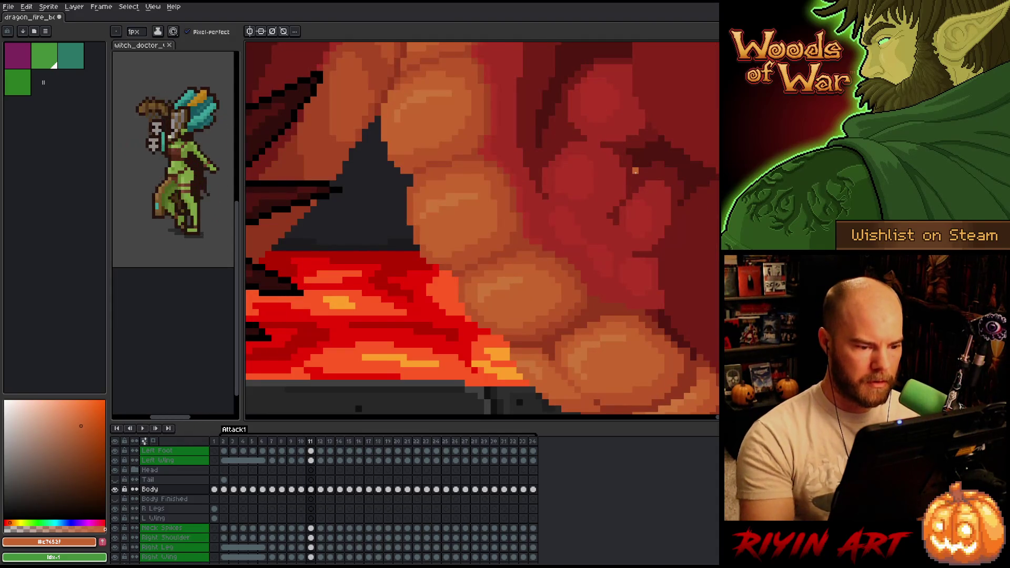
{"action": "left_click", "coordinate": [485, 286], "text": "alt"}
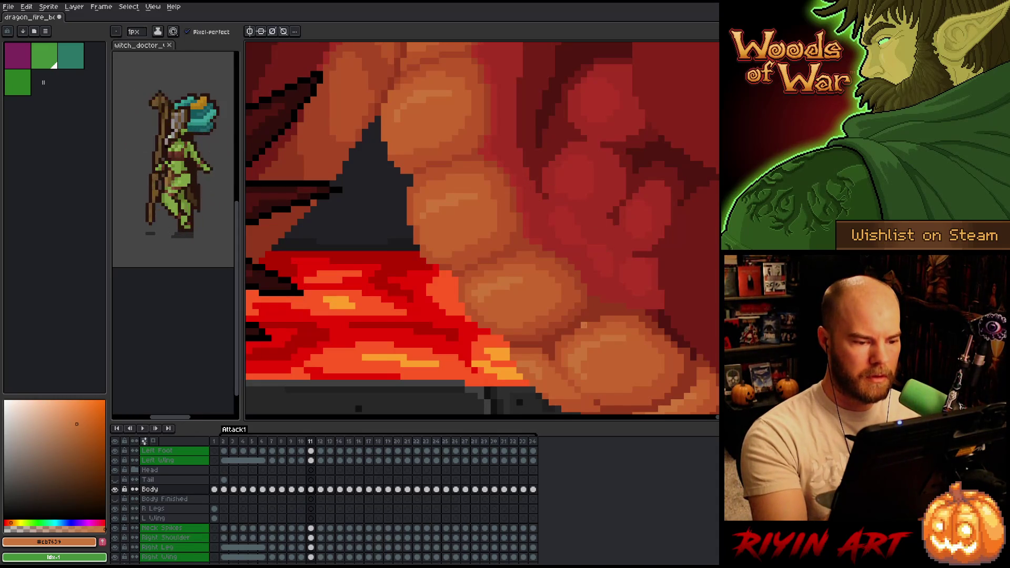
Step: Sample the #c7652f, dark orange and mid-orange belly-plate shades with the Pencil active
{"action": "scroll", "coordinate": [622, 228], "scroll_direction": "down", "scroll_amount": 2}
{"action": "scroll", "coordinate": [623, 229], "scroll_direction": "up", "scroll_amount": 2}
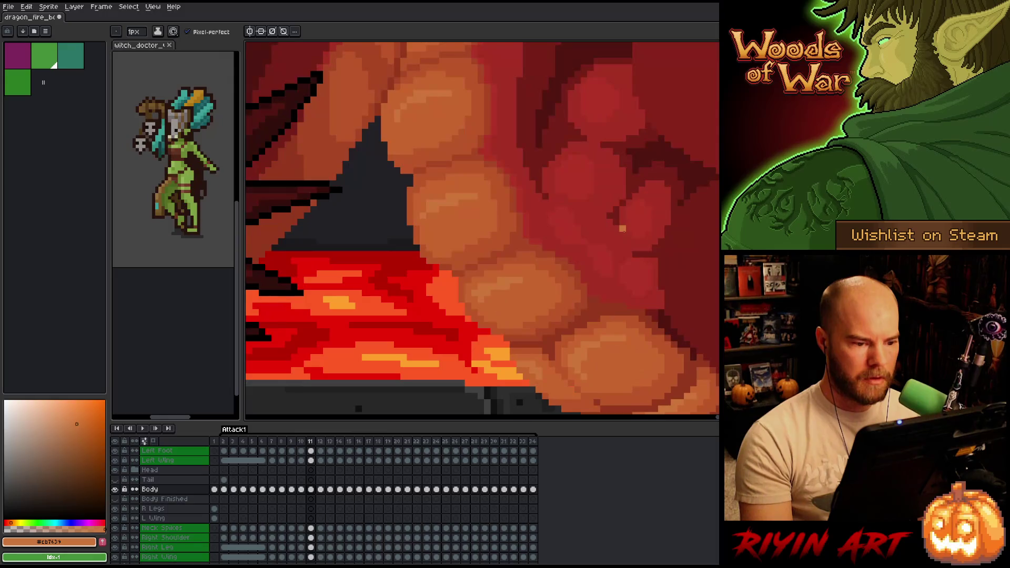
{"action": "scroll", "coordinate": [622, 229], "scroll_direction": "down", "scroll_amount": 2}
{"action": "scroll", "coordinate": [623, 228], "scroll_direction": "up", "scroll_amount": 2}
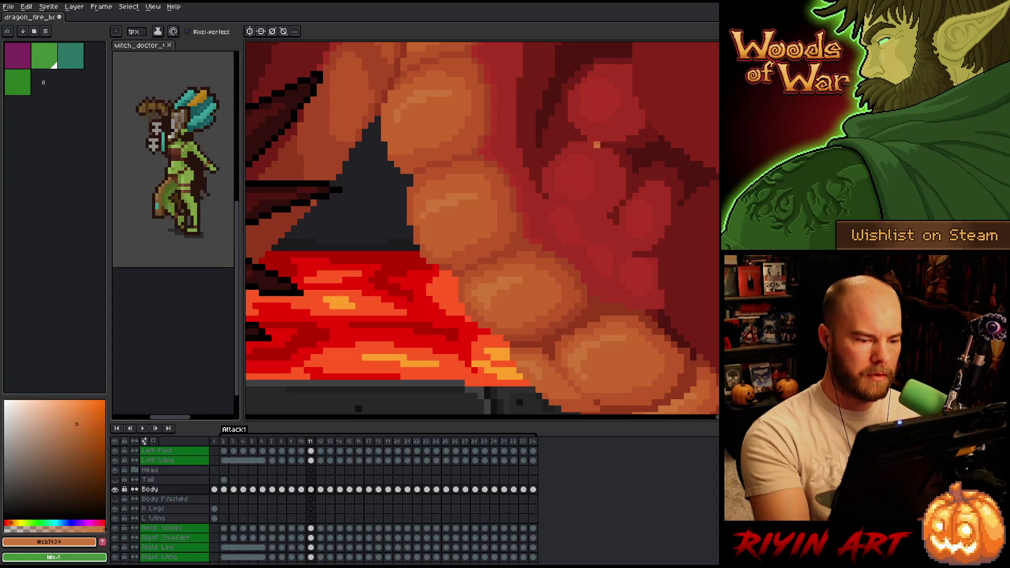
{"action": "left_click", "coordinate": [514, 302], "text": "alt"}
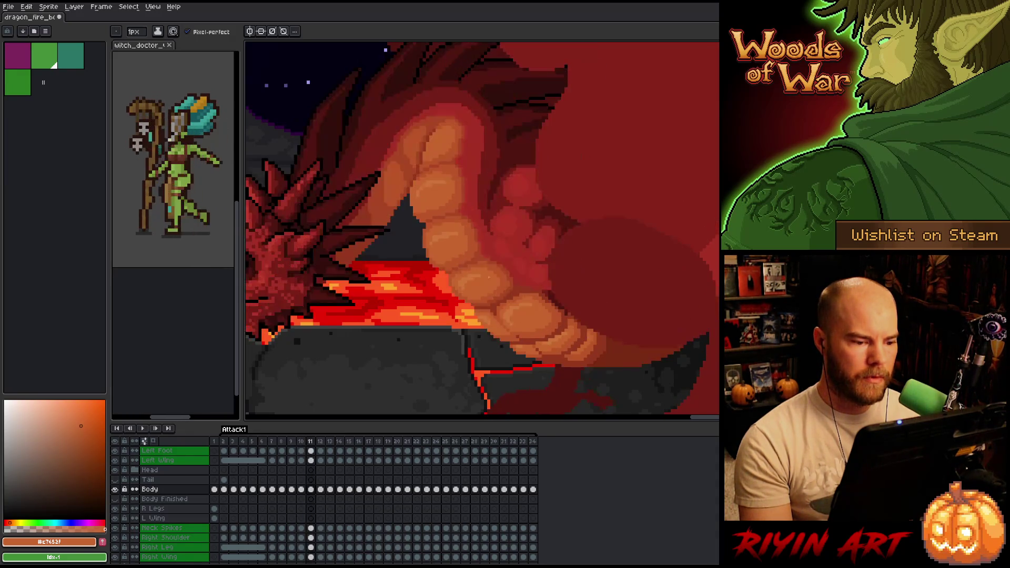
{"action": "scroll", "coordinate": [488, 274], "scroll_direction": "up", "scroll_amount": 3}
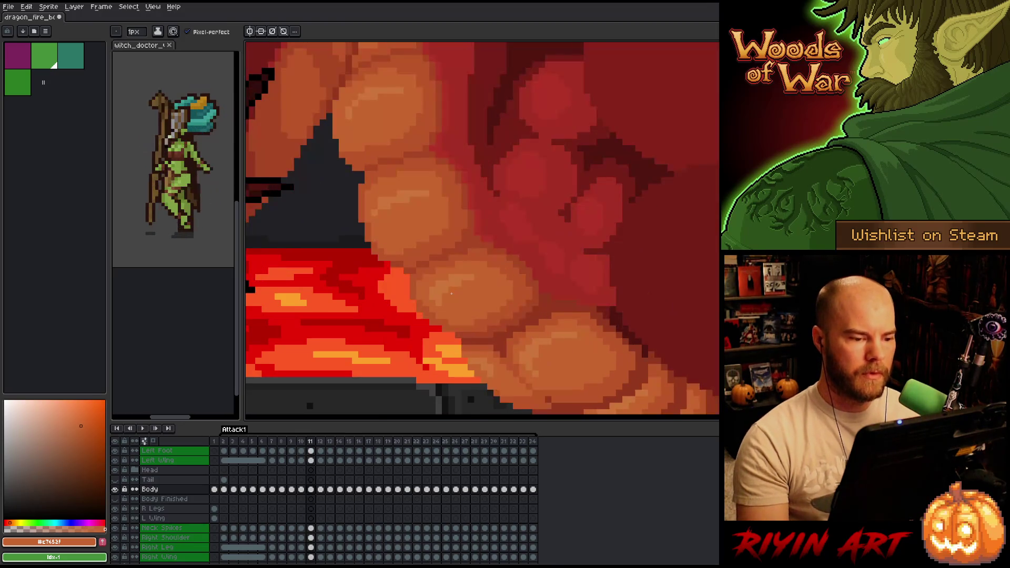
{"action": "left_click", "coordinate": [497, 238], "text": "alt"}
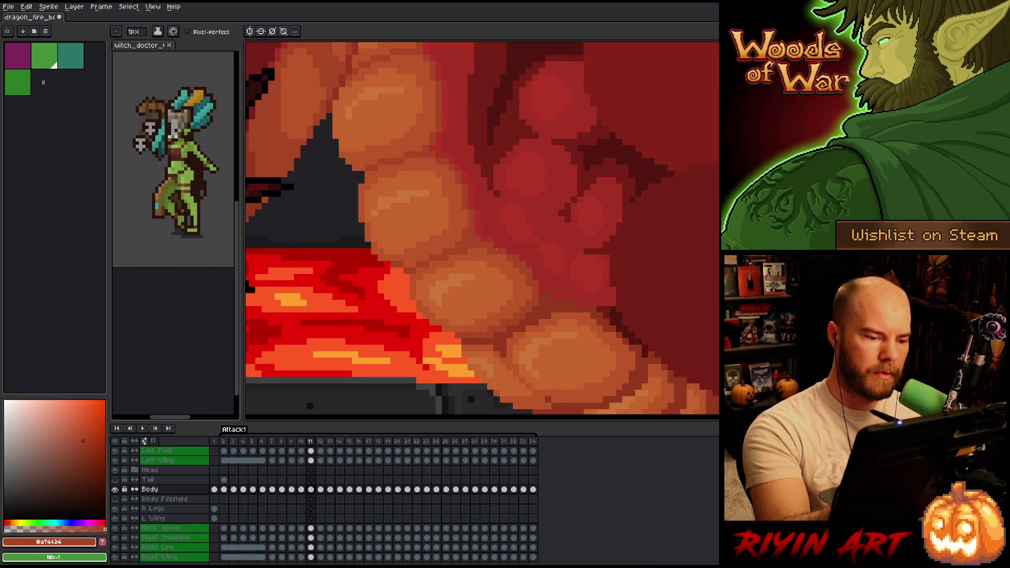
{"action": "key", "text": "b"}
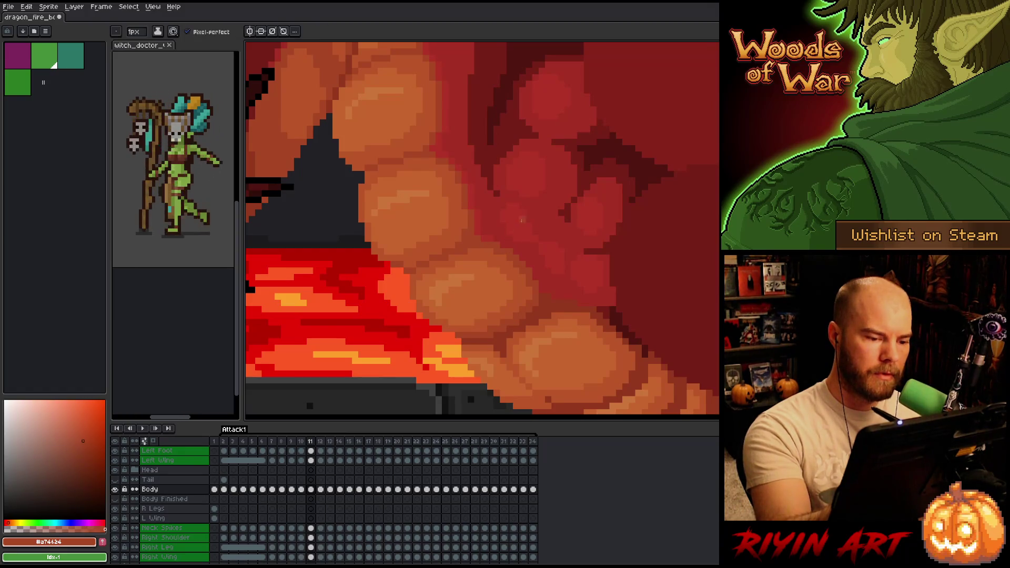
{"action": "left_click", "coordinate": [526, 274], "text": "alt"}
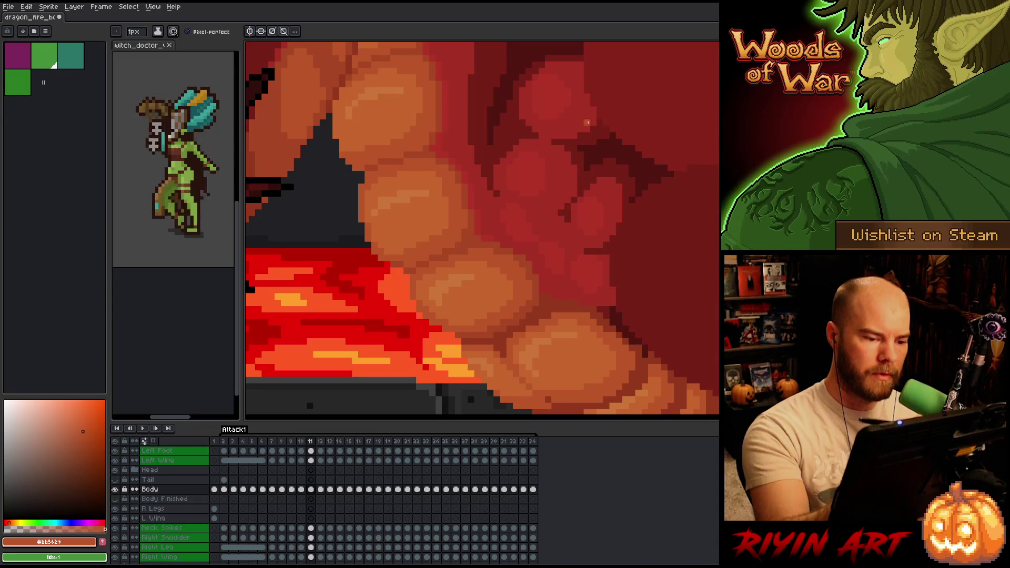
Step: Flip between frames 10 and 11 and resample the dark orange belly shade
{"action": "key", "text": "Left"}
{"action": "key", "text": "Left"}
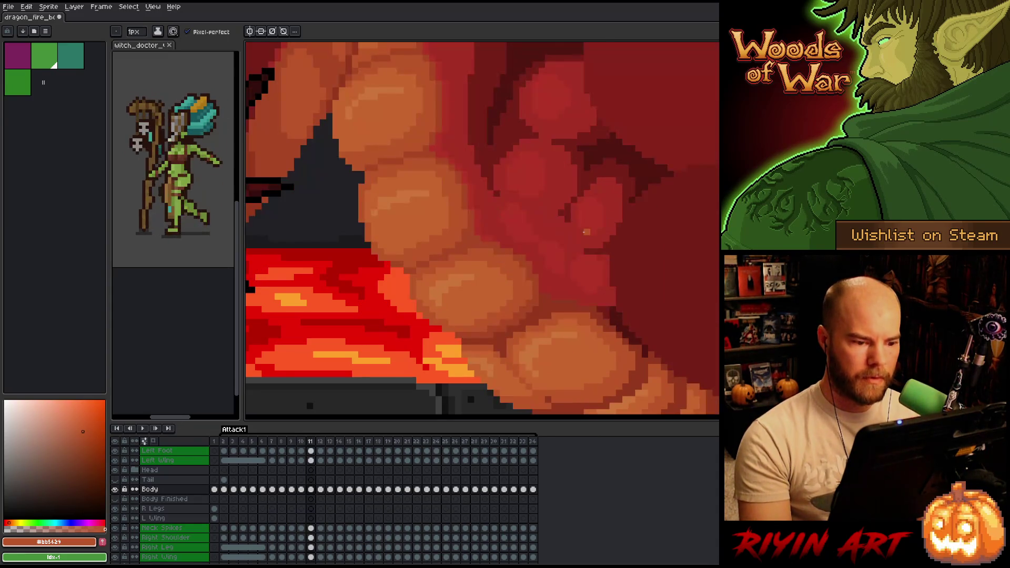
{"action": "key", "text": "Right"}
{"action": "key", "text": "Right"}
{"action": "key", "text": "Left"}
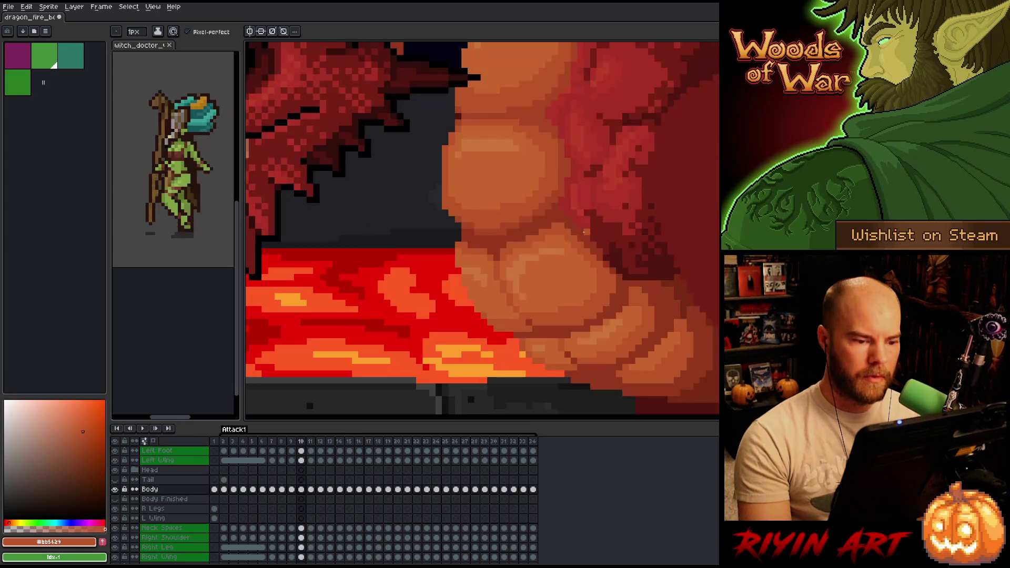
{"action": "key", "text": "Right"}
{"action": "key", "text": "Left"}
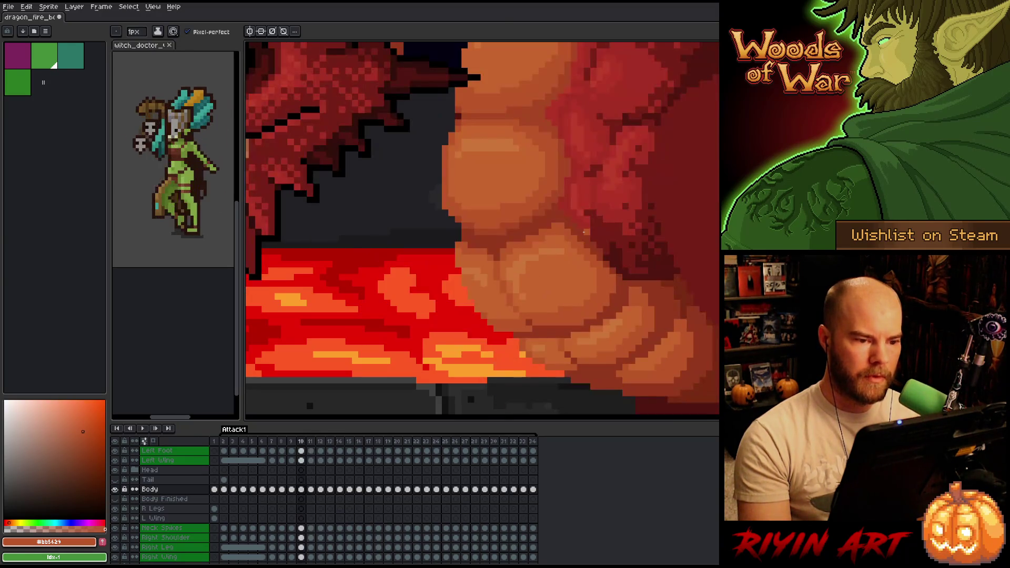
{"action": "key", "text": "Right"}
{"action": "key", "text": "Left"}
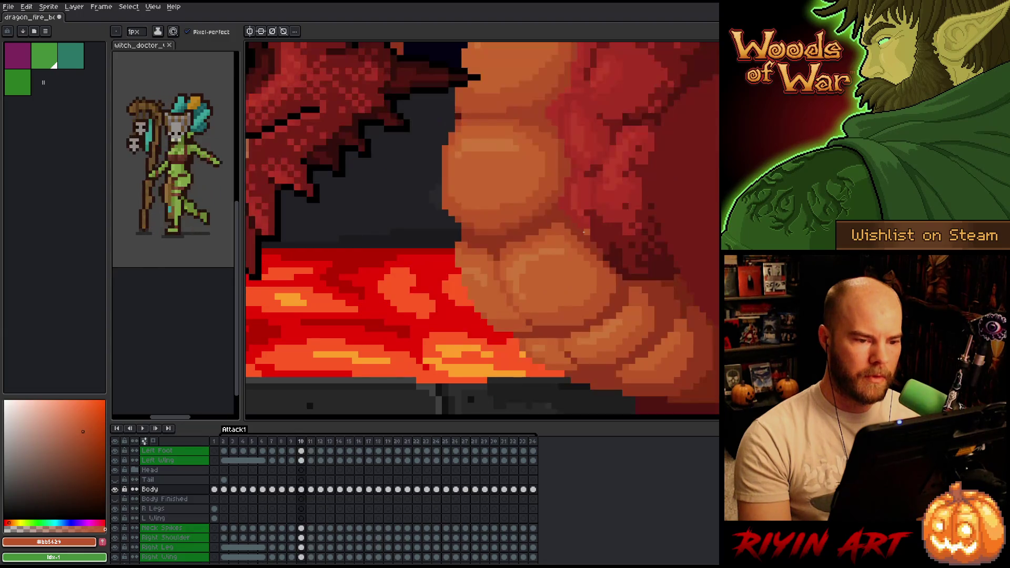
{"action": "key", "text": "Right"}
{"action": "left_click", "coordinate": [524, 255], "text": "alt"}
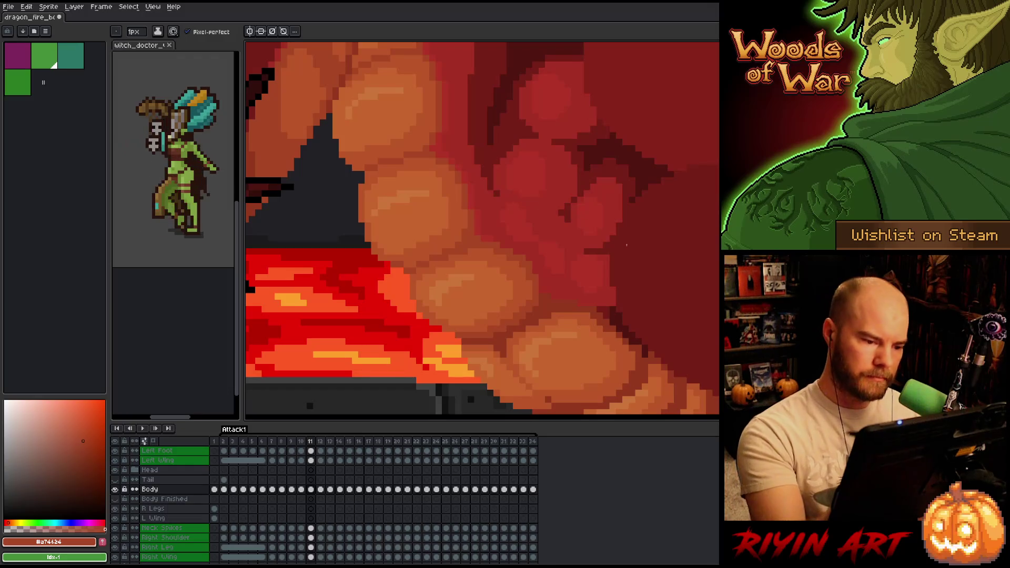
Step: Compare frame 11's belly with frame 10, then sample the light orange plate colour
{"action": "key", "text": "Left"}
{"action": "key", "text": "Right"}
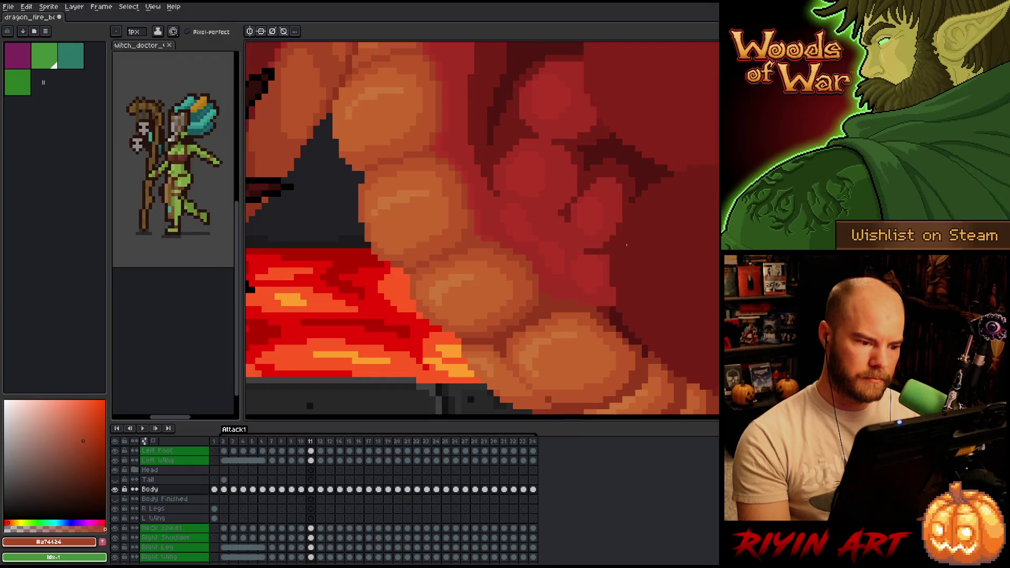
{"action": "key", "text": "Left"}
{"action": "key", "text": "Right"}
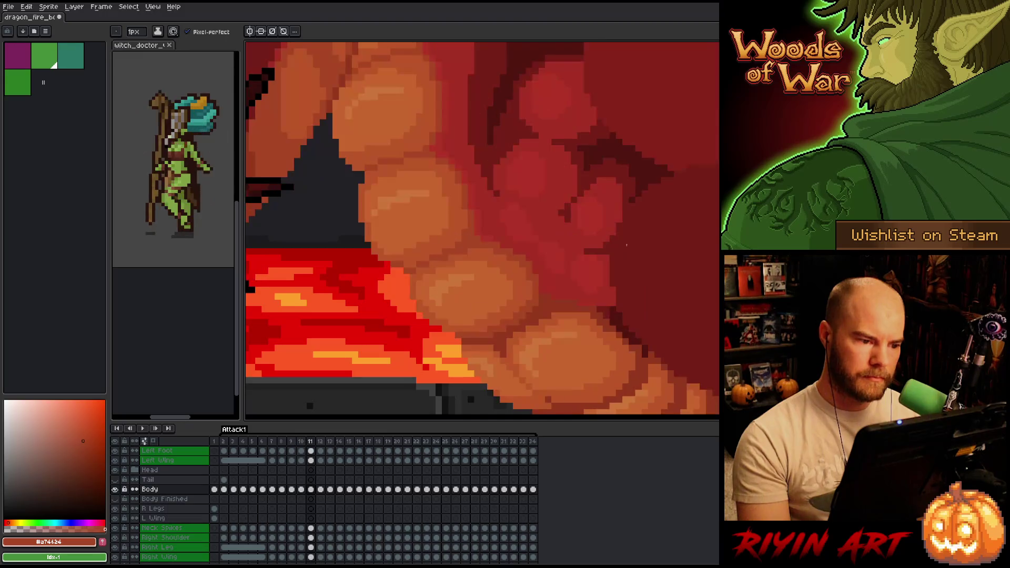
{"action": "key", "text": "Left"}
{"action": "key", "text": "Right"}
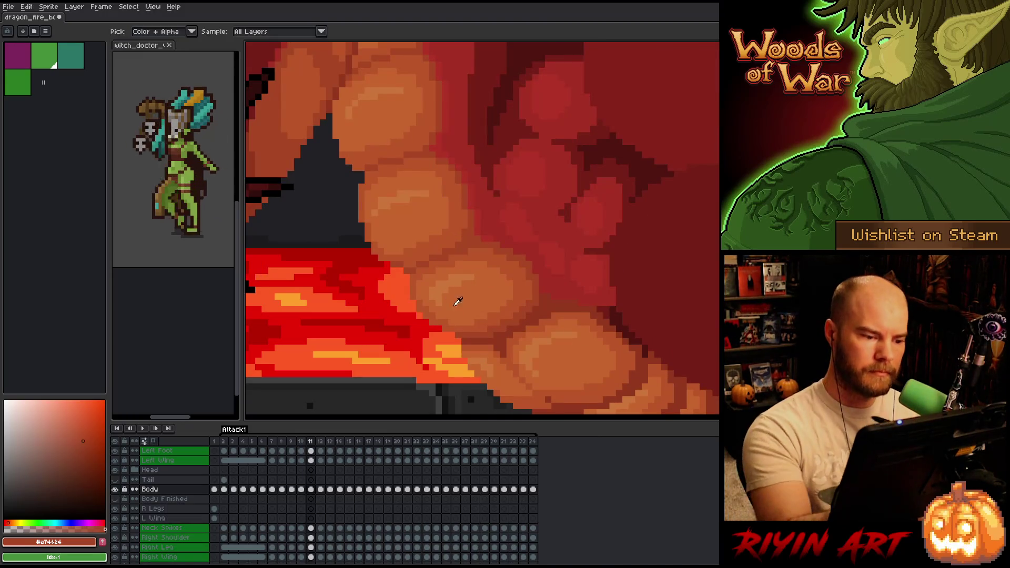
{"action": "left_click", "coordinate": [434, 313], "text": "alt"}
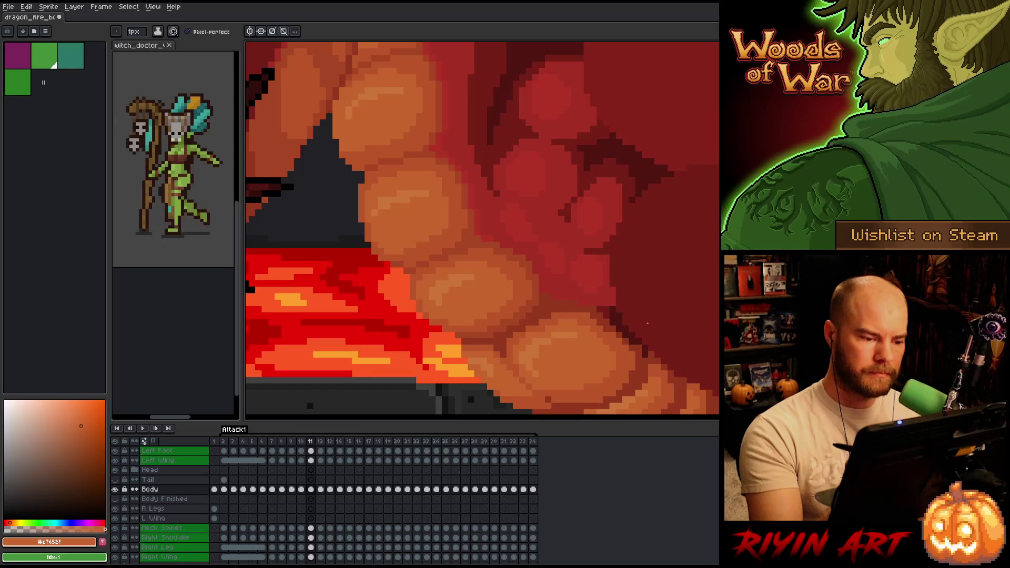
Step: Flip repeatedly between frames 10 and 11 to compare the belly shading
{"action": "key", "text": "Left"}
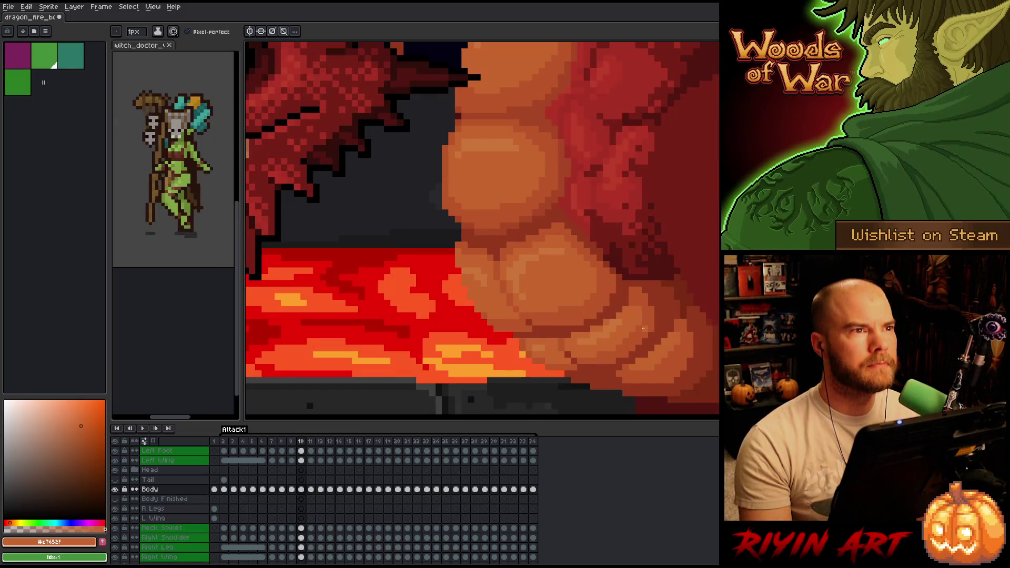
{"action": "key", "text": "Right"}
{"action": "key", "text": "Left"}
{"action": "key", "text": "Right"}
{"action": "key", "text": "Left"}
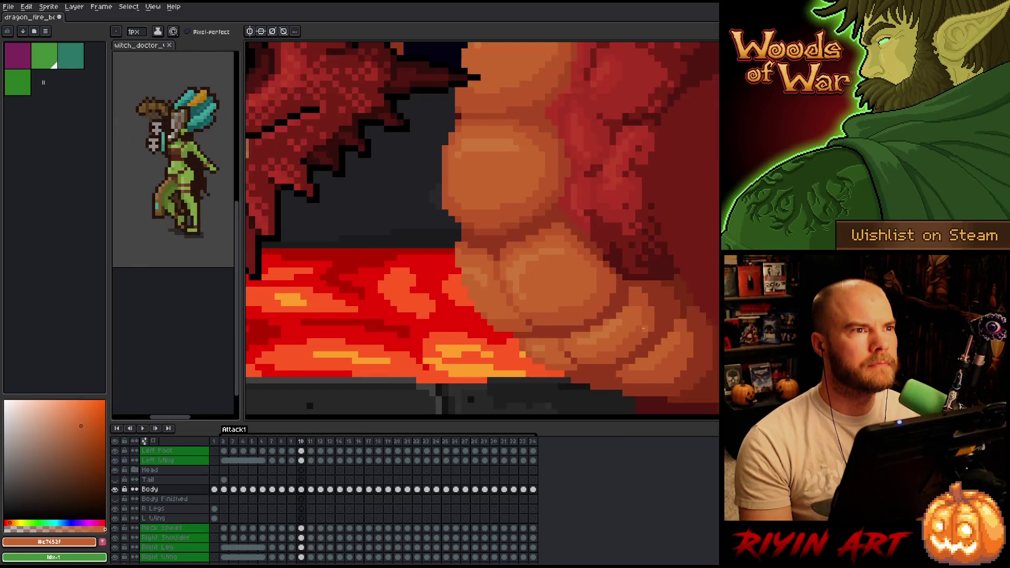
{"action": "key", "text": "Right"}
{"action": "key", "text": "Left"}
{"action": "key", "text": "Right"}
{"action": "key", "text": "Left"}
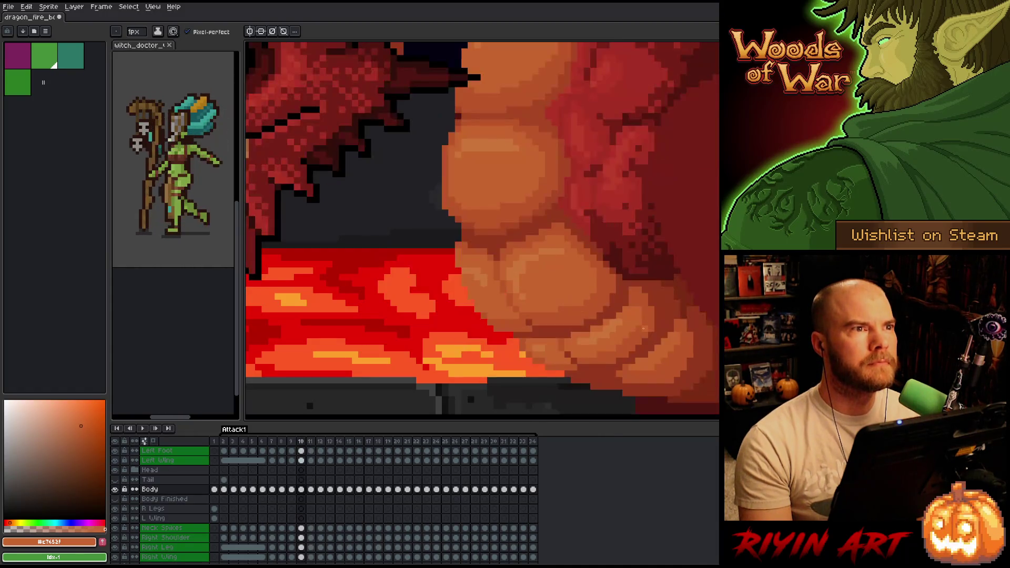
{"action": "key", "text": "Right"}
{"action": "key", "text": "Left"}
{"action": "key", "text": "Right"}
{"action": "key", "text": "Left"}
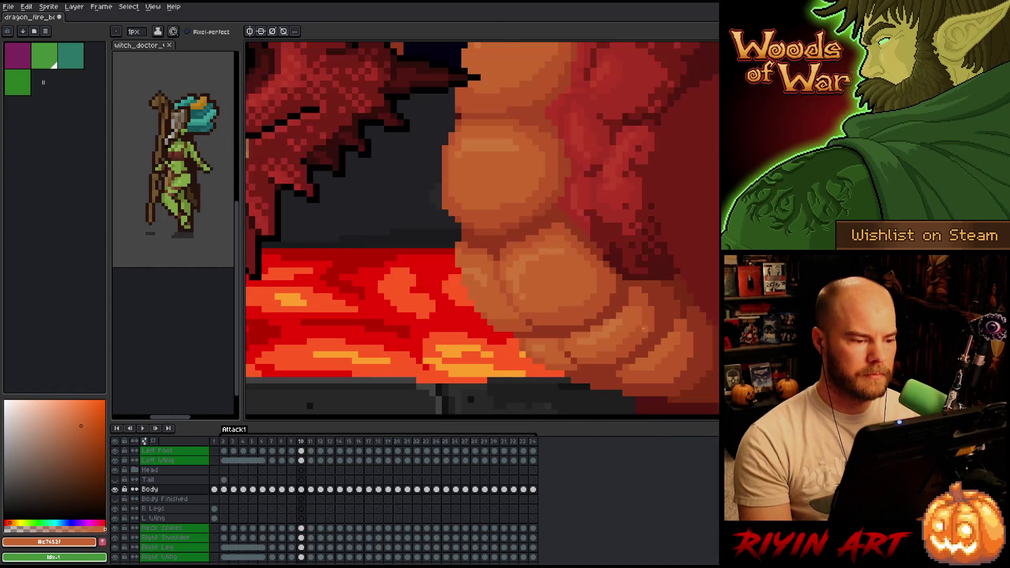
{"action": "key", "text": "Right"}
Step: Zoom out to review the full dragon while stepping between frames 10 and 11
{"action": "scroll", "coordinate": [643, 329], "scroll_direction": "down", "scroll_amount": 3}
{"action": "key", "text": "Left"}
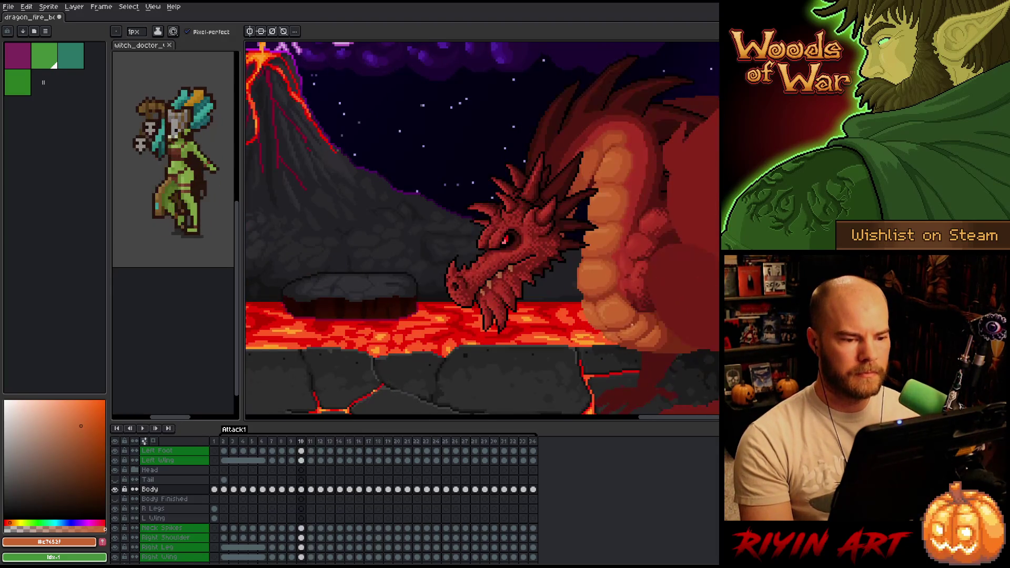
{"action": "key", "text": "Right"}
{"action": "key", "text": "Right"}
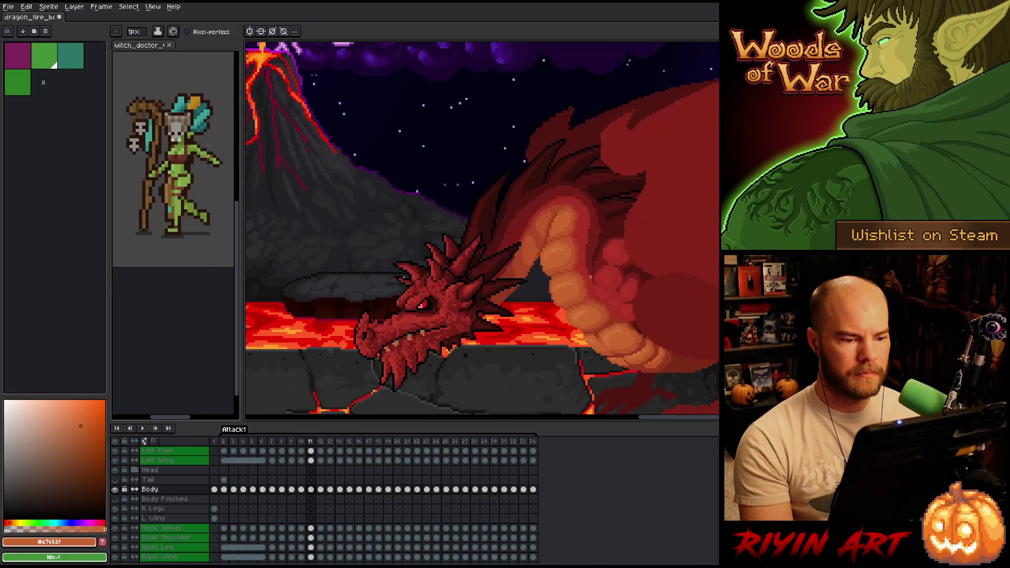
{"action": "scroll", "coordinate": [565, 266], "scroll_direction": "up", "scroll_amount": 3}
{"action": "scroll", "coordinate": [579, 294], "scroll_direction": "down", "scroll_amount": 2}
{"action": "scroll", "coordinate": [573, 326], "scroll_direction": "up", "scroll_amount": 3}
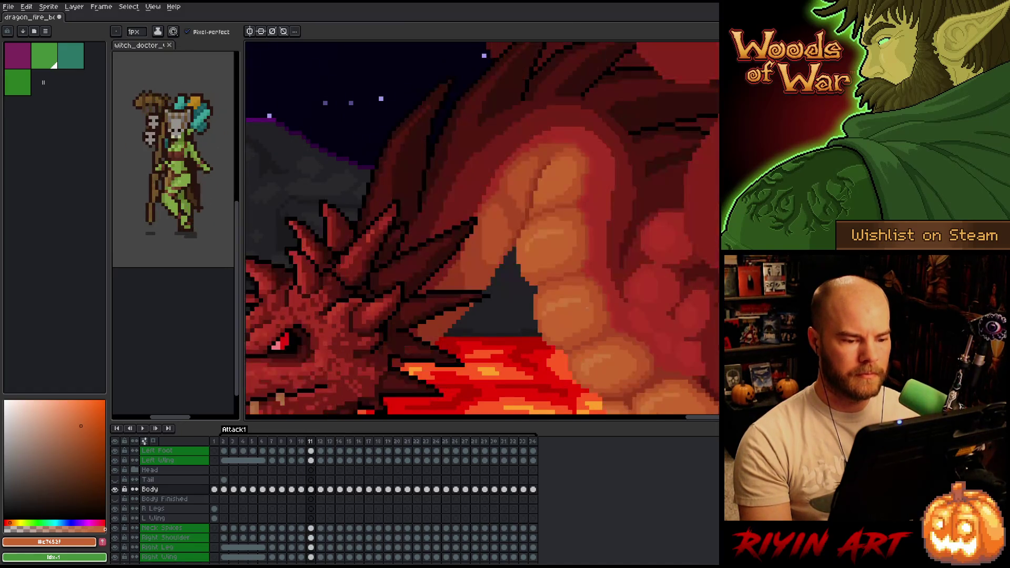
Step: Sample the mid-orange belly colour with the Pencil and recheck frame 10 against frame 11
{"action": "key", "text": "m"}
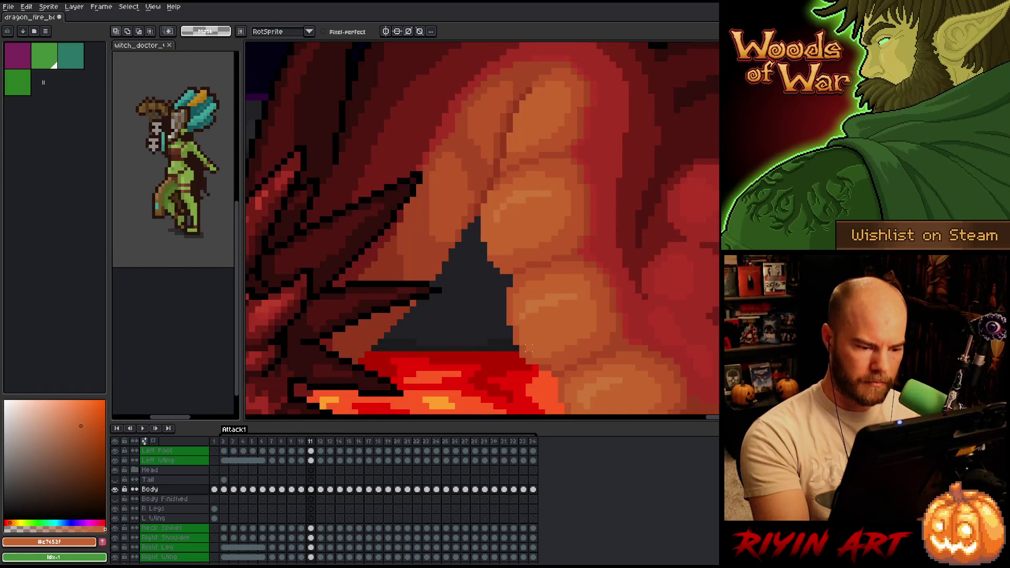
{"action": "key", "text": "b"}
{"action": "left_click", "coordinate": [542, 355], "text": "alt"}
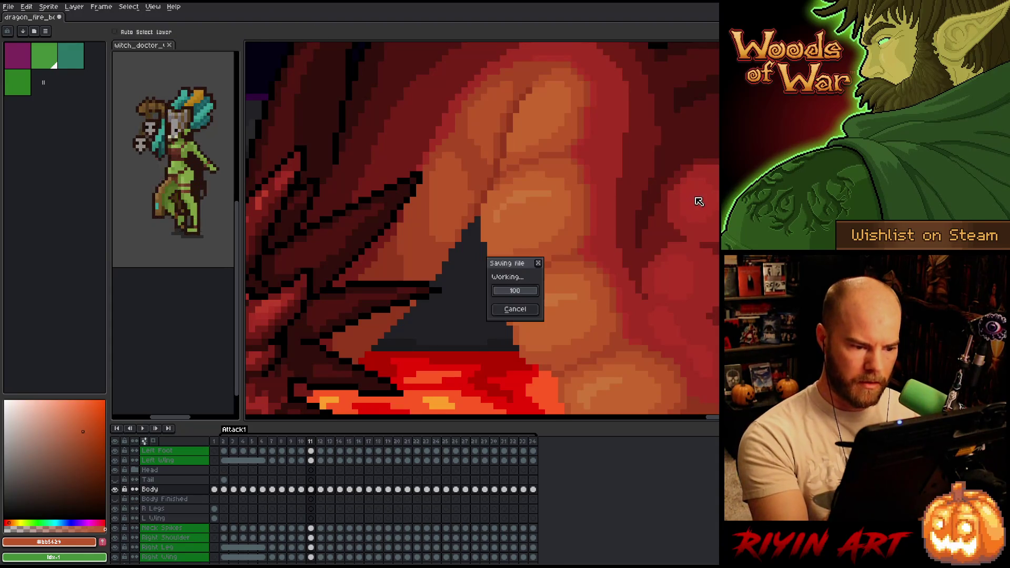
{"action": "key", "text": "comma"}
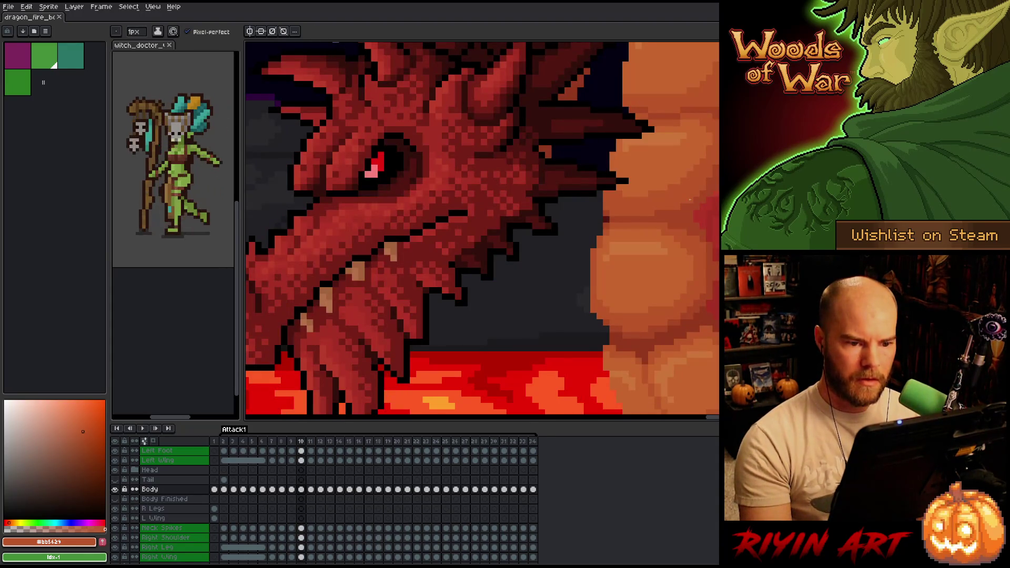
{"action": "key", "text": "period"}
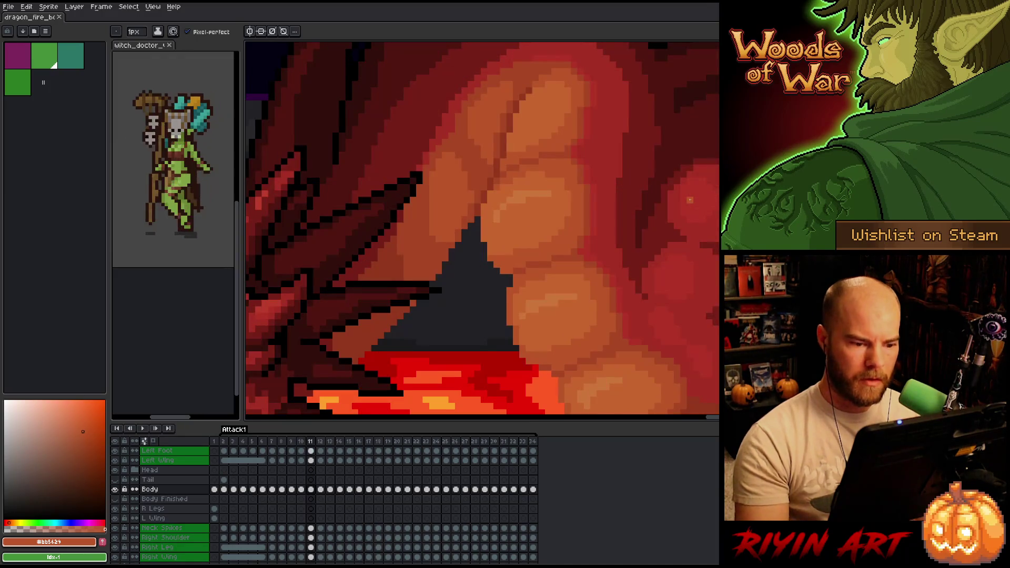
{"action": "key", "text": "q"}
{"action": "mouse_move", "coordinate": [579, 314]}
{"action": "left_mouse_down"}
{"action": "mouse_move", "coordinate": [532, 294]}
{"action": "mouse_move", "coordinate": [558, 322]}
{"action": "left_mouse_up"}
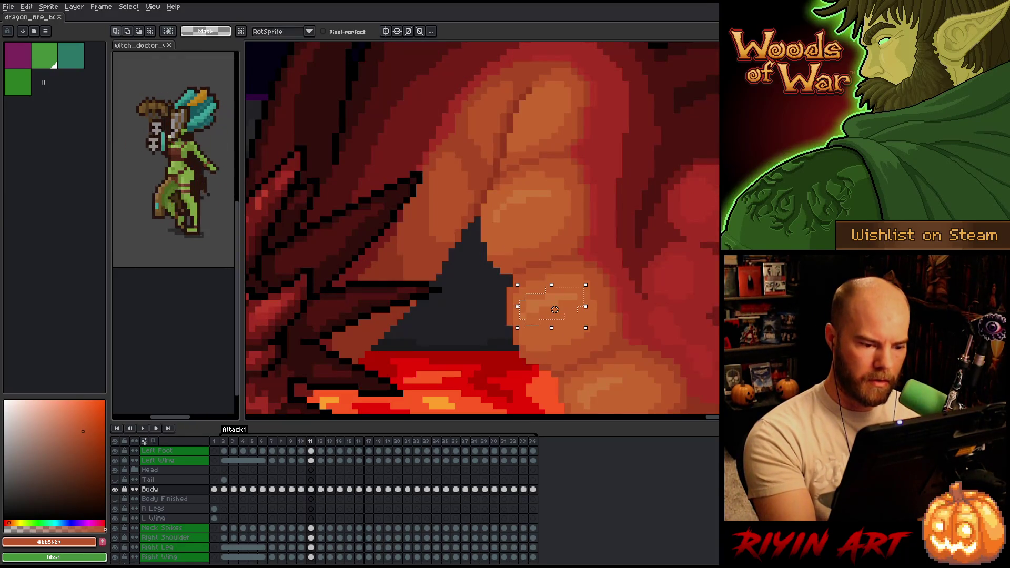
{"action": "key", "text": "ctrl+d"}
{"action": "key", "text": "b"}
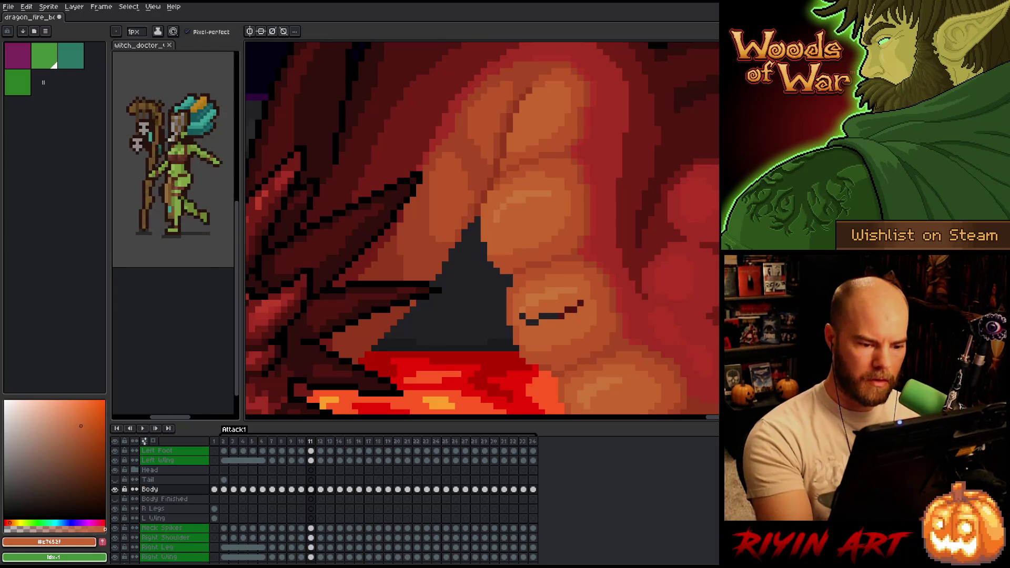
{"action": "left_click_drag", "start_coordinate": [557, 316], "coordinate": [537, 319]}
{"action": "left_click", "coordinate": [529, 323]}
{"action": "left_click", "coordinate": [548, 290]}
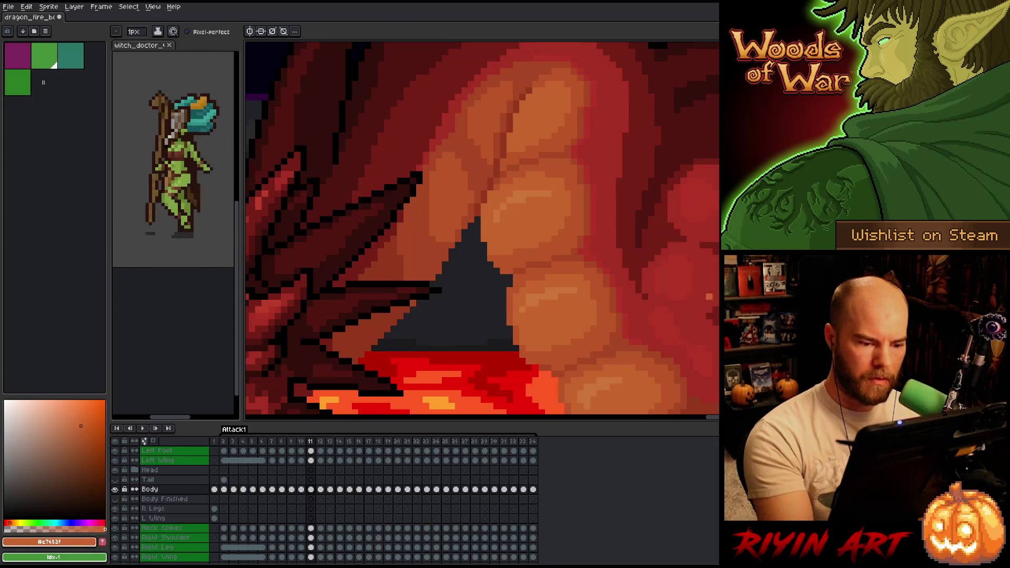
{"action": "left_click_drag", "start_coordinate": [694, 321], "coordinate": [630, 258]}
{"action": "scroll", "coordinate": [631, 258], "scroll_direction": "down", "scroll_amount": 1}
{"action": "scroll", "coordinate": [634, 258], "scroll_direction": "up", "scroll_amount": 1}
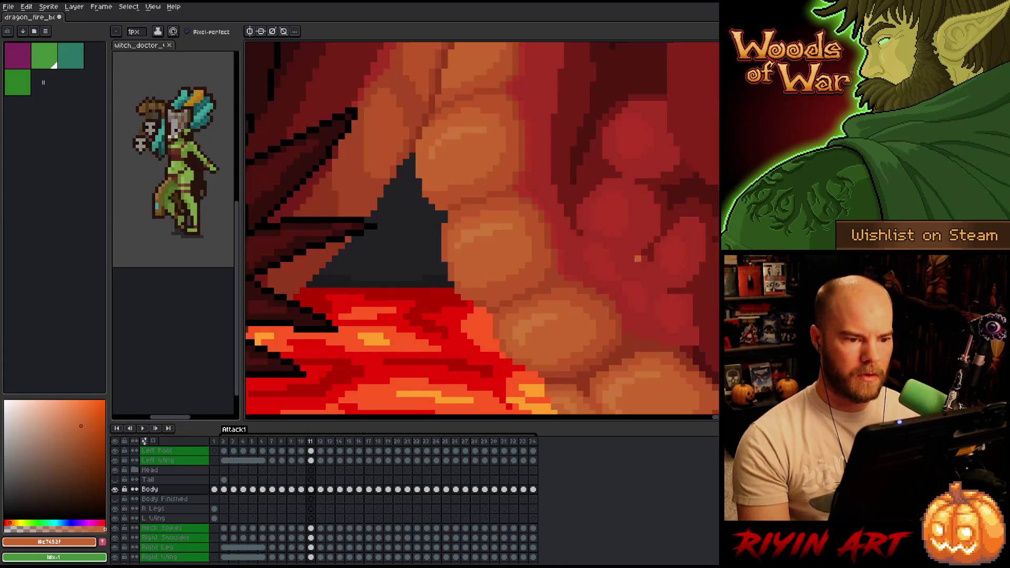
{"action": "scroll", "coordinate": [636, 259], "scroll_direction": "down", "scroll_amount": 2}
{"action": "key", "text": "Return"}
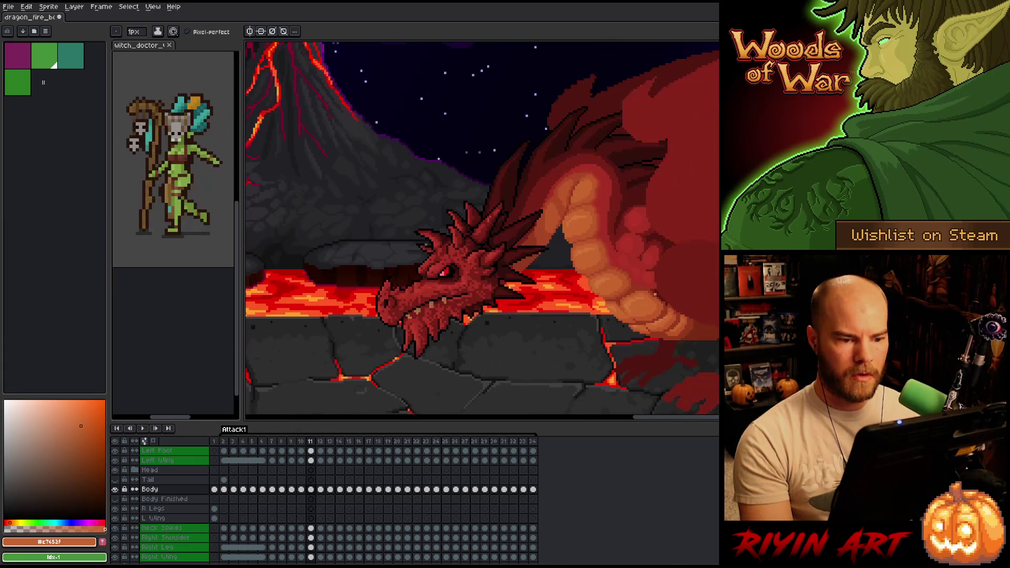
{"action": "scroll", "coordinate": [636, 259], "scroll_direction": "up", "scroll_amount": 2}
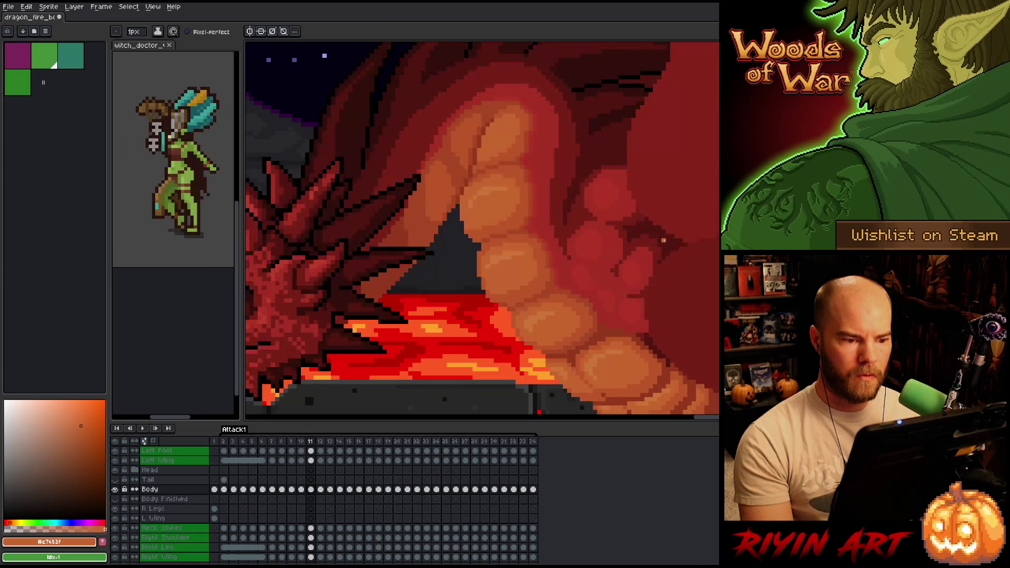
{"action": "key", "text": "minus"}
{"action": "key", "text": "minus"}
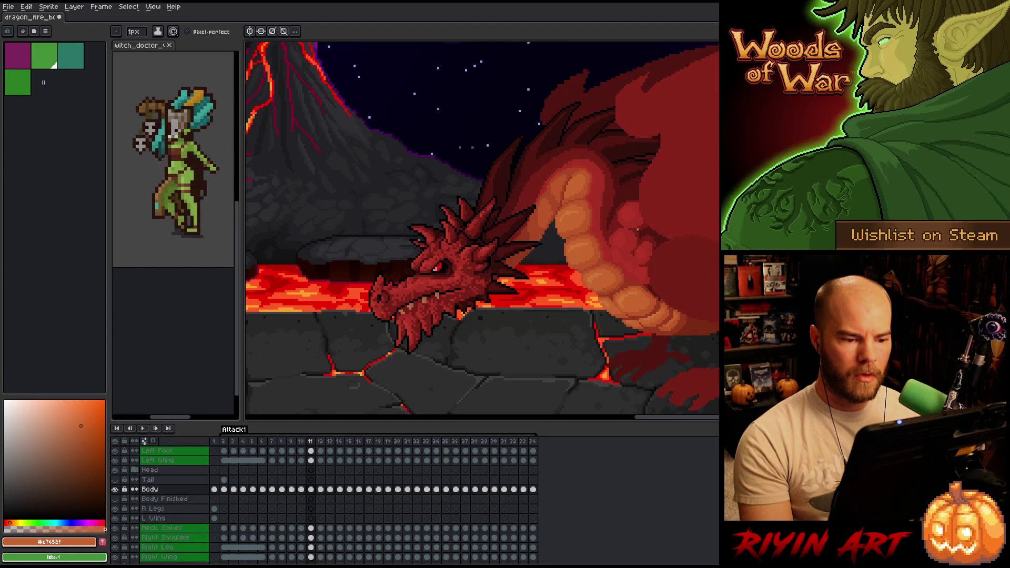
{"action": "scroll", "coordinate": [550, 207], "scroll_direction": "up", "scroll_amount": 3}
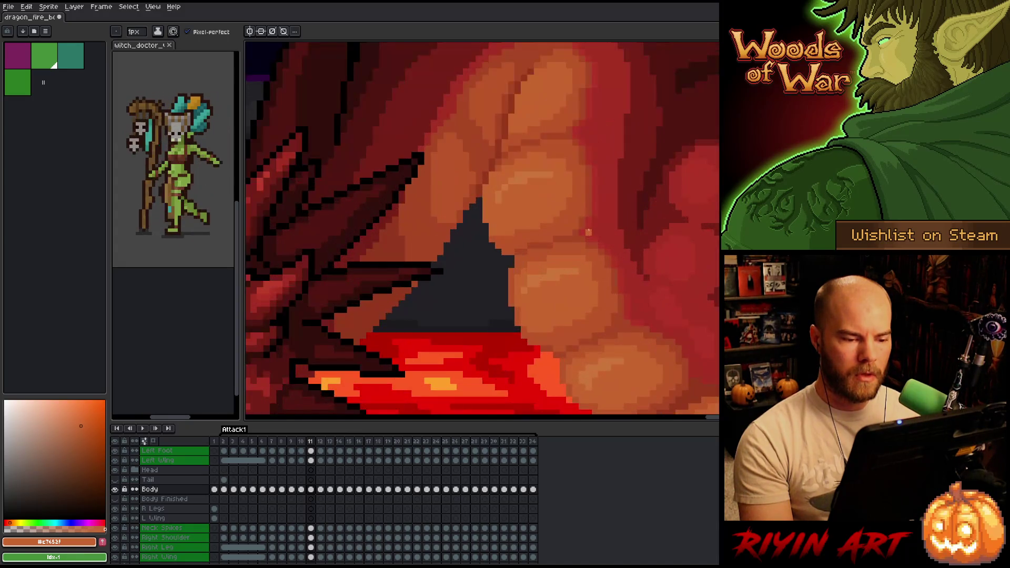
Step: Select the dark crease line on the belly plate, nudge it up one pixel and bend it
{"action": "key", "text": "m"}
{"action": "mouse_move", "coordinate": [542, 207]}
{"action": "left_mouse_down"}
{"action": "mouse_move", "coordinate": [578, 194]}
{"action": "mouse_move", "coordinate": [621, 266]}
{"action": "mouse_move", "coordinate": [514, 317]}
{"action": "mouse_move", "coordinate": [478, 262]}
{"action": "mouse_move", "coordinate": [489, 228]}
{"action": "mouse_move", "coordinate": [550, 196]}
{"action": "left_mouse_up"}
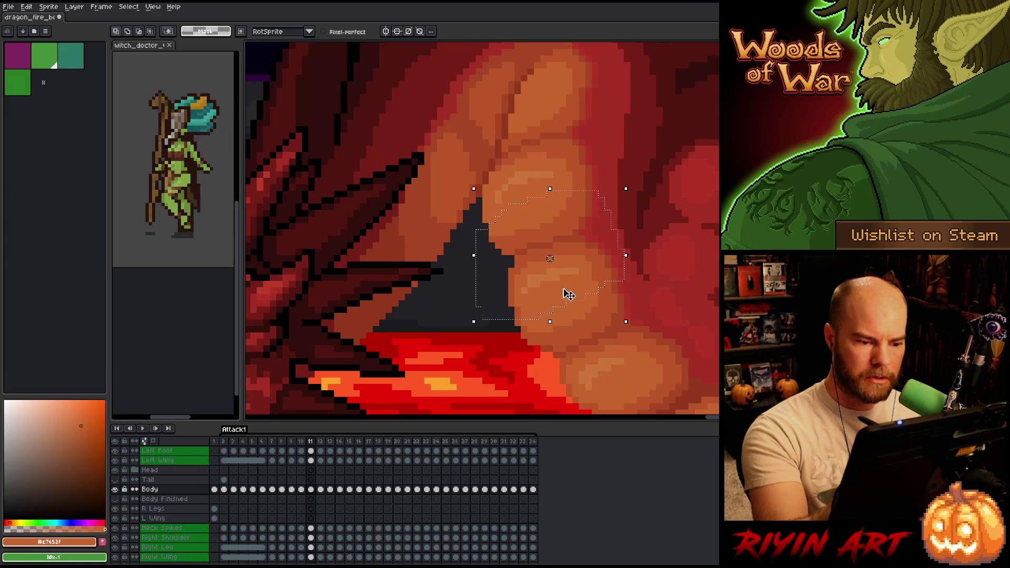
{"action": "key", "text": "Up"}
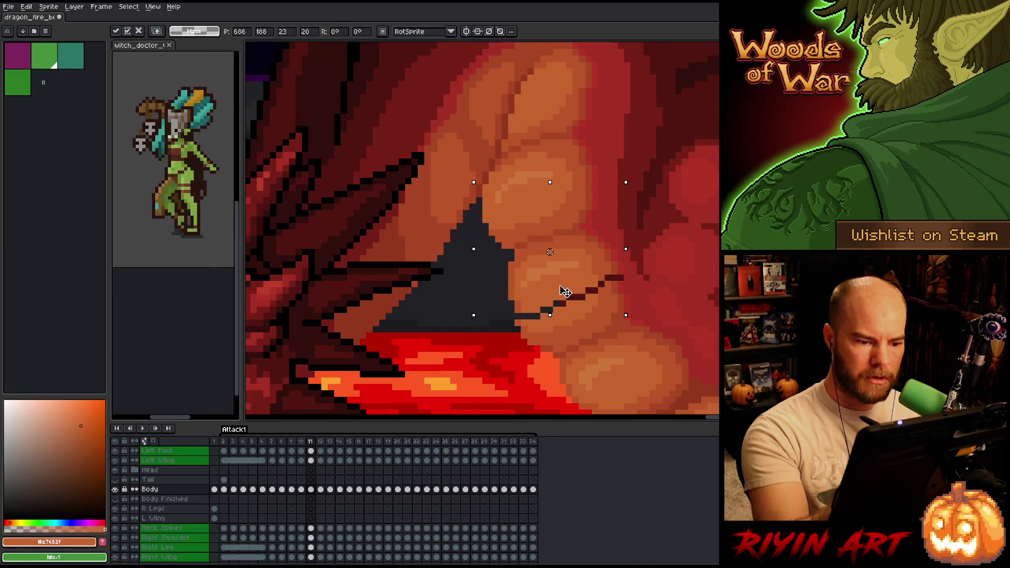
{"action": "left_click_drag", "start_coordinate": [567, 292], "coordinate": [561, 293]}
{"action": "key", "text": "Return"}
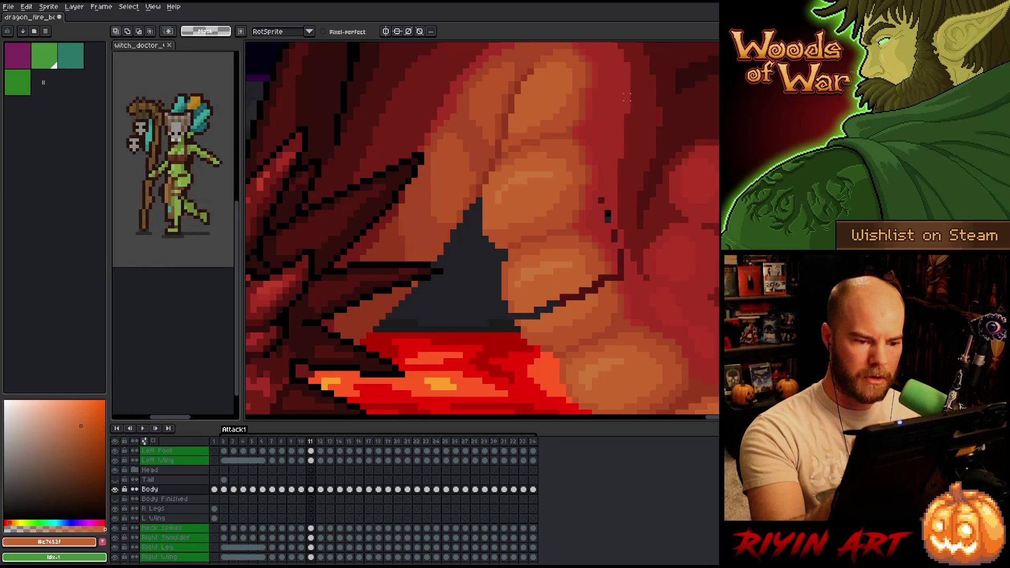
Step: Paint over the crease and stray dark pixels with sampled red and orange shades, including #c7652f
{"action": "key", "text": "b"}
{"action": "left_click", "coordinate": [615, 221], "text": "alt"}
{"action": "left_click_drag", "start_coordinate": [607, 213], "coordinate": [618, 276]}
{"action": "left_click", "coordinate": [609, 266], "text": "alt"}
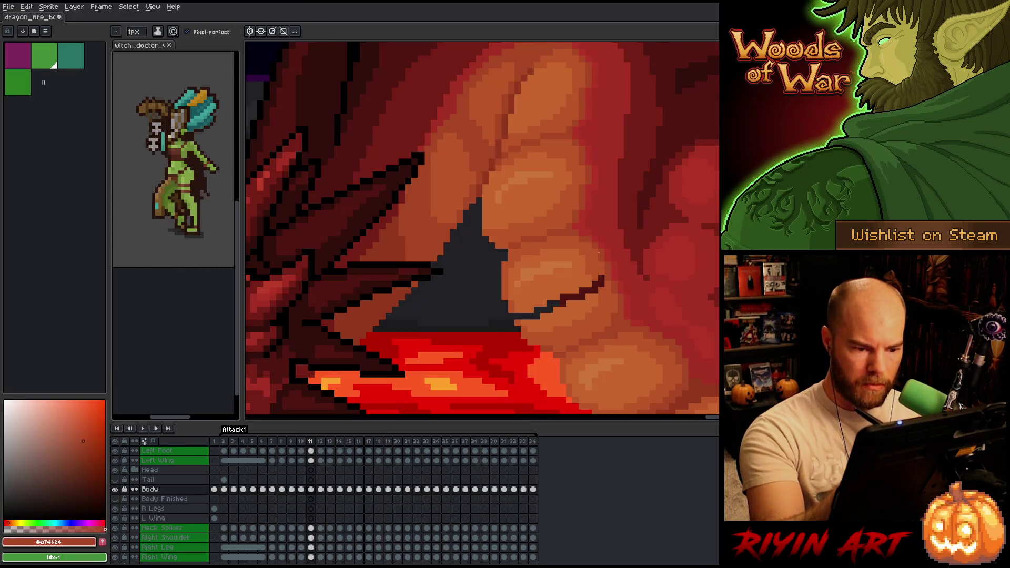
{"action": "left_click", "coordinate": [605, 275], "text": "alt"}
{"action": "left_click", "coordinate": [602, 284]}
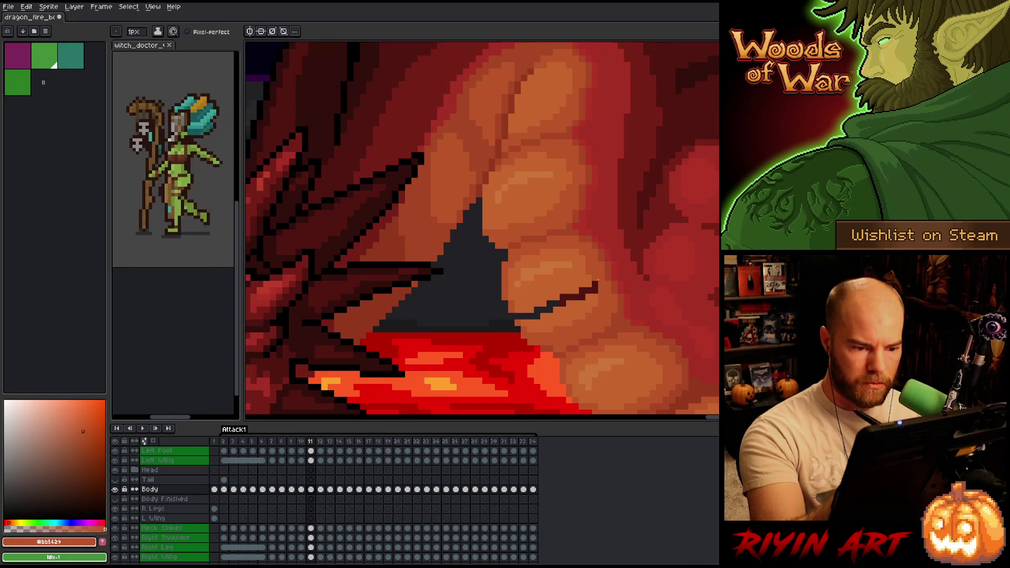
{"action": "left_click", "coordinate": [593, 283], "text": "alt"}
{"action": "left_click", "coordinate": [595, 290]}
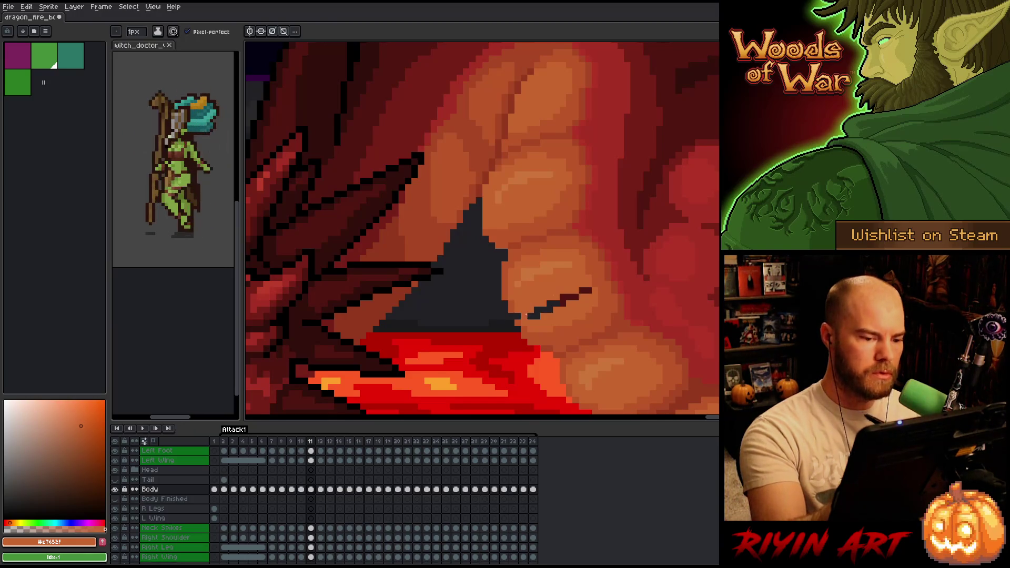
{"action": "left_click_drag", "start_coordinate": [531, 316], "coordinate": [588, 290]}
{"action": "left_click", "coordinate": [532, 239], "text": "alt"}
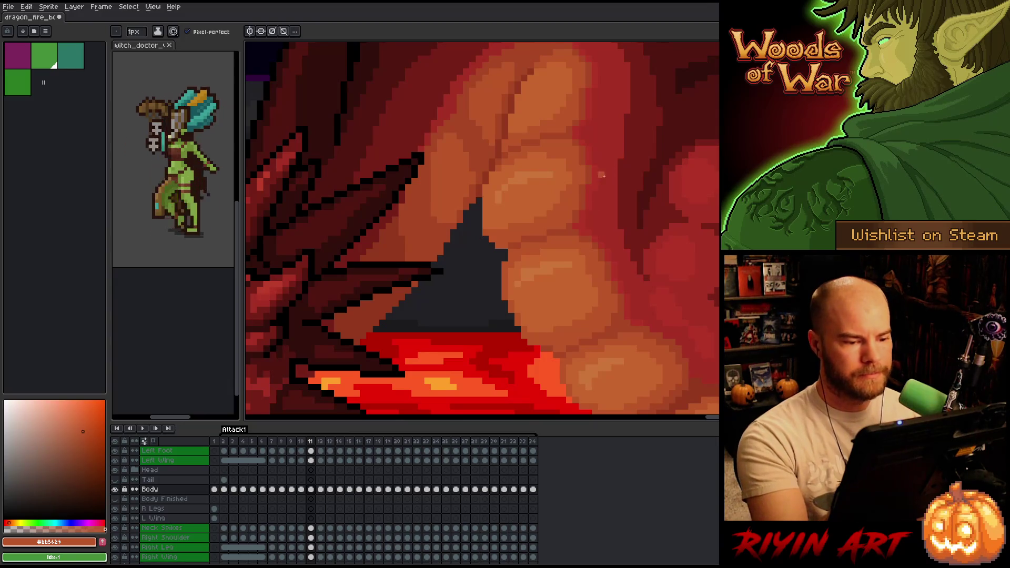
Step: Sample the light orange, then the reddish-brown #a74624, and flip between frames 10 and 11
{"action": "scroll", "coordinate": [613, 252], "scroll_direction": "up", "scroll_amount": 1}
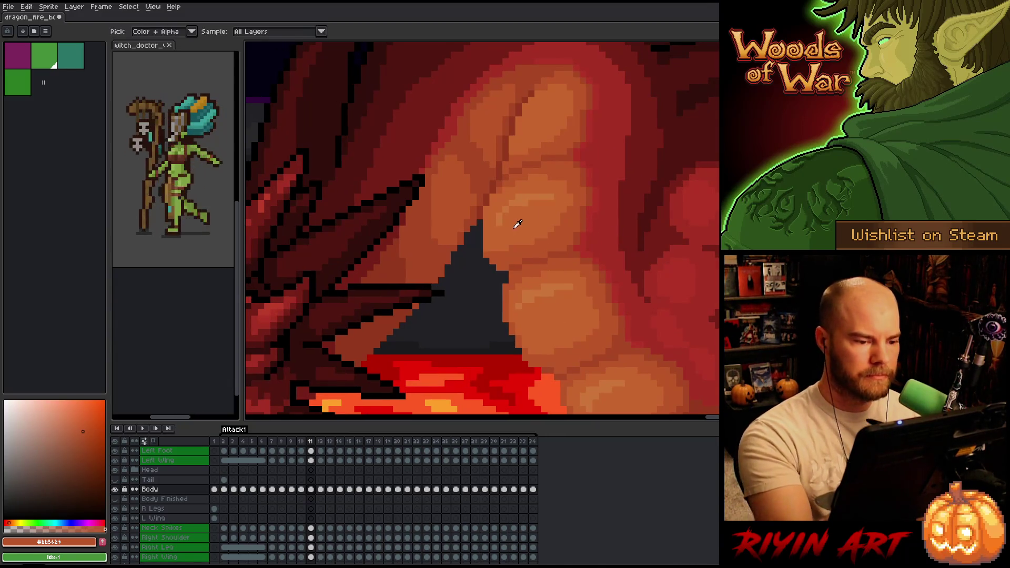
{"action": "left_click", "coordinate": [516, 223], "text": "alt"}
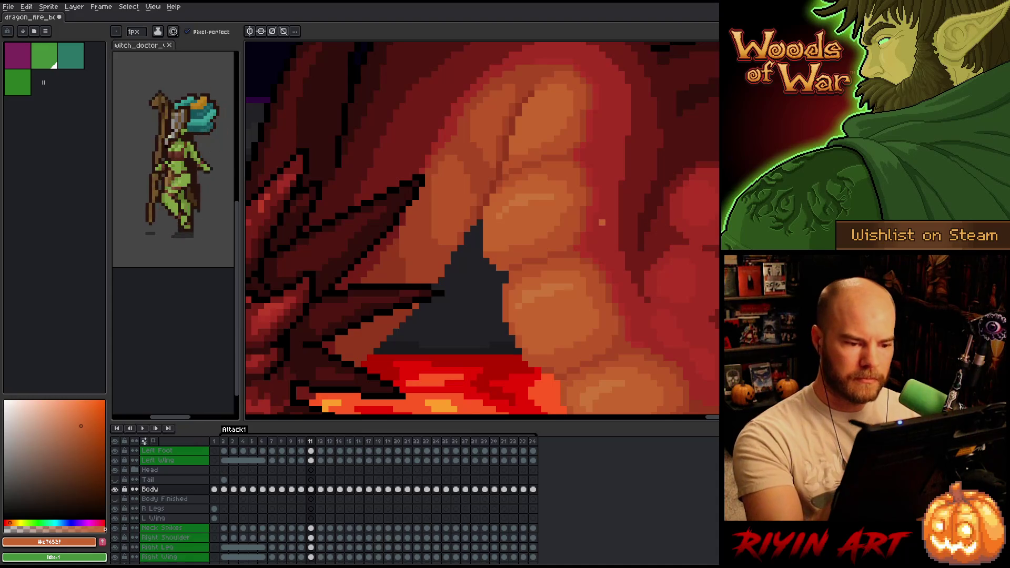
{"action": "scroll", "coordinate": [626, 250], "scroll_direction": "down", "scroll_amount": 5}
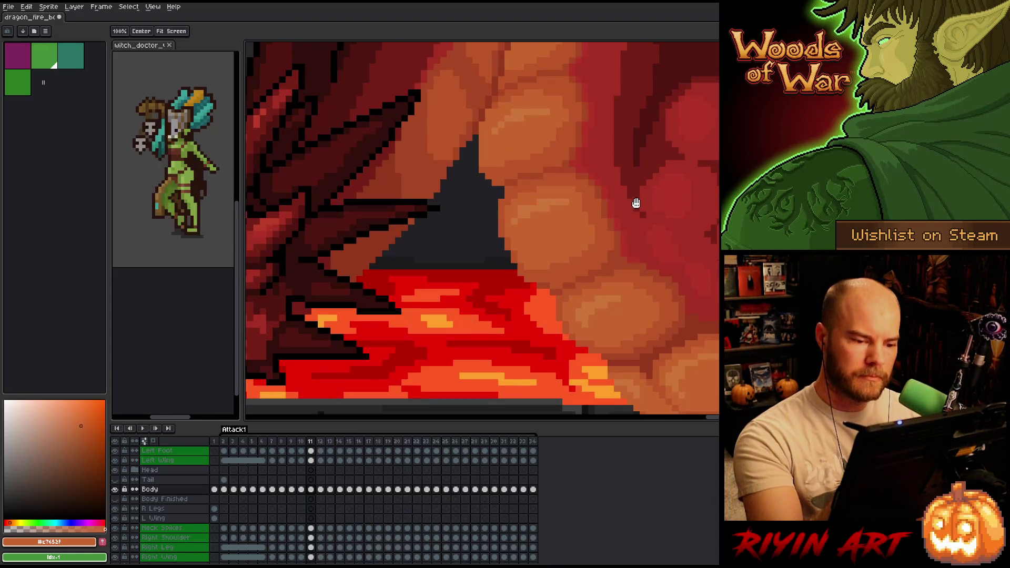
{"action": "left_click", "coordinate": [617, 255], "text": "alt"}
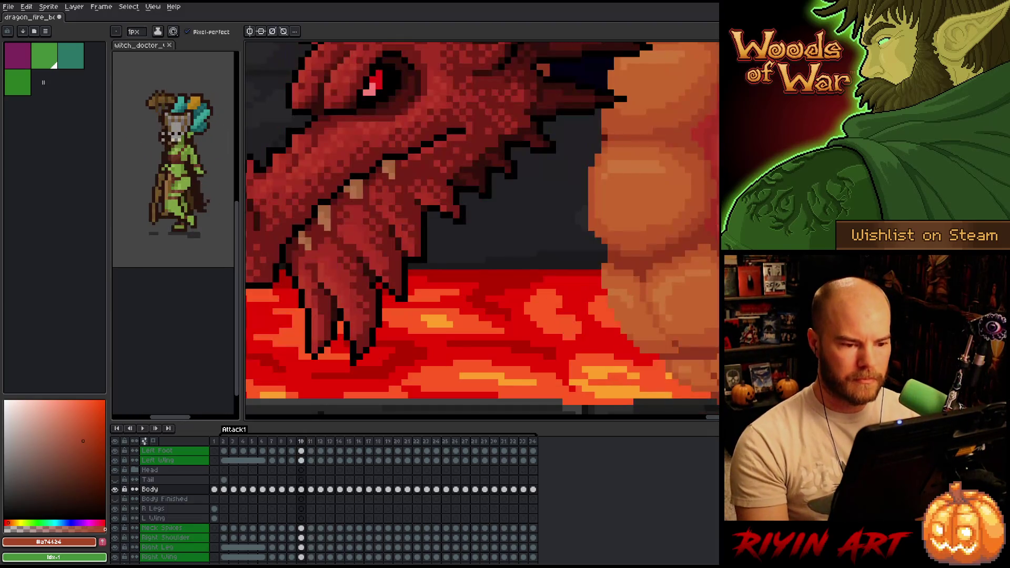
{"action": "key", "text": "Left"}
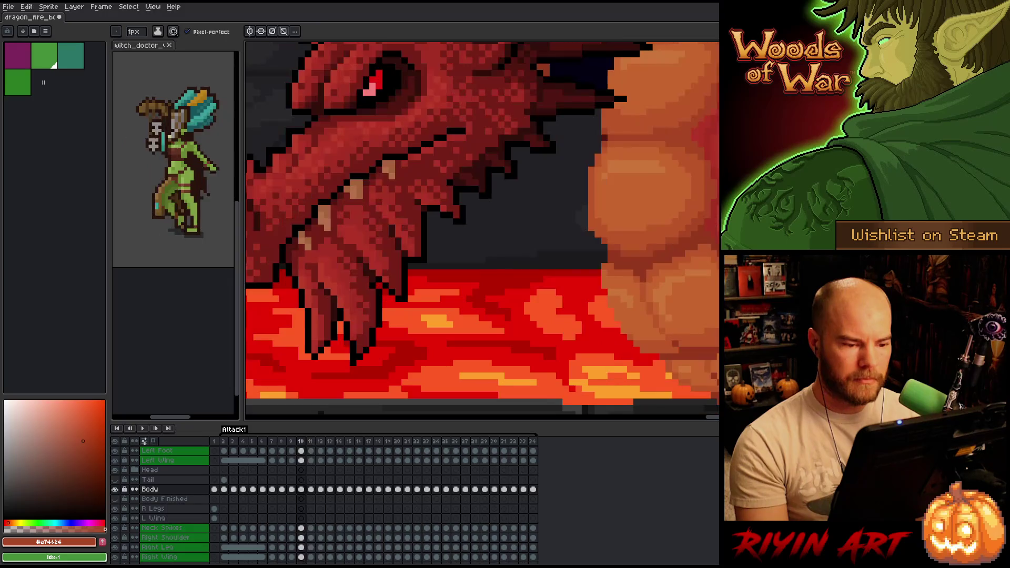
{"action": "key", "text": "Left"}
{"action": "key", "text": "Right"}
{"action": "key", "text": "Right"}
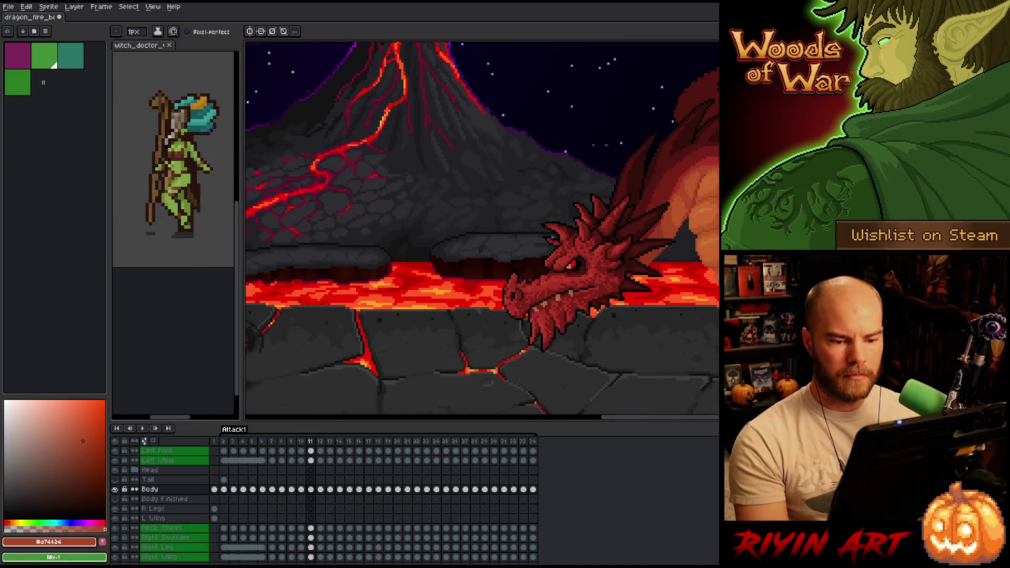
Step: Pan to the dragon's body and flip between frames 10 and 11
{"action": "left_click_drag", "start_coordinate": [766, 304], "coordinate": [492, 285]}
{"action": "key", "text": "Left"}
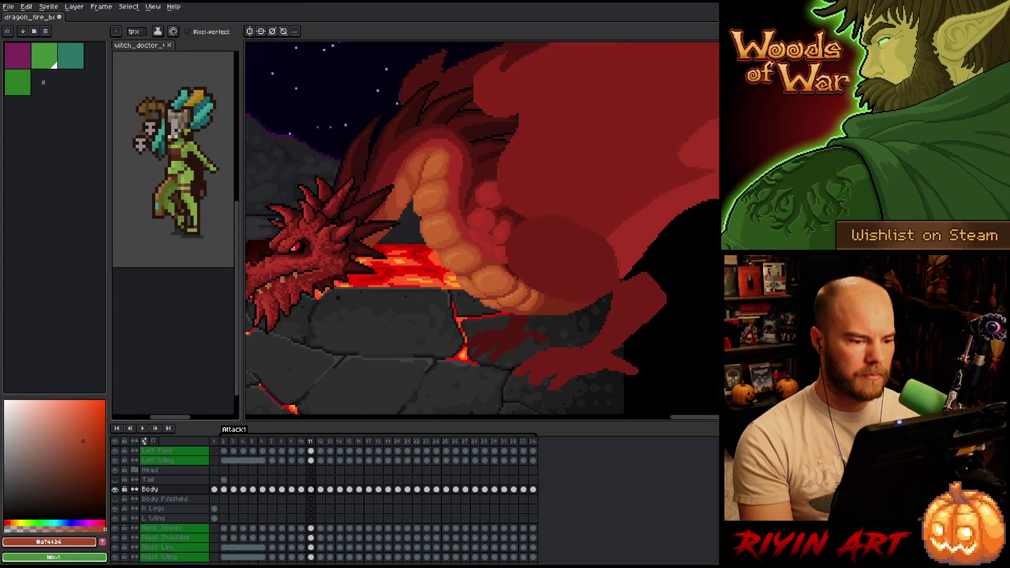
{"action": "key", "text": "Right"}
{"action": "key", "text": "Left"}
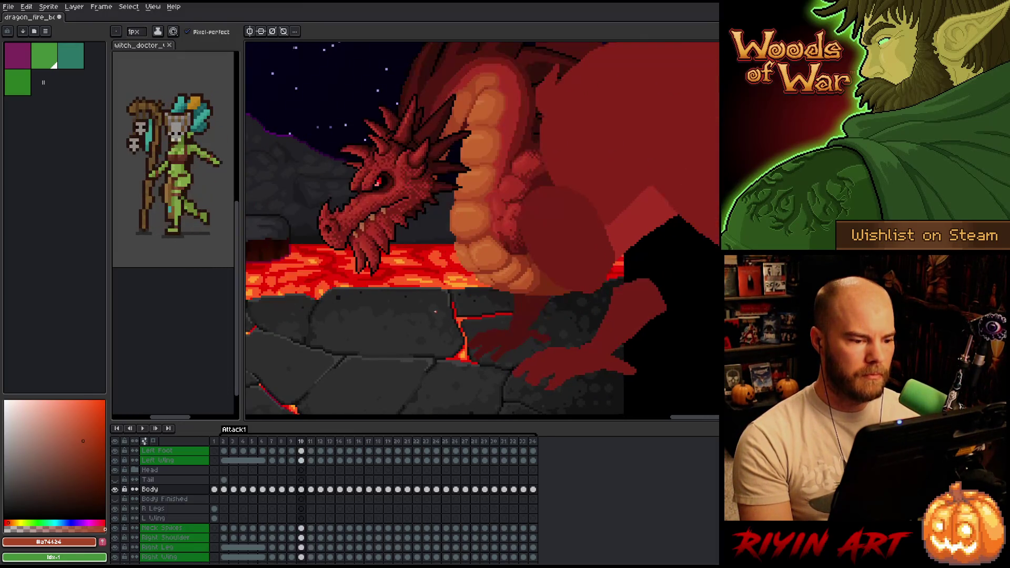
{"action": "key", "text": "Right"}
{"action": "key", "text": "Left"}
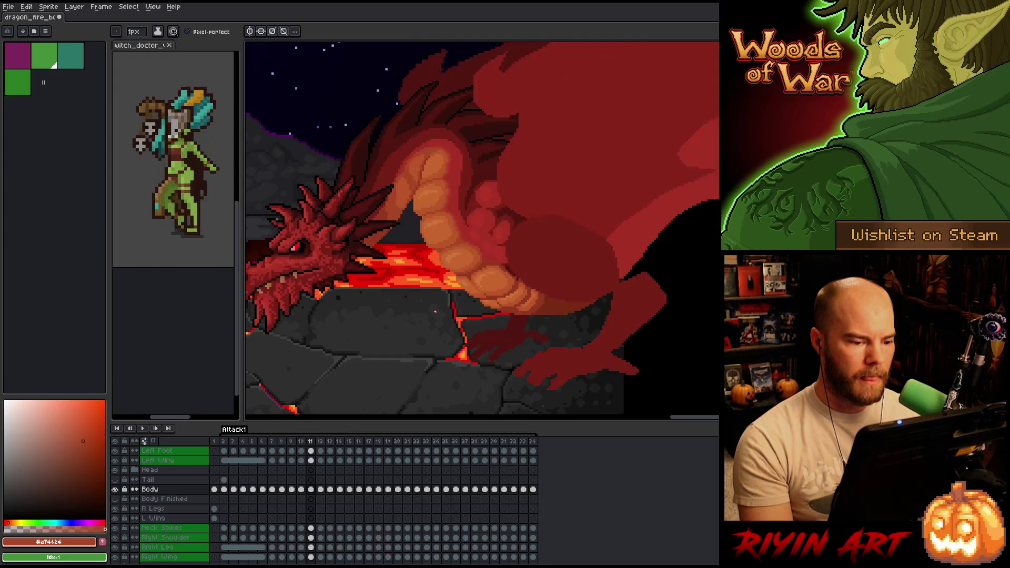
{"action": "key", "text": "Right"}
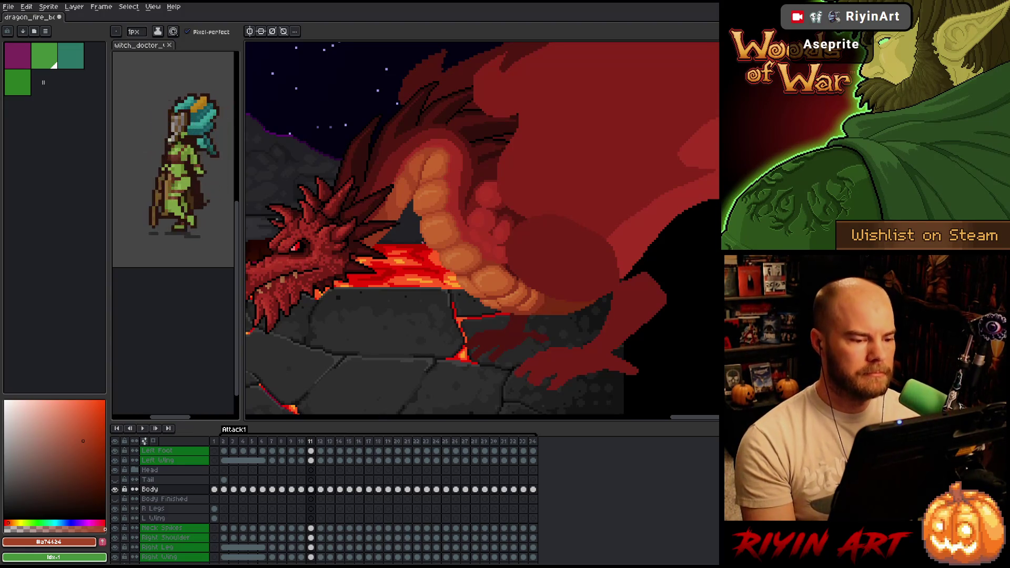
Step: Play the attack animation, then step between frames 10 and 11 to check the poses
{"action": "key", "text": "Return"}
{"action": "key", "text": "Return"}
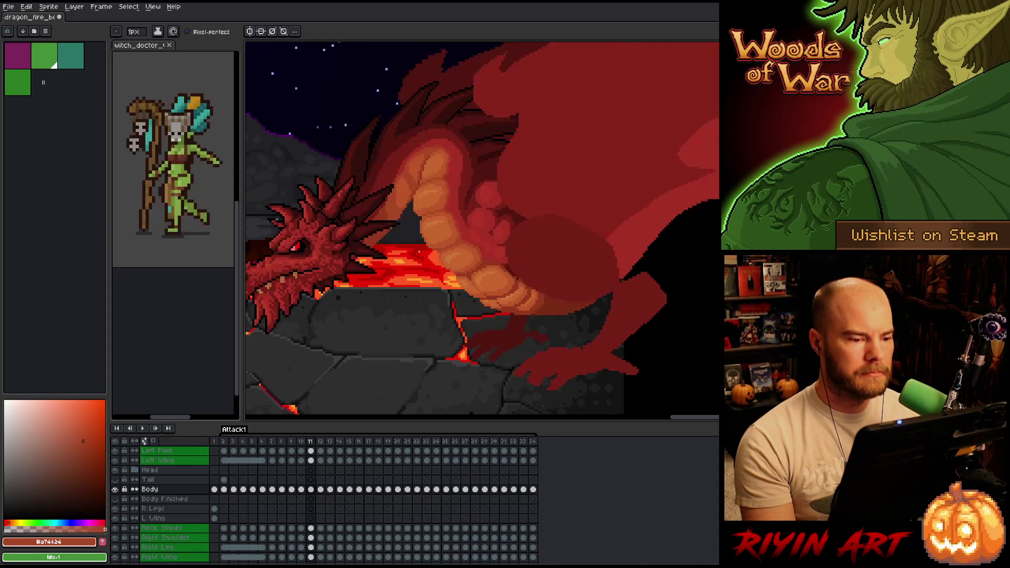
{"action": "key", "text": "Left"}
{"action": "key", "text": "Right"}
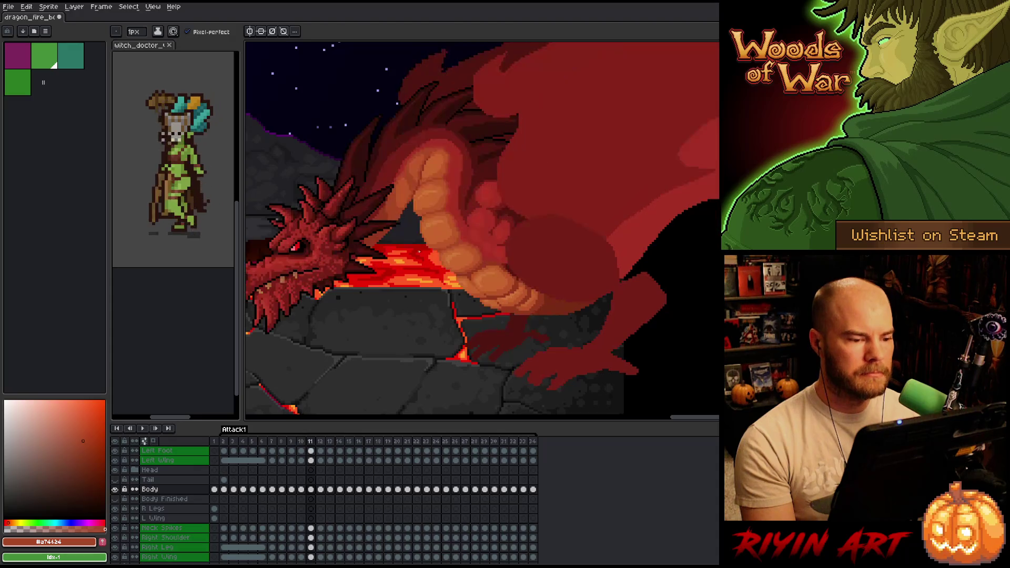
{"action": "key", "text": "Left"}
{"action": "key", "text": "Right"}
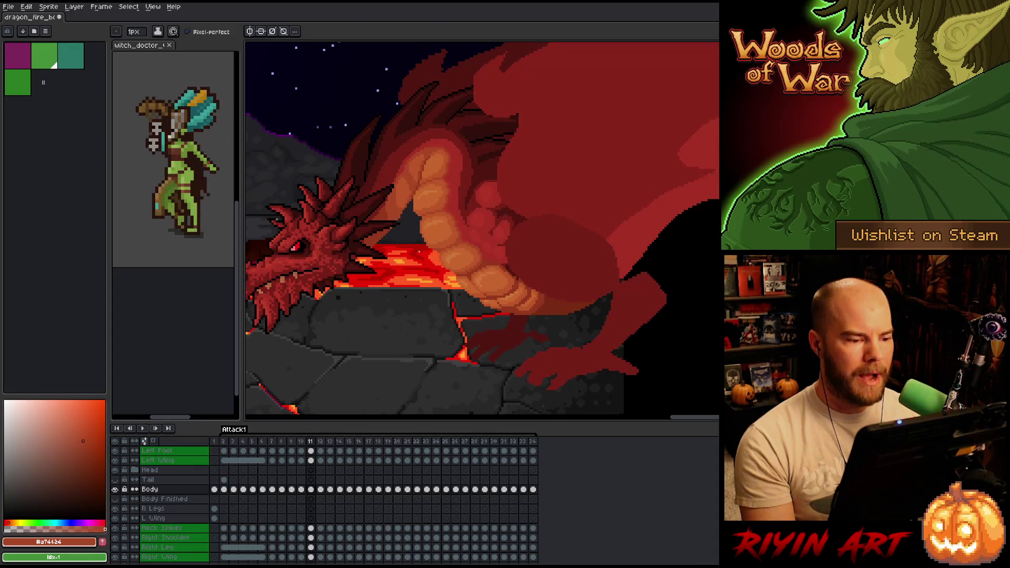
{"action": "scroll", "coordinate": [418, 252], "scroll_direction": "up", "scroll_amount": 2}
{"action": "scroll", "coordinate": [419, 251], "scroll_direction": "down", "scroll_amount": 3}
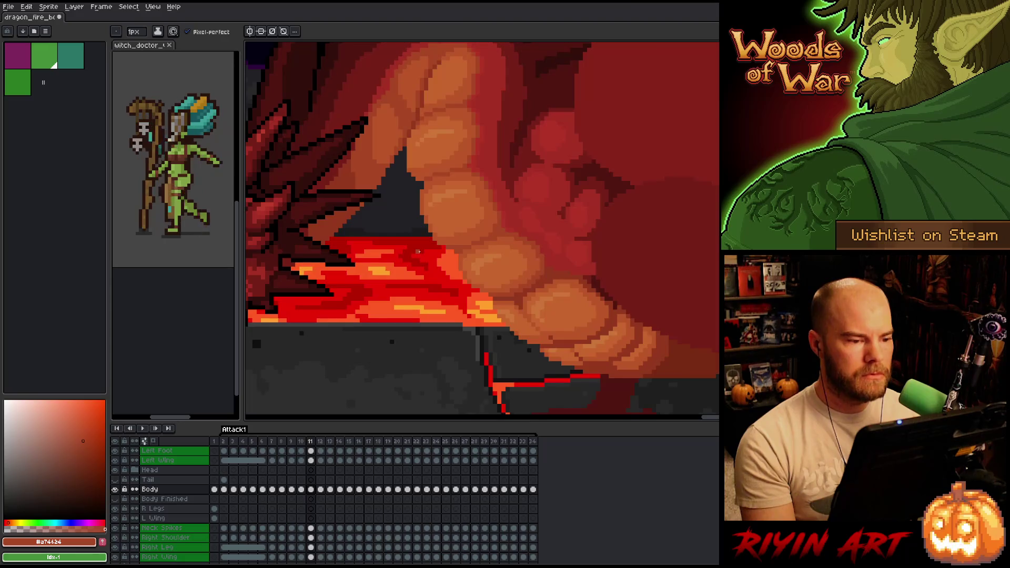
{"action": "key", "text": "Left"}
{"action": "key", "text": "Right"}
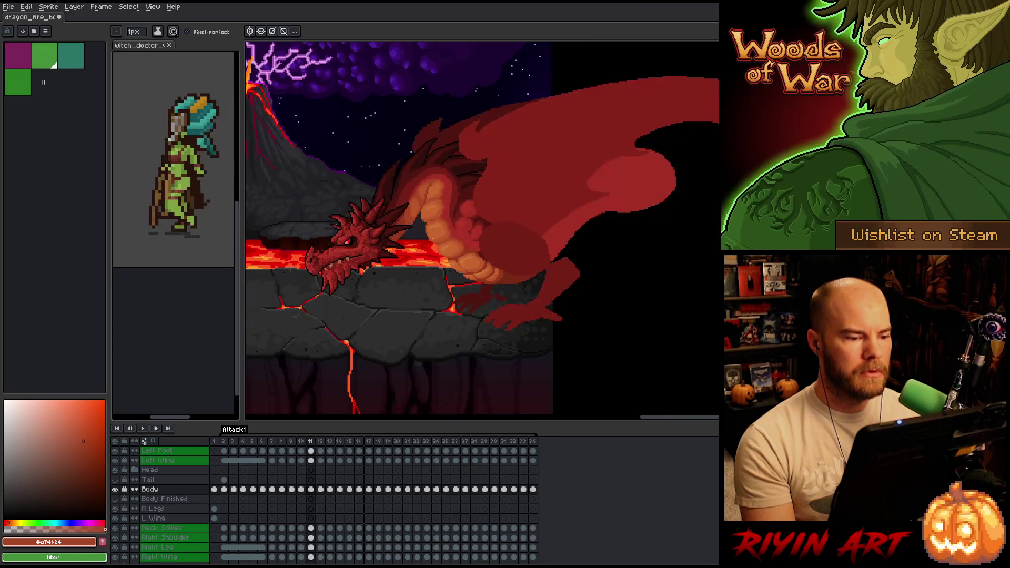
{"action": "key", "text": "Left"}
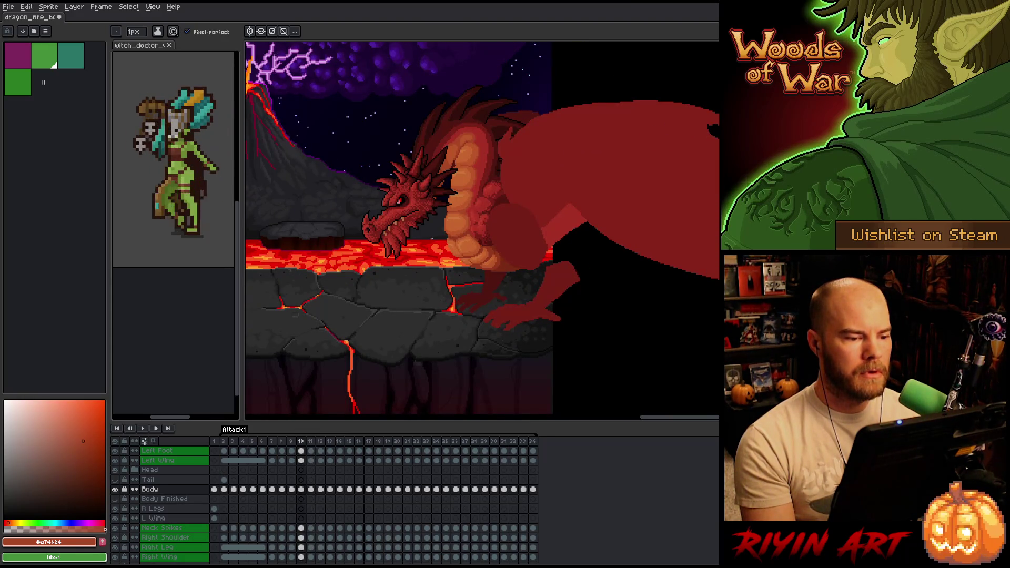
Step: Step back through frames 9 and 8, return to frame 10, and recentre on the head
{"action": "scroll", "coordinate": [453, 252], "scroll_direction": "up", "scroll_amount": 1}
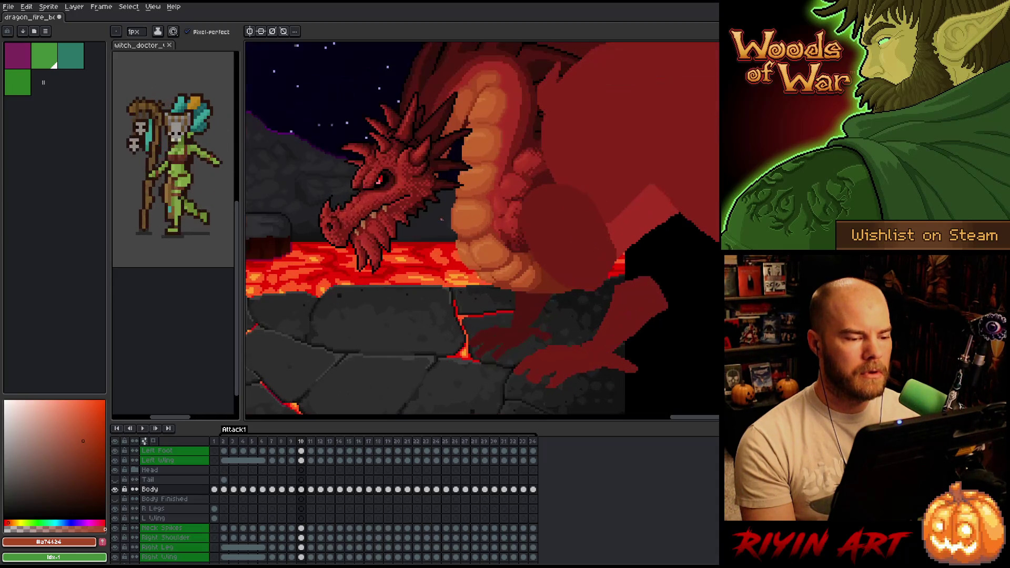
{"action": "key", "text": "Left"}
{"action": "key", "text": "Right"}
{"action": "key", "text": "Left"}
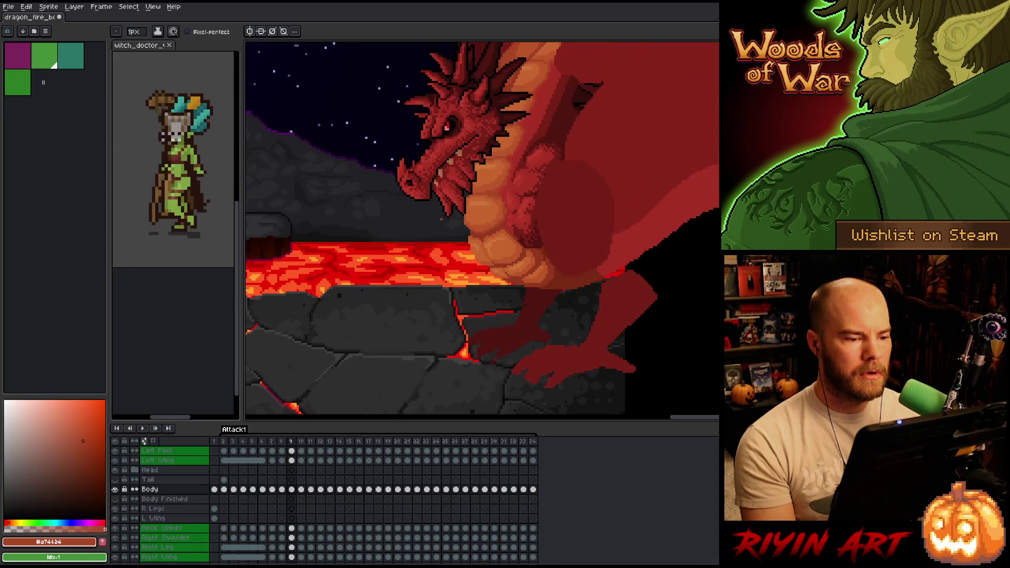
{"action": "key", "text": "Left"}
{"action": "key", "text": "Right"}
{"action": "key", "text": "Right"}
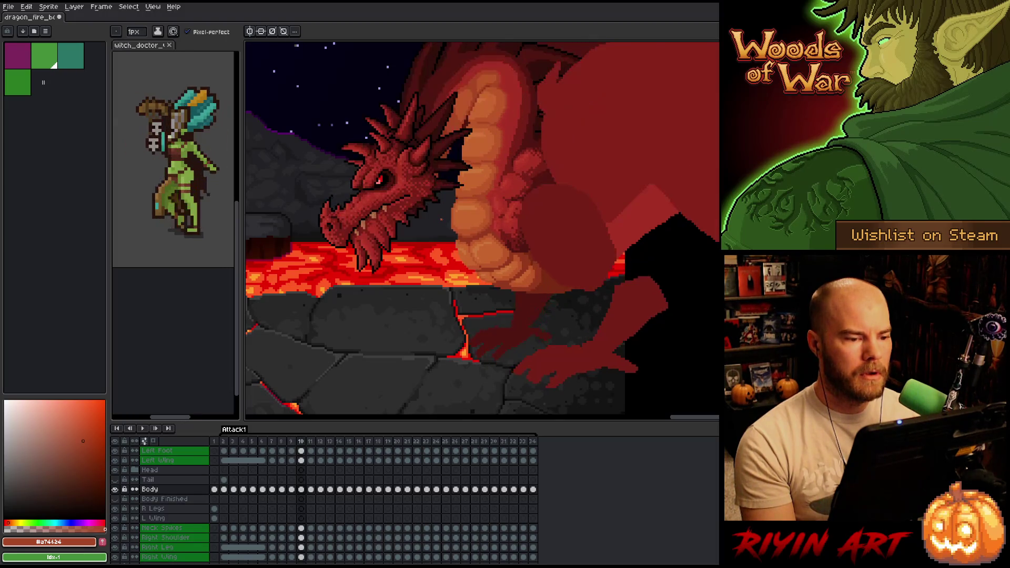
{"action": "mouse_move", "coordinate": [461, 169]}
{"action": "left_mouse_down"}
{"action": "mouse_move", "coordinate": [522, 146]}
{"action": "mouse_move", "coordinate": [454, 338]}
{"action": "mouse_move", "coordinate": [398, 327]}
{"action": "mouse_move", "coordinate": [382, 310]}
{"action": "left_mouse_up"}
Step: Sample the mid orange and darker red-orange belly plates, finishing on the lighter #c7652f
{"action": "scroll", "coordinate": [382, 310], "scroll_direction": "up", "scroll_amount": 5}
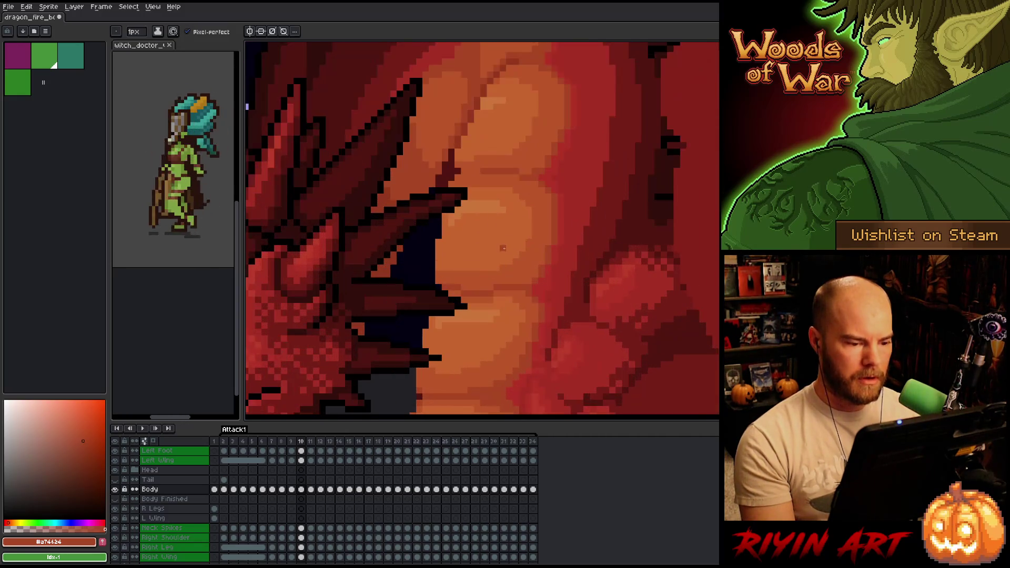
{"action": "left_click_drag", "start_coordinate": [503, 248], "coordinate": [592, 151]}
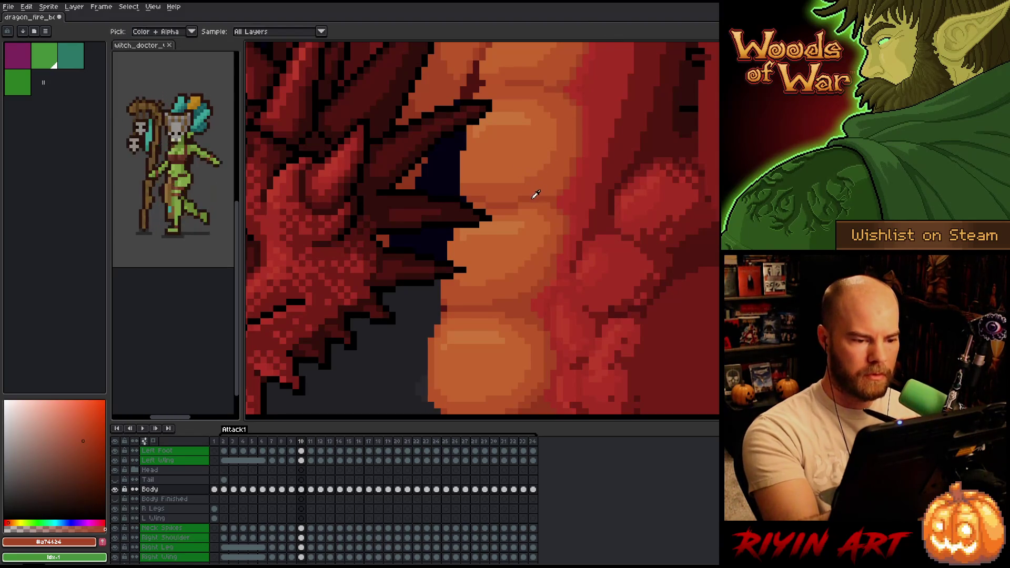
{"action": "left_click", "coordinate": [544, 174], "text": "alt"}
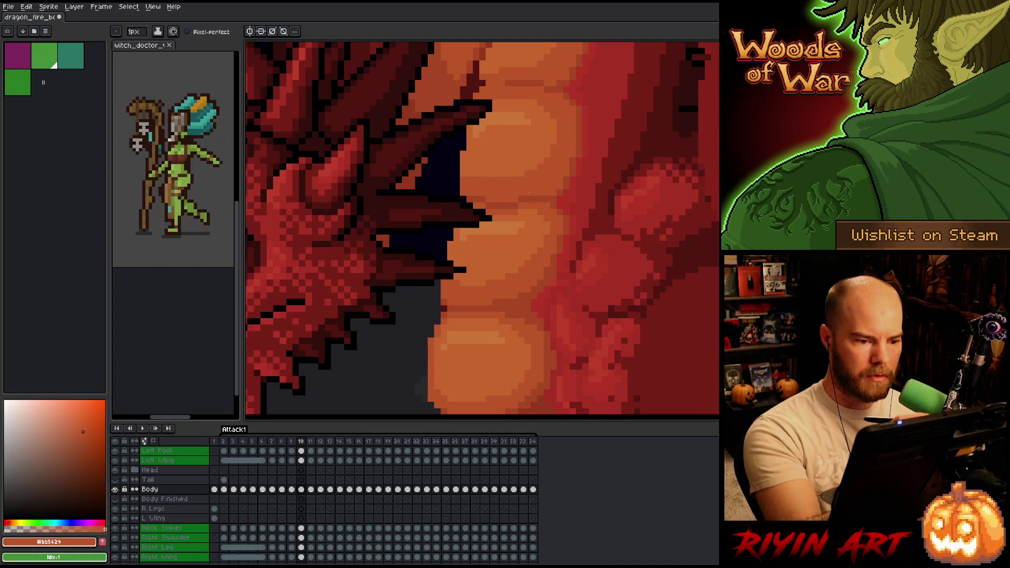
{"action": "left_click", "coordinate": [530, 187], "text": "alt"}
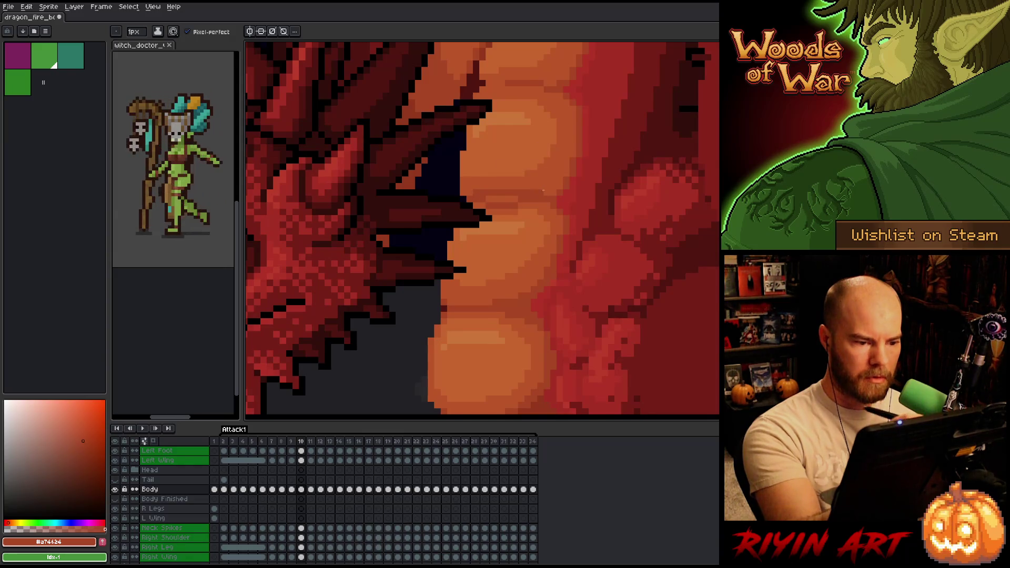
{"action": "left_click", "coordinate": [524, 199], "text": "alt"}
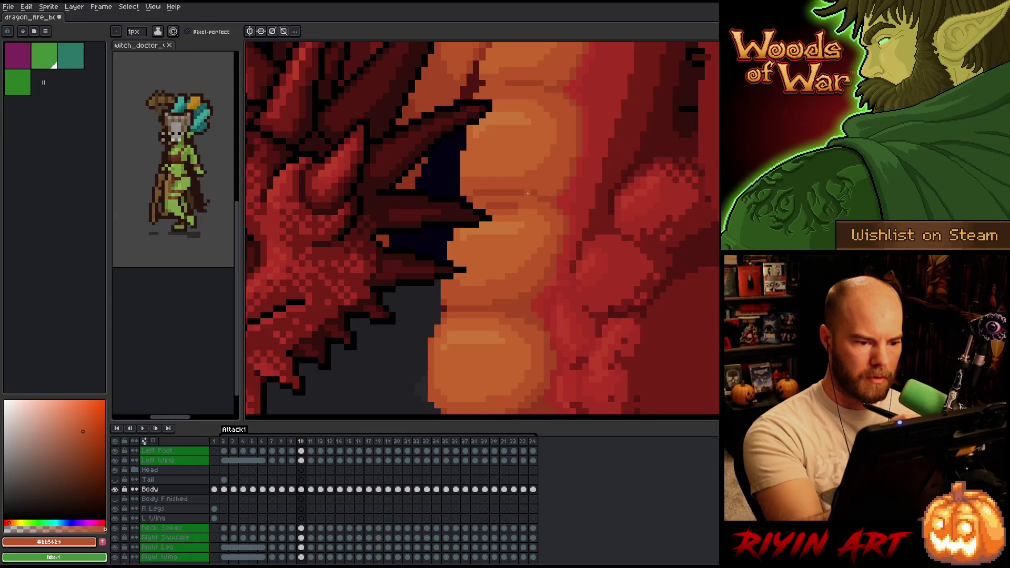
{"action": "left_click", "coordinate": [513, 206], "text": "alt"}
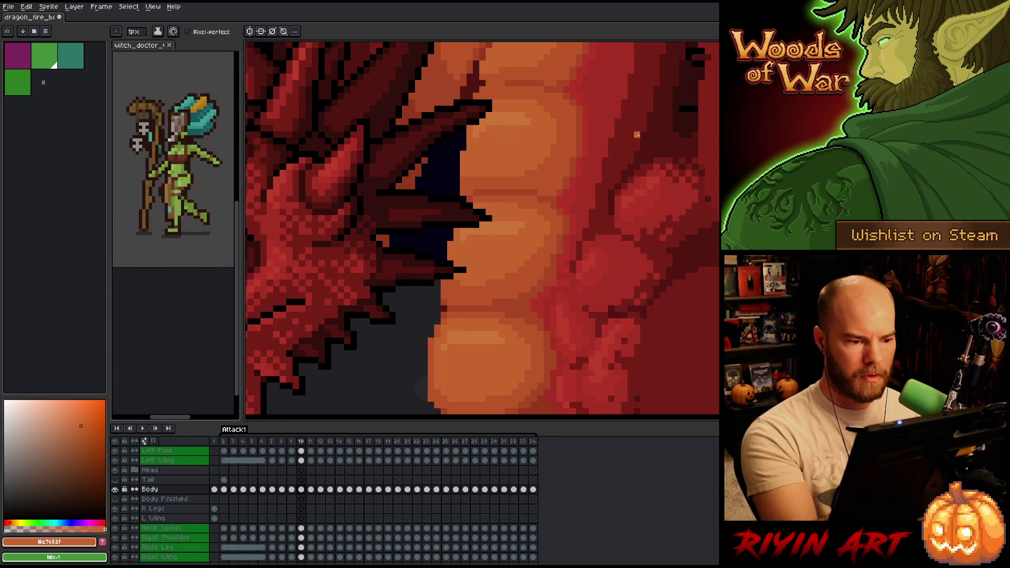
{"action": "scroll", "coordinate": [636, 135], "scroll_direction": "down", "scroll_amount": 5}
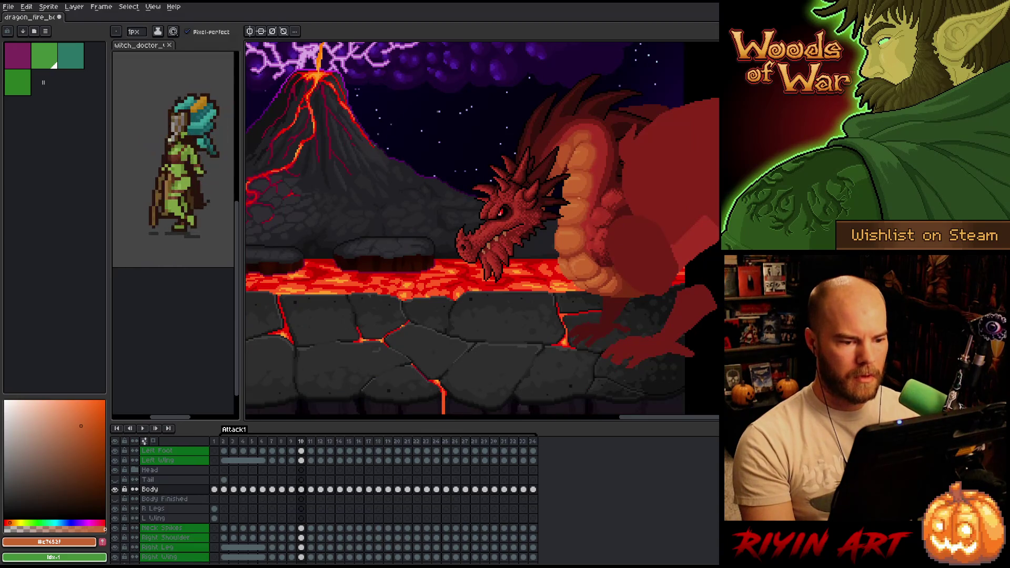
Step: Zoom in, pick the dark red-orange #a74624, and step through frames 9, 11 and 10
{"action": "scroll", "coordinate": [579, 198], "scroll_direction": "up", "scroll_amount": 3}
{"action": "scroll", "coordinate": [593, 217], "scroll_direction": "down", "scroll_amount": 3}
{"action": "scroll", "coordinate": [600, 220], "scroll_direction": "up", "scroll_amount": 3}
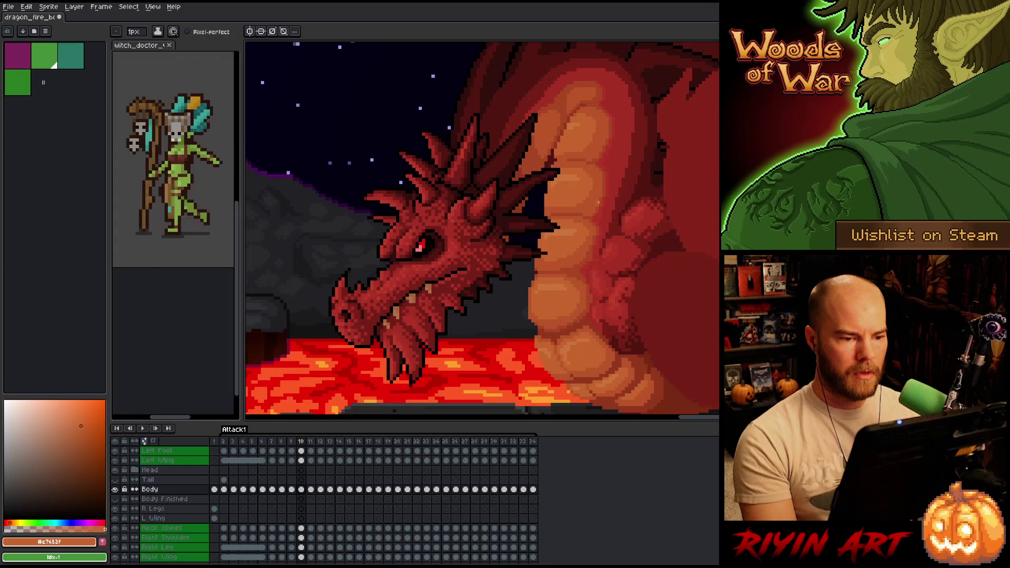
{"action": "scroll", "coordinate": [600, 214], "scroll_direction": "up", "scroll_amount": 1}
{"action": "left_click", "coordinate": [589, 146], "text": "alt"}
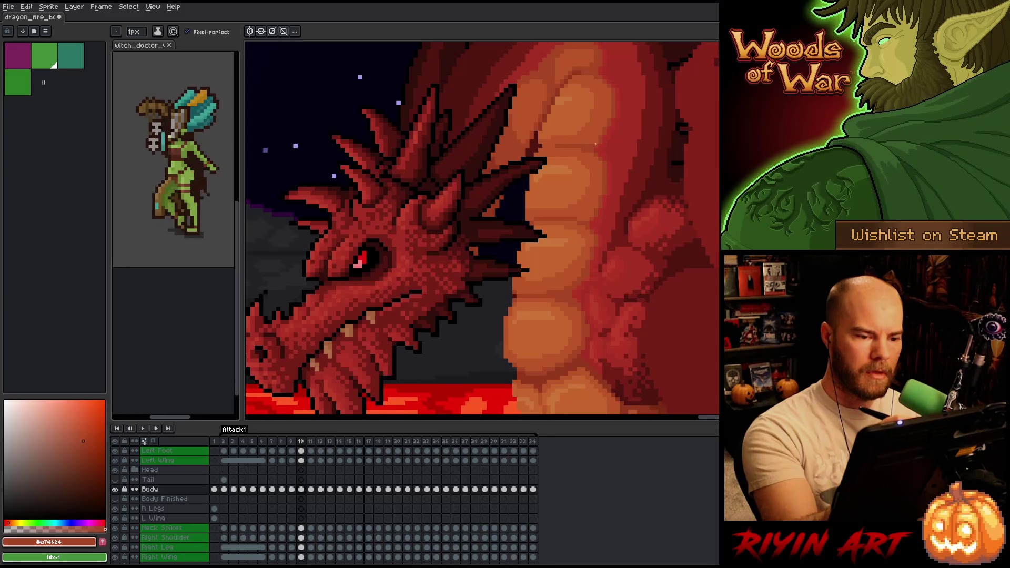
{"action": "key", "text": "comma"}
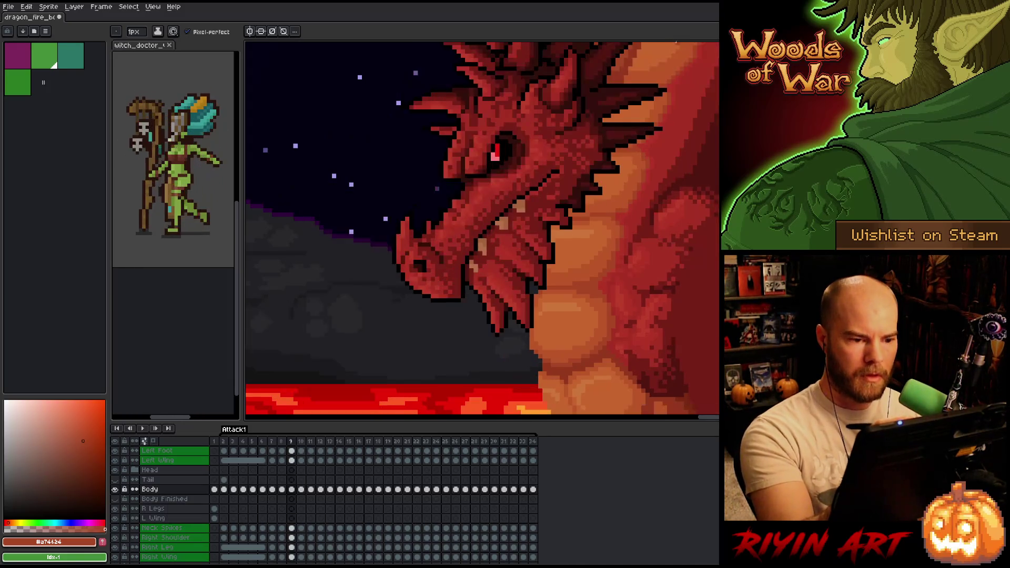
{"action": "key", "text": "period"}
{"action": "key", "text": "period"}
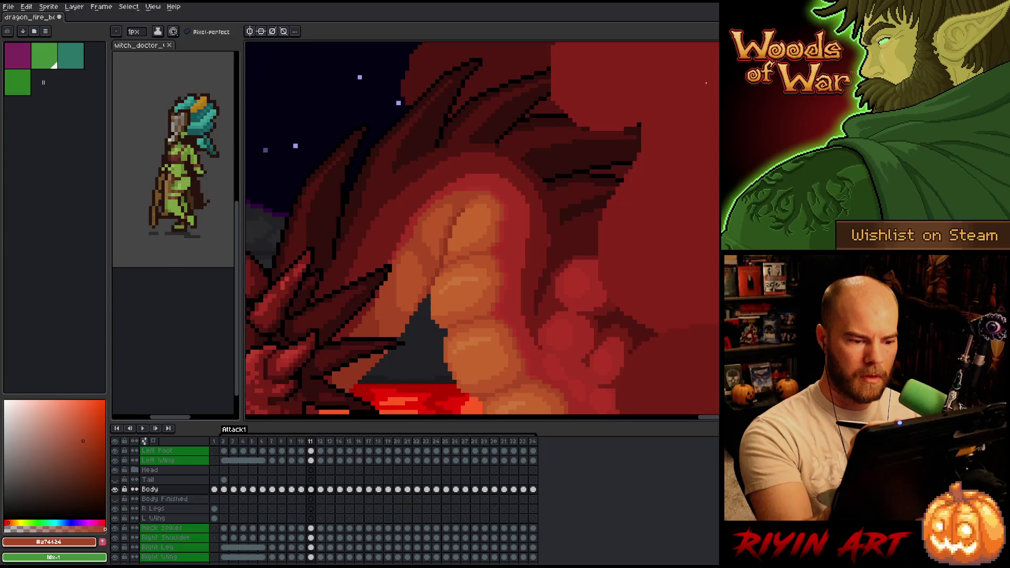
{"action": "key", "text": "comma"}
{"action": "left_click_drag", "start_coordinate": [639, 189], "coordinate": [618, 145]}
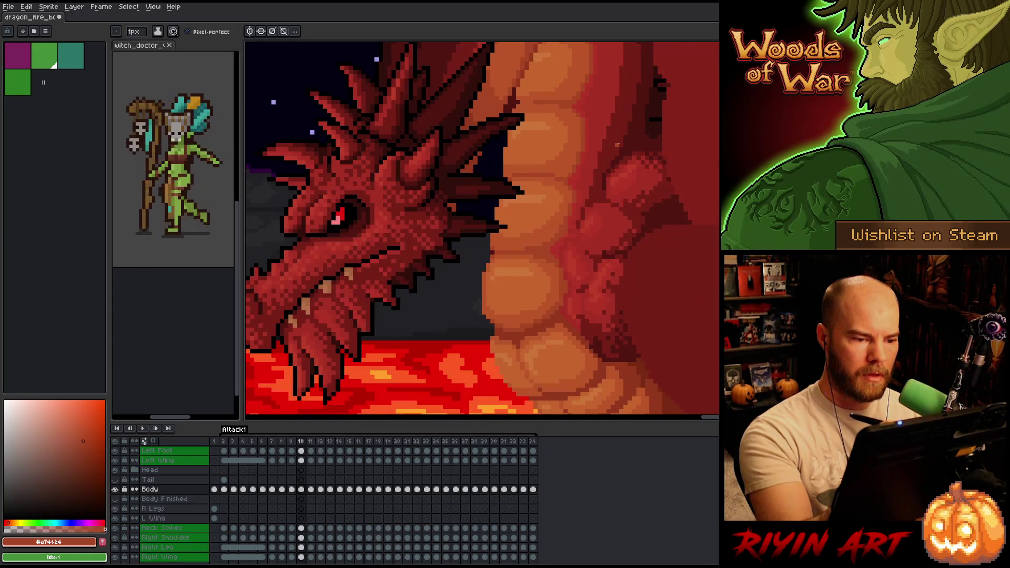
Step: Flip back and forth between neighbouring Attack1 frames to compare the dragon's poses
{"action": "scroll", "coordinate": [617, 145], "scroll_direction": "up", "scroll_amount": 1}
{"action": "scroll", "coordinate": [617, 144], "scroll_direction": "down", "scroll_amount": 1}
{"action": "scroll", "coordinate": [608, 148], "scroll_direction": "down", "scroll_amount": 2}
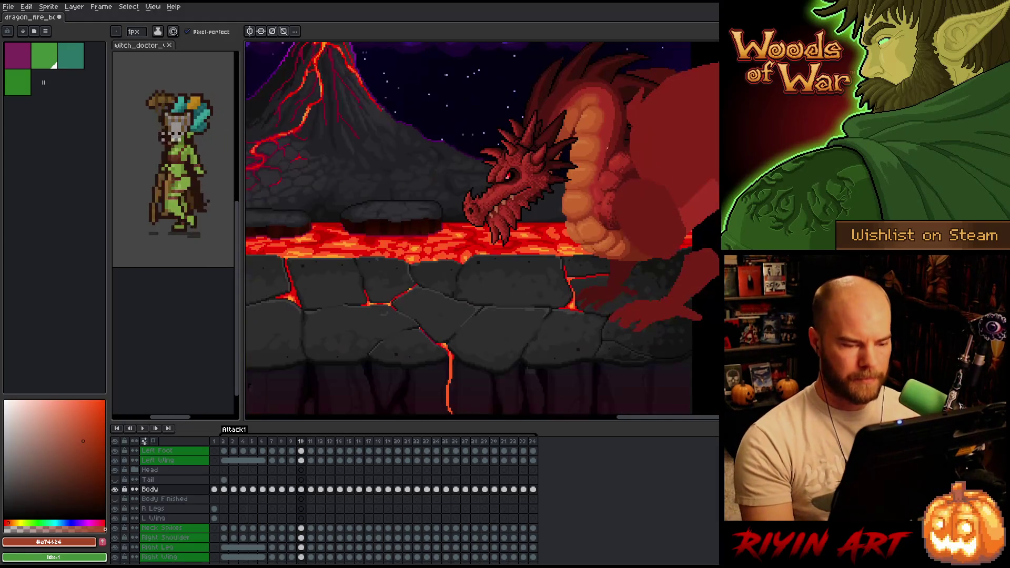
{"action": "key", "text": "period"}
{"action": "key", "text": "period"}
{"action": "key", "text": "comma"}
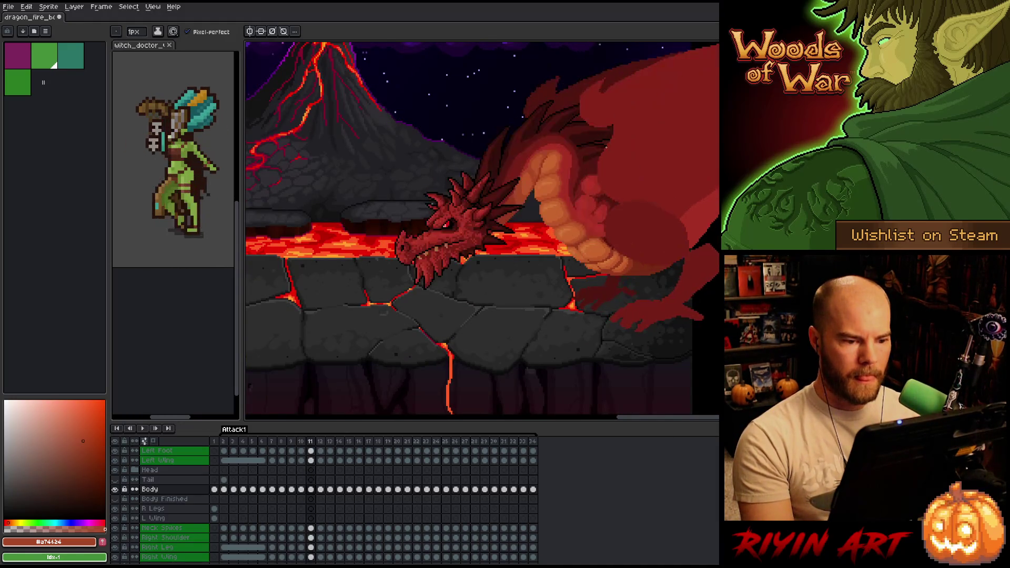
{"action": "key", "text": "period"}
{"action": "key", "text": "comma"}
{"action": "key", "text": "period"}
{"action": "key", "text": "comma"}
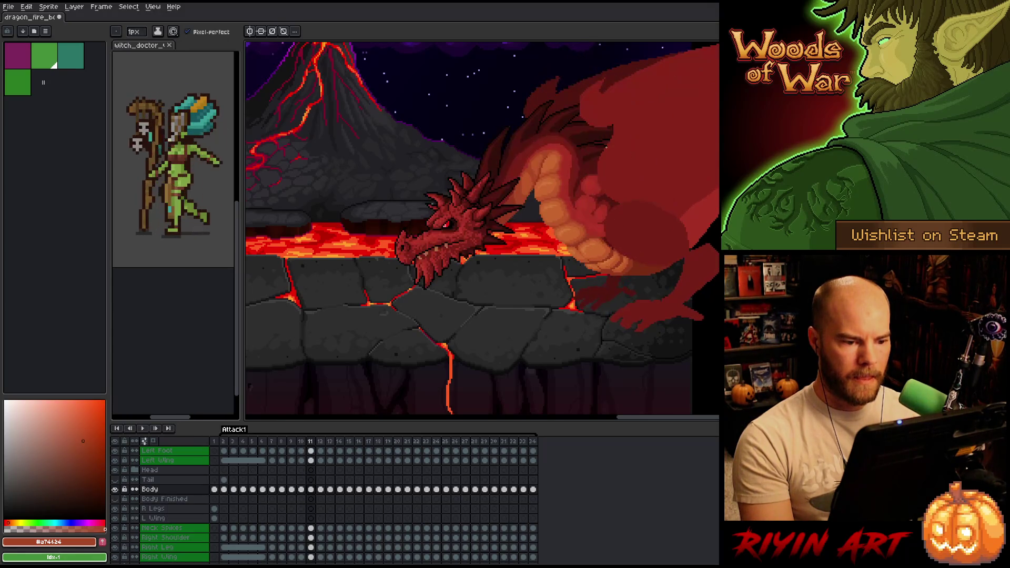
{"action": "key", "text": "comma"}
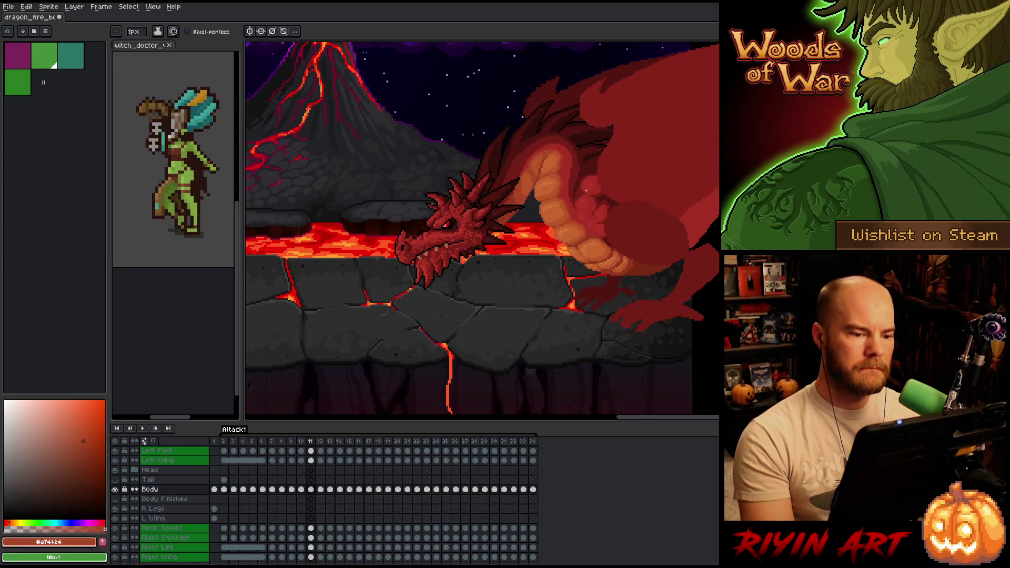
{"action": "scroll", "coordinate": [473, 230], "scroll_direction": "up", "scroll_amount": 4}
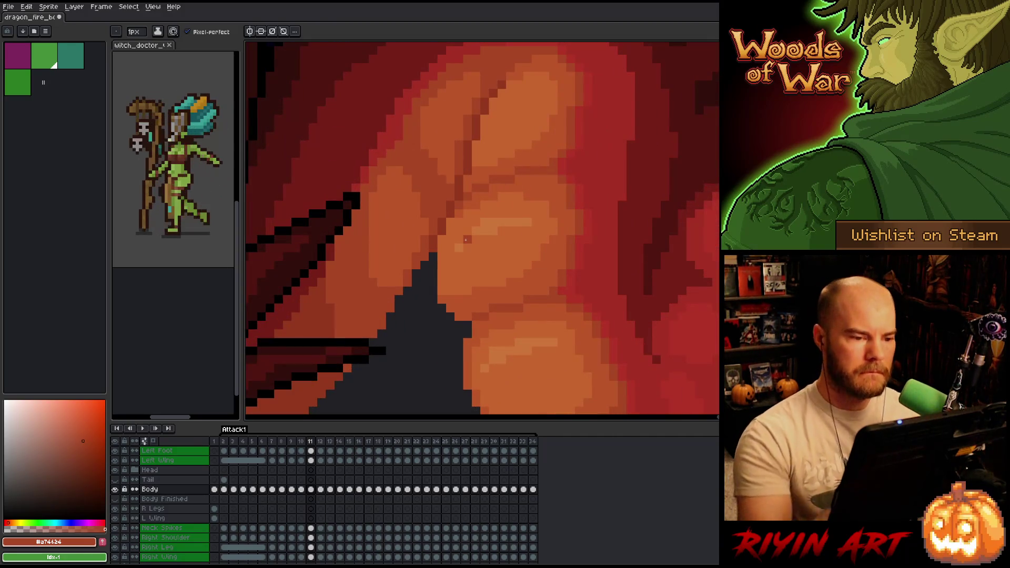
Step: Shade the belly plates with short mid-orange and darker red-orange pixel strokes
{"action": "left_click", "coordinate": [545, 140], "text": "alt"}
{"action": "mouse_move", "coordinate": [480, 158]}
{"action": "left_mouse_down"}
{"action": "mouse_move", "coordinate": [529, 143]}
{"action": "mouse_move", "coordinate": [500, 154]}
{"action": "left_mouse_up"}
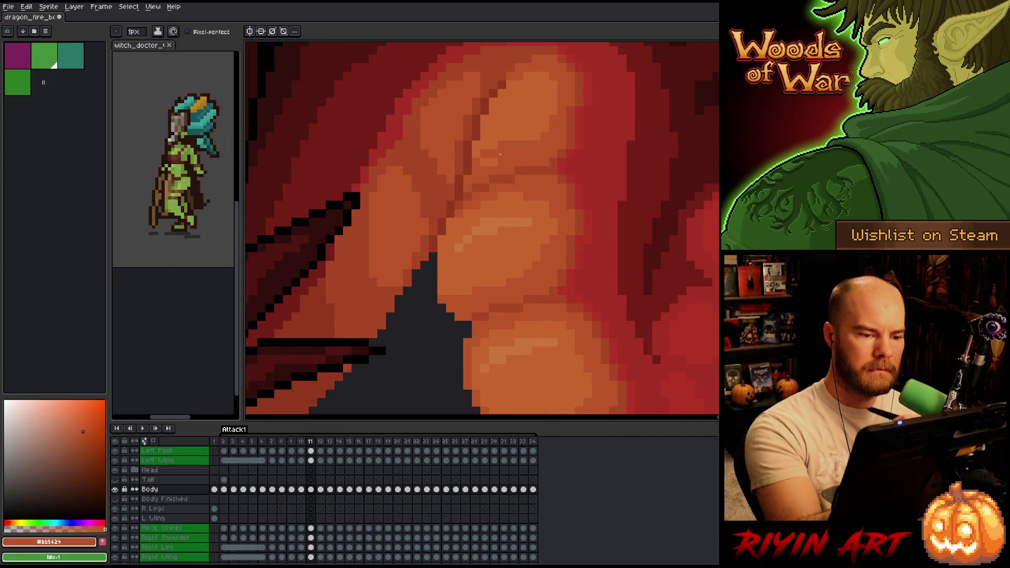
{"action": "left_click", "coordinate": [547, 158], "text": "alt"}
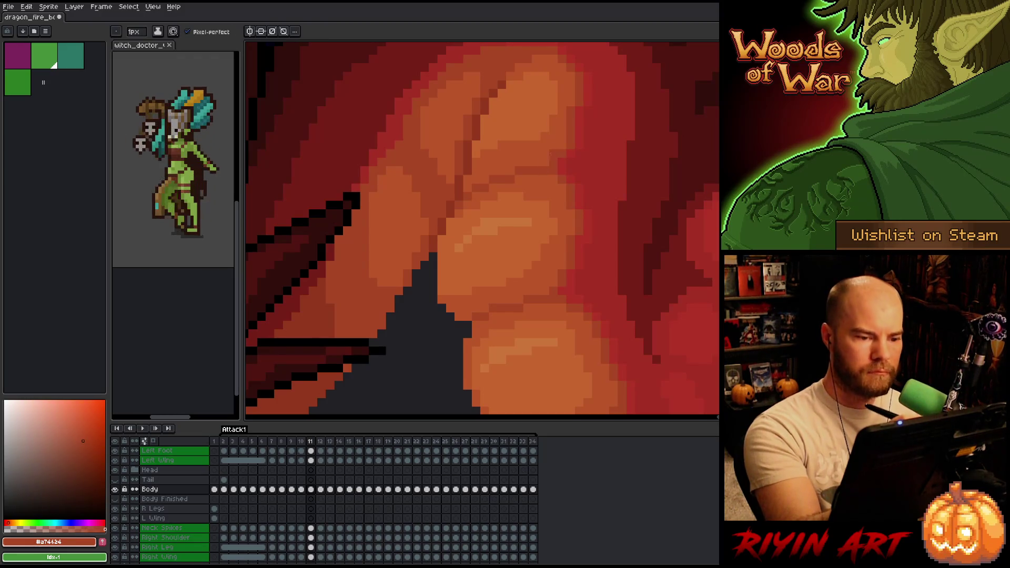
{"action": "left_click_drag", "start_coordinate": [549, 161], "coordinate": [516, 162]}
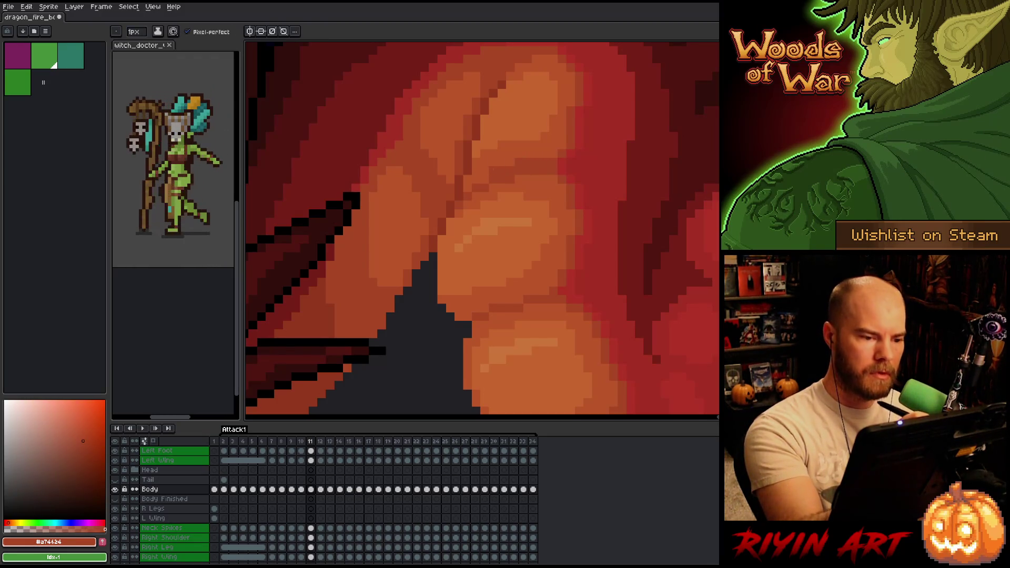
{"action": "left_click", "coordinate": [537, 173], "text": "alt"}
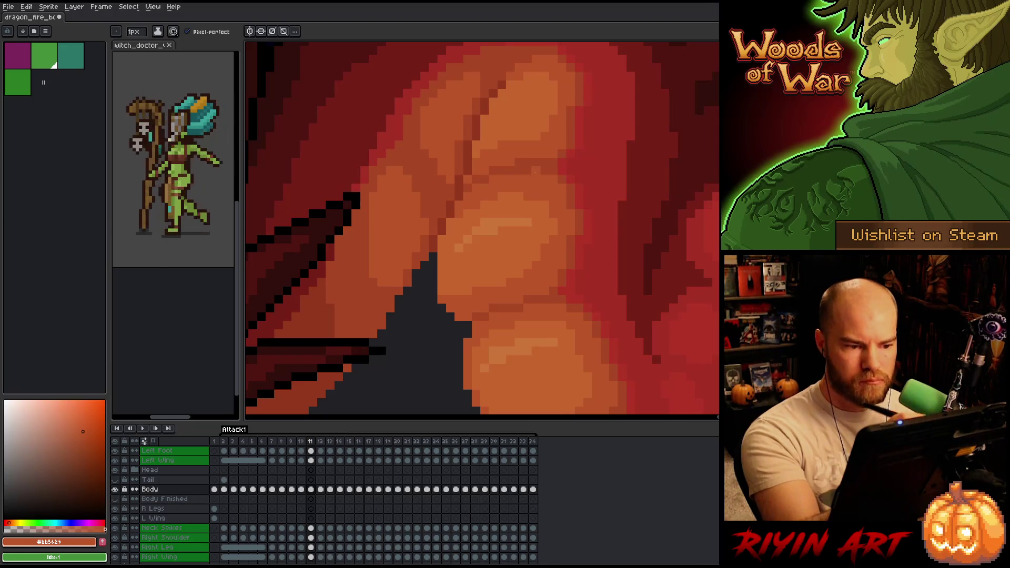
Step: On the lower belly plates, pick the lighter orange highlight and lasso part of a plate to move
{"action": "left_click_drag", "start_coordinate": [592, 223], "coordinate": [593, 152]}
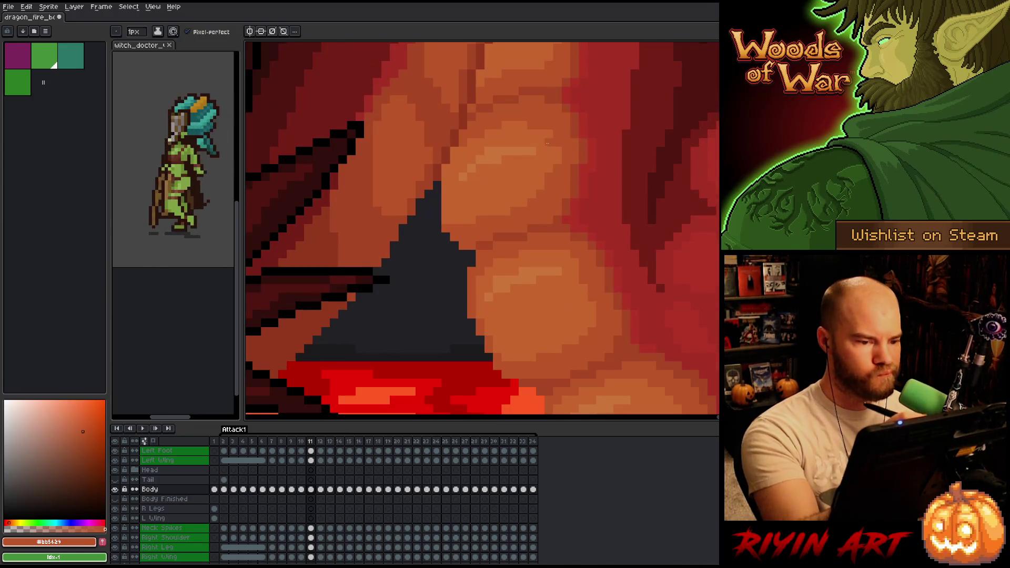
{"action": "left_click", "coordinate": [541, 109], "text": "alt"}
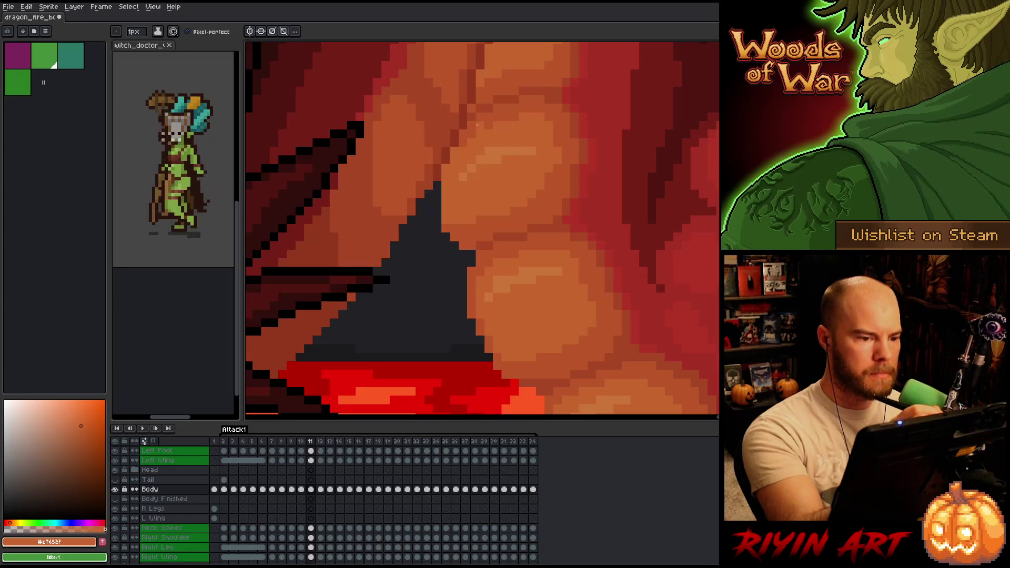
{"action": "key", "text": "q"}
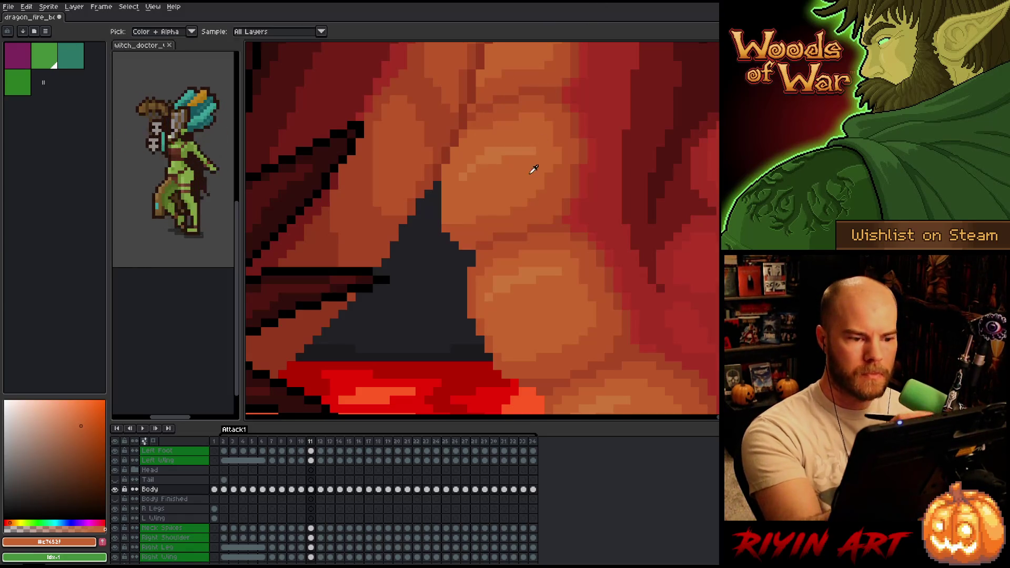
{"action": "mouse_move", "coordinate": [521, 138]}
{"action": "left_mouse_down"}
{"action": "mouse_move", "coordinate": [526, 179]}
{"action": "mouse_move", "coordinate": [497, 177]}
{"action": "mouse_move", "coordinate": [497, 168]}
{"action": "left_mouse_up"}
Step: Commit the moved pixels and paint over the stray dark belly line with orange
{"action": "key", "text": "ctrl+d"}
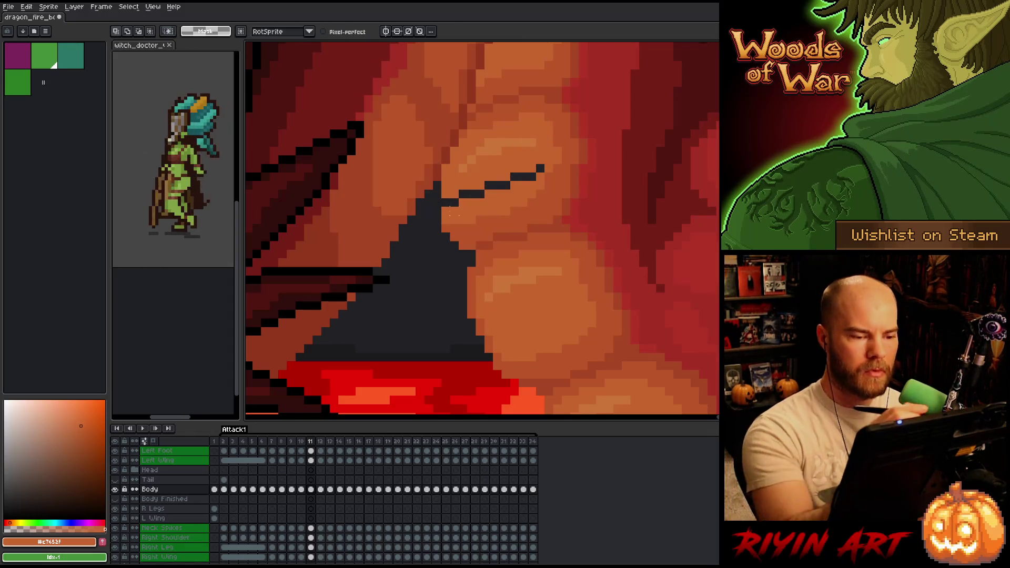
{"action": "key", "text": "b"}
{"action": "left_click_drag", "start_coordinate": [524, 176], "coordinate": [445, 203]}
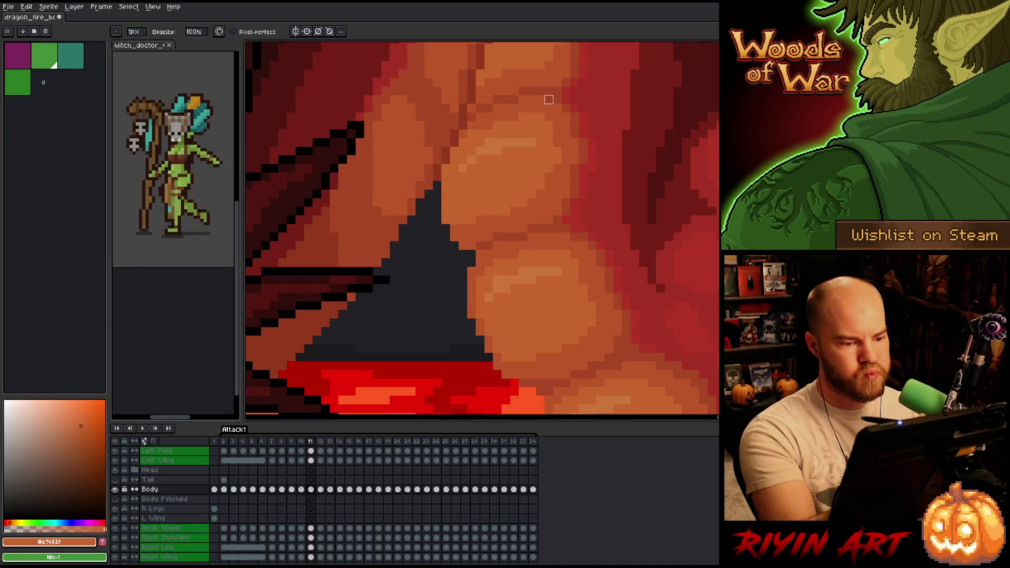
Step: Lasso the lower belly plate, nudge it up one pixel, then outline another plate section
{"action": "scroll", "coordinate": [578, 92], "scroll_direction": "down", "scroll_amount": 3}
{"action": "key", "text": "m"}
{"action": "scroll", "coordinate": [663, 219], "scroll_direction": "down", "scroll_amount": 2}
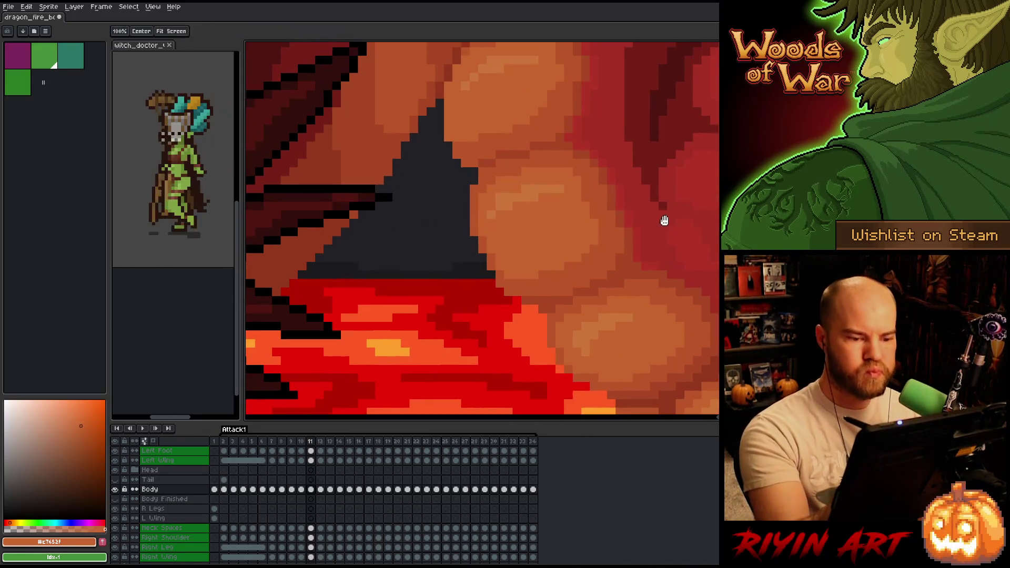
{"action": "scroll", "coordinate": [663, 219], "scroll_direction": "right", "scroll_amount": 3}
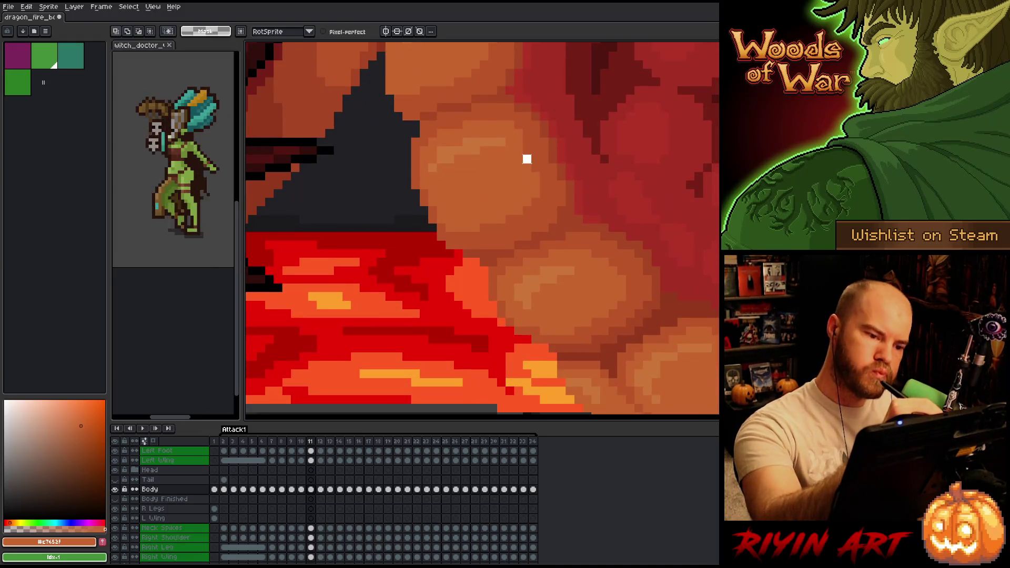
{"action": "mouse_move", "coordinate": [527, 159]}
{"action": "left_mouse_down"}
{"action": "mouse_move", "coordinate": [575, 171]}
{"action": "mouse_move", "coordinate": [589, 250]}
{"action": "mouse_move", "coordinate": [535, 322]}
{"action": "mouse_move", "coordinate": [499, 340]}
{"action": "mouse_move", "coordinate": [388, 209]}
{"action": "mouse_move", "coordinate": [398, 175]}
{"action": "mouse_move", "coordinate": [487, 197]}
{"action": "left_mouse_up"}
{"action": "key", "text": "Up"}
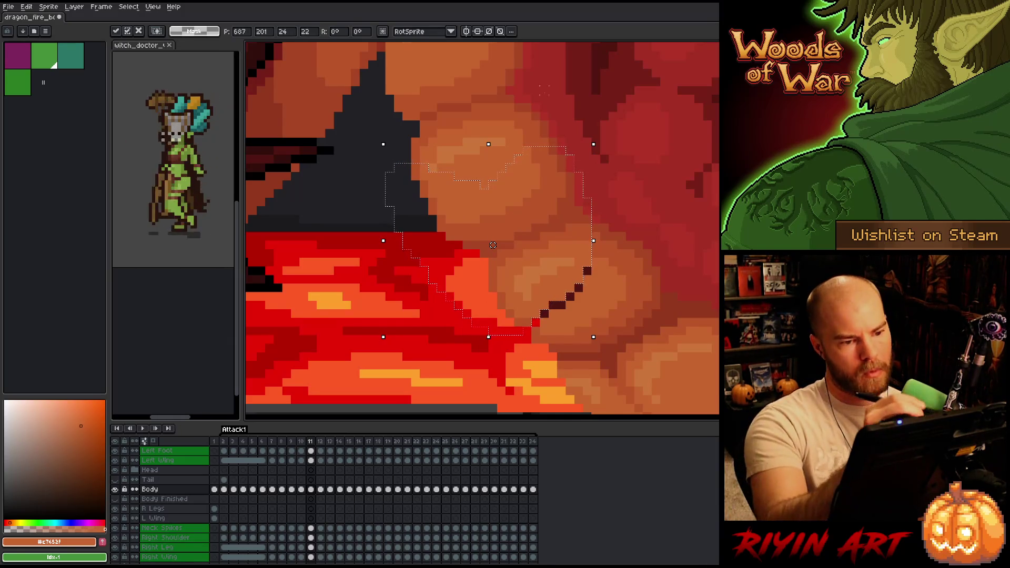
{"action": "left_click_drag", "start_coordinate": [549, 88], "coordinate": [578, 169]}
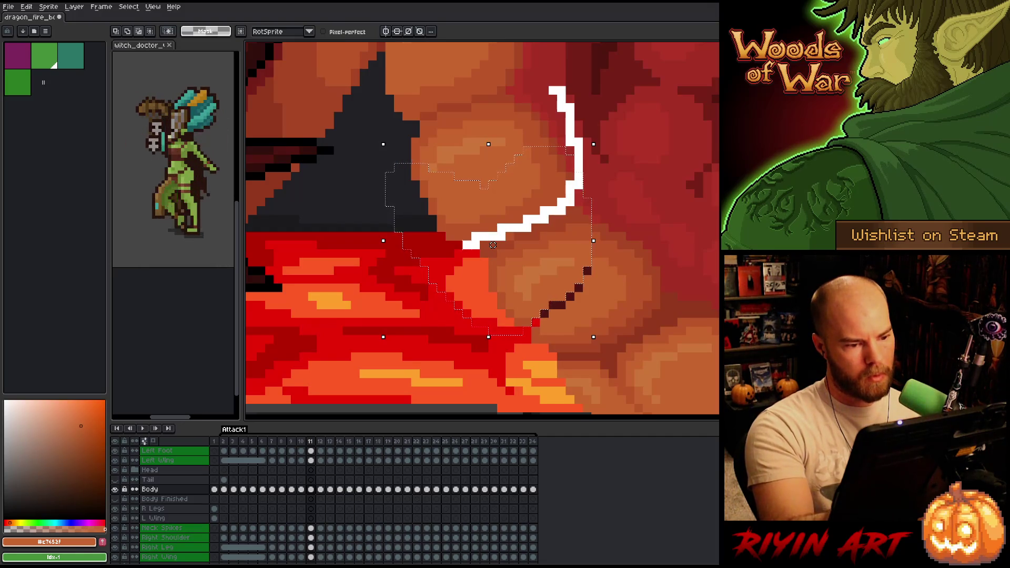